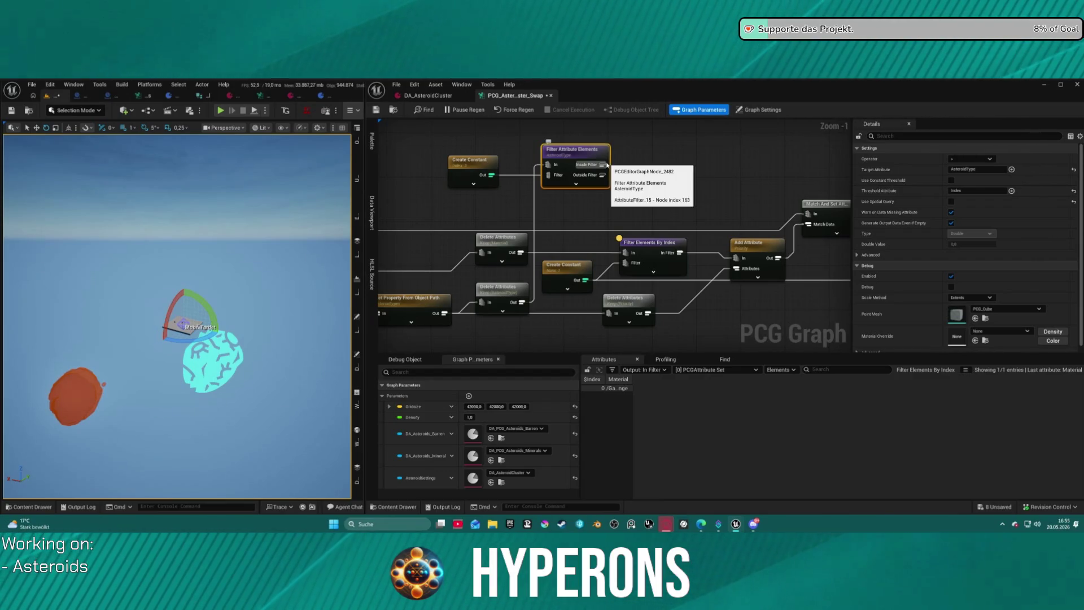
# - Wire the Inside Filter output into Filter Elements By Index's Filter pin
pyautogui.moveTo(603, 164); pyautogui.dragTo(624, 262)
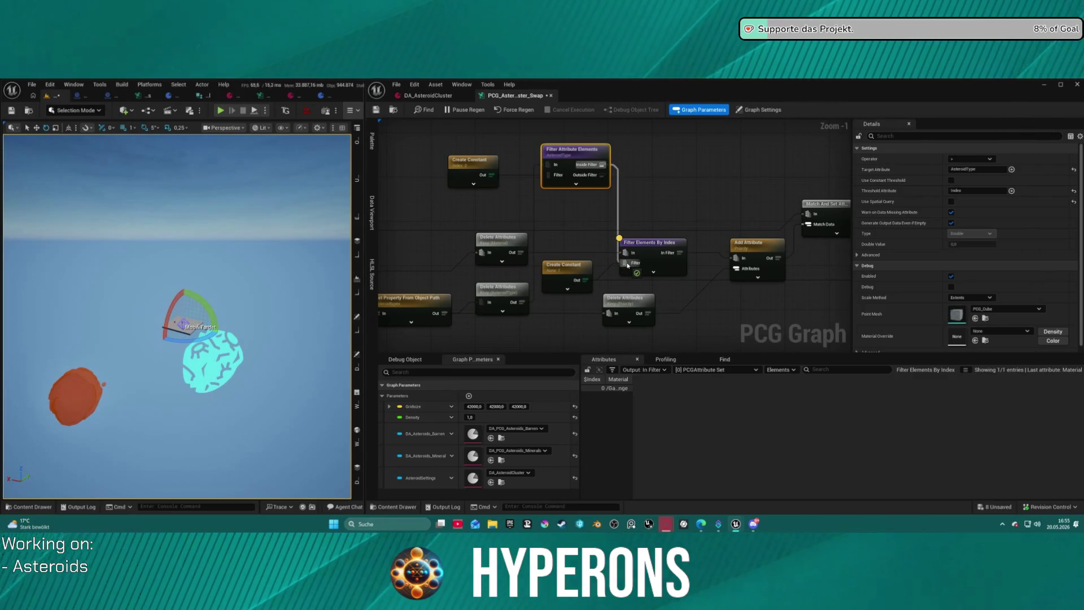
pyautogui.moveTo(628, 266)
pyautogui.mouseDown()
pyautogui.moveTo(620, 242)
pyautogui.moveTo(648, 190)
pyautogui.moveTo(628, 194)
pyautogui.mouseUp()
pyautogui.click(712, 182)
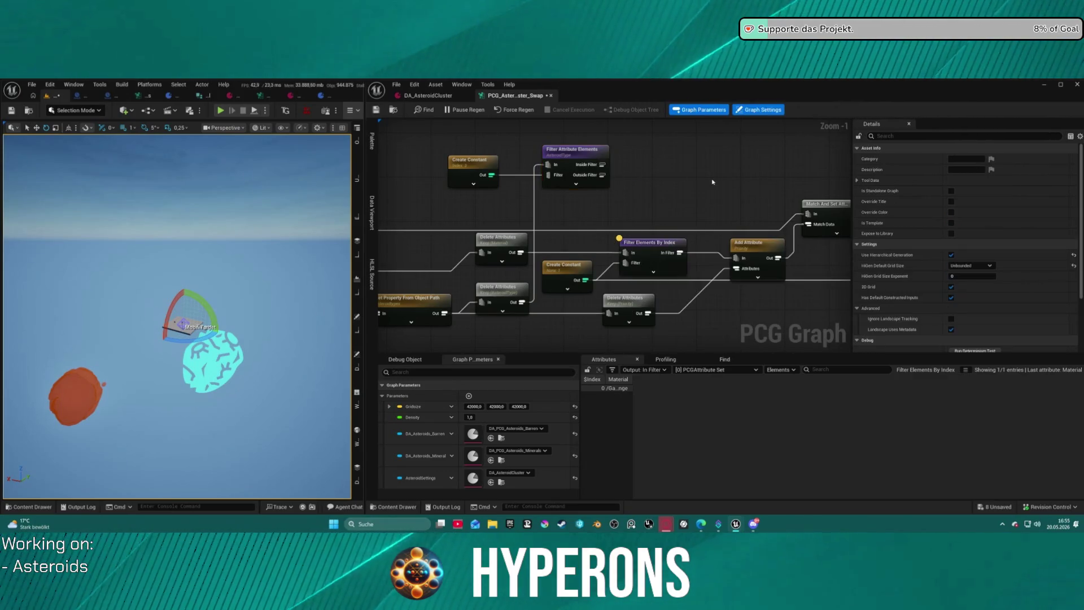
pyautogui.moveTo(713, 182); pyautogui.dragTo(509, 192)
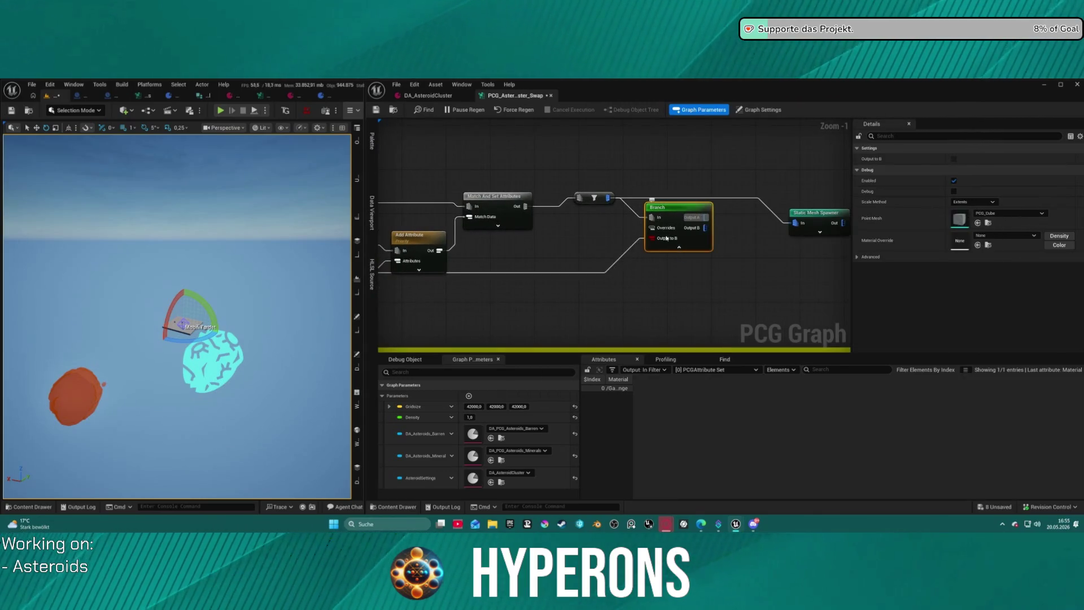
pyautogui.moveTo(681, 212)
pyautogui.mouseDown()
pyautogui.moveTo(681, 175)
pyautogui.moveTo(720, 171)
pyautogui.mouseUp()
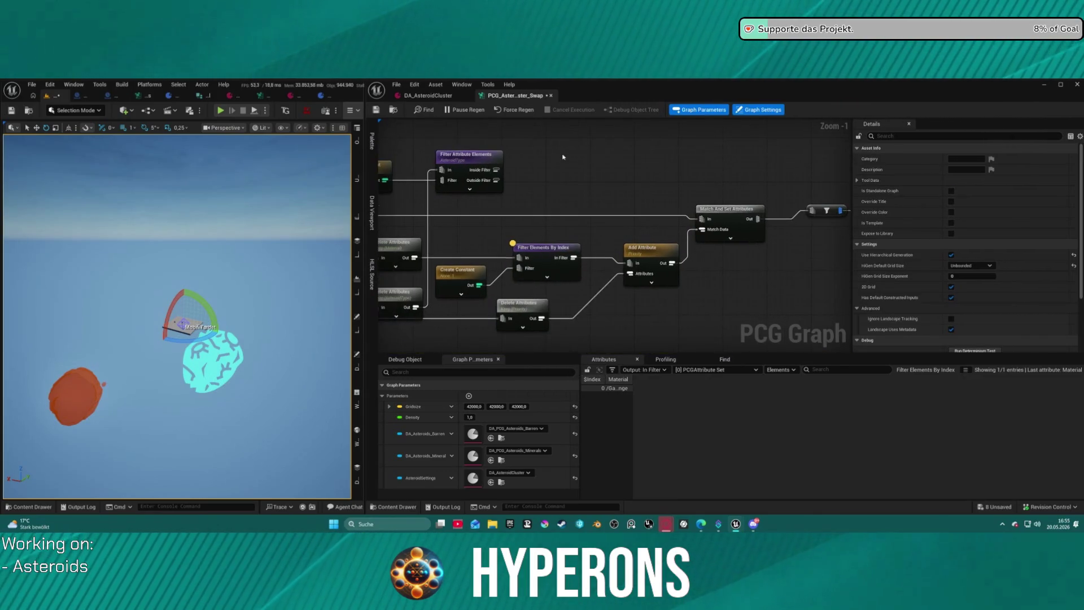
pyautogui.moveTo(498, 180)
pyautogui.mouseDown()
pyautogui.moveTo(557, 174)
pyautogui.moveTo(691, 200)
pyautogui.moveTo(540, 183)
pyautogui.moveTo(492, 198)
pyautogui.moveTo(576, 192)
pyautogui.mouseUp()
pyautogui.click(691, 199)
pyautogui.hotkey('ctrl', 'z')
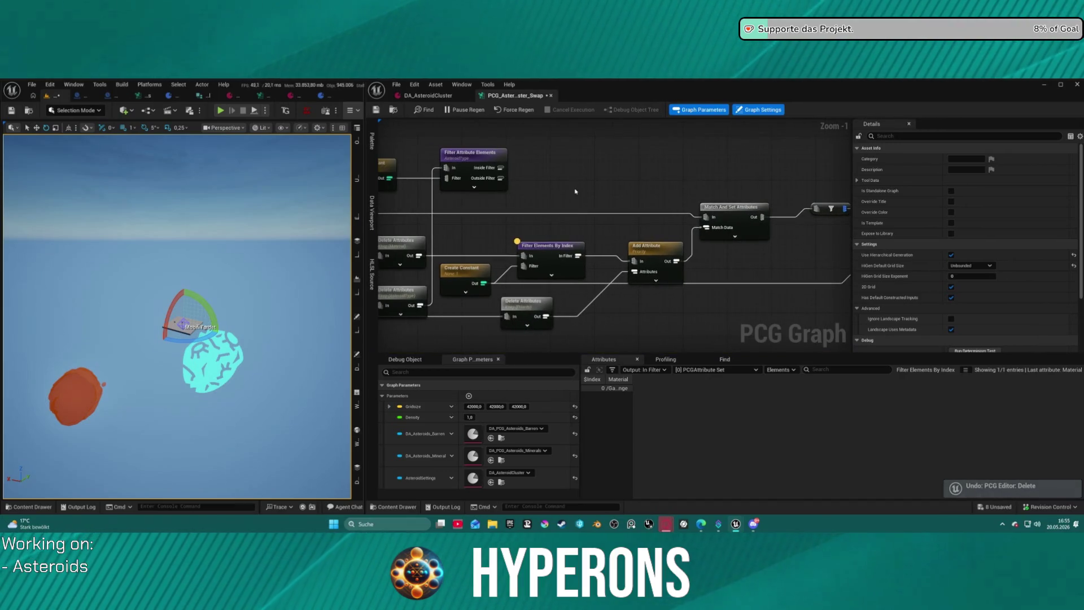
pyautogui.moveTo(506, 170); pyautogui.dragTo(523, 274)
# - Move Create Constant beside the Branch and wire Branch Output A to the Static Mesh Spawner
pyautogui.click(458, 277)
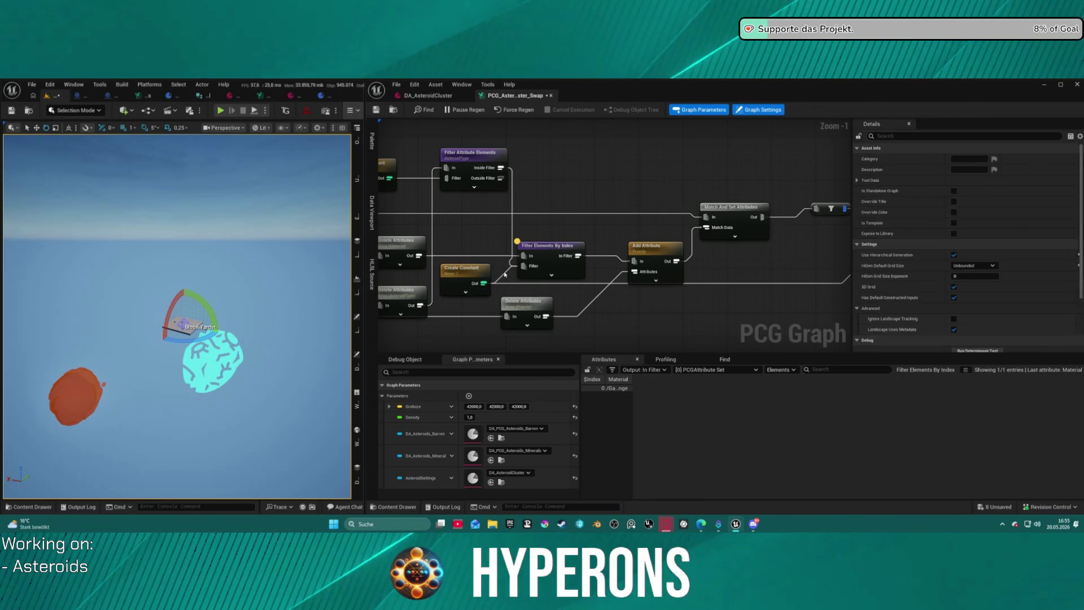
pyautogui.moveTo(463, 272)
pyautogui.mouseDown()
pyautogui.moveTo(837, 305)
pyautogui.moveTo(550, 285)
pyautogui.mouseUp()
pyautogui.moveTo(620, 219); pyautogui.dragTo(710, 228)
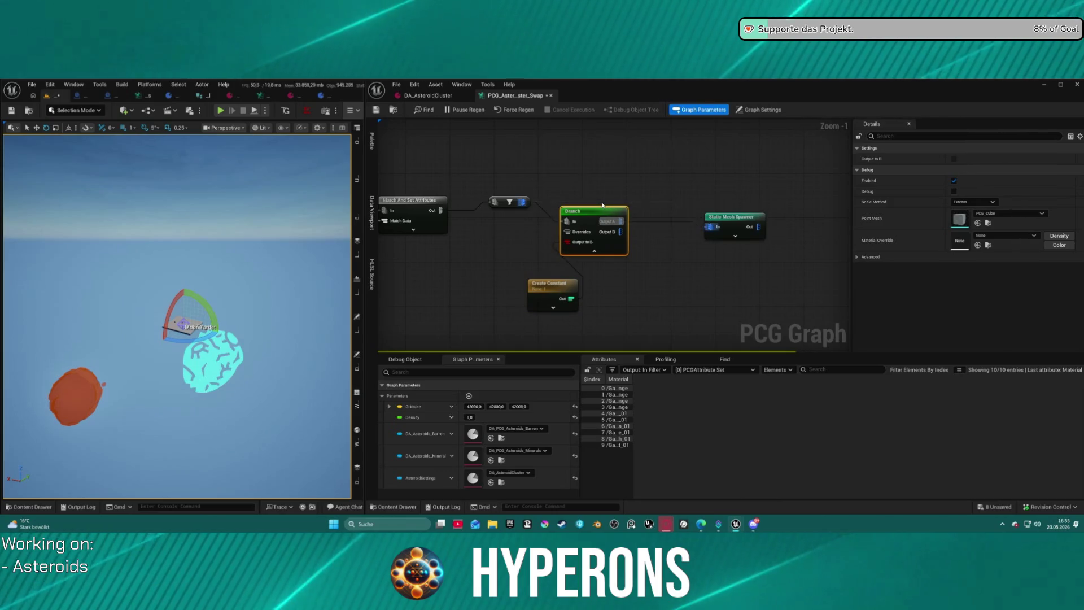
# - Set the Create Constant value to 0 and move it closer to the Branch
pyautogui.click(707, 214)
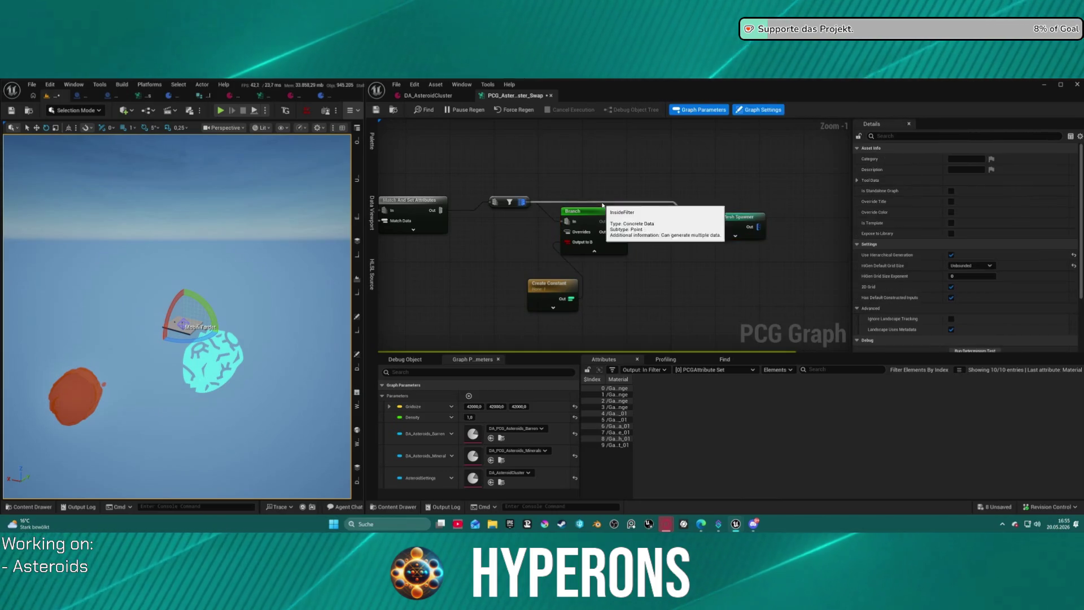
pyautogui.click(549, 300)
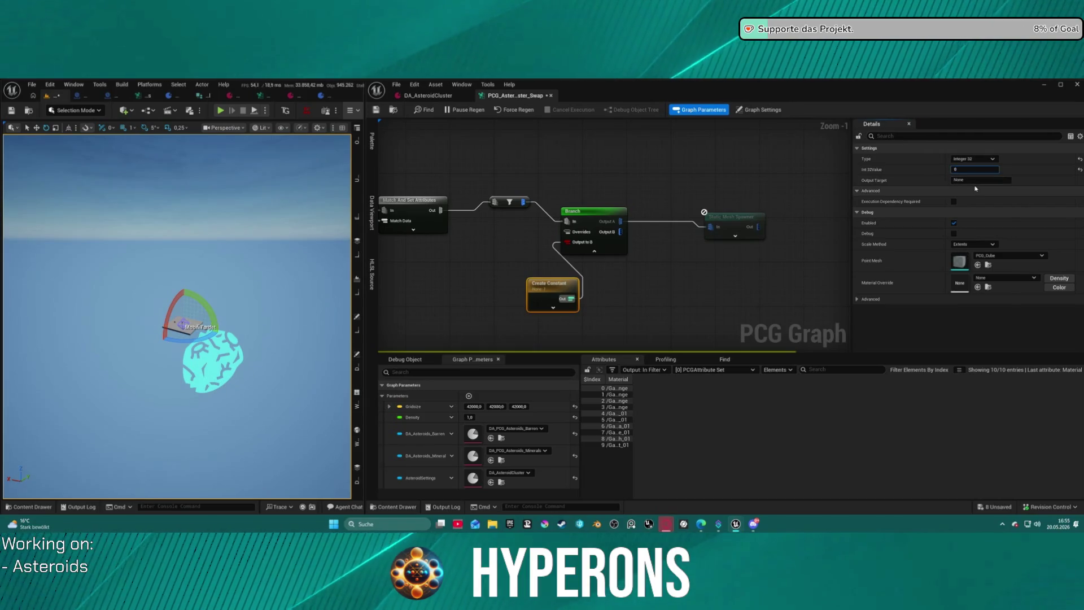
pyautogui.press('Return')
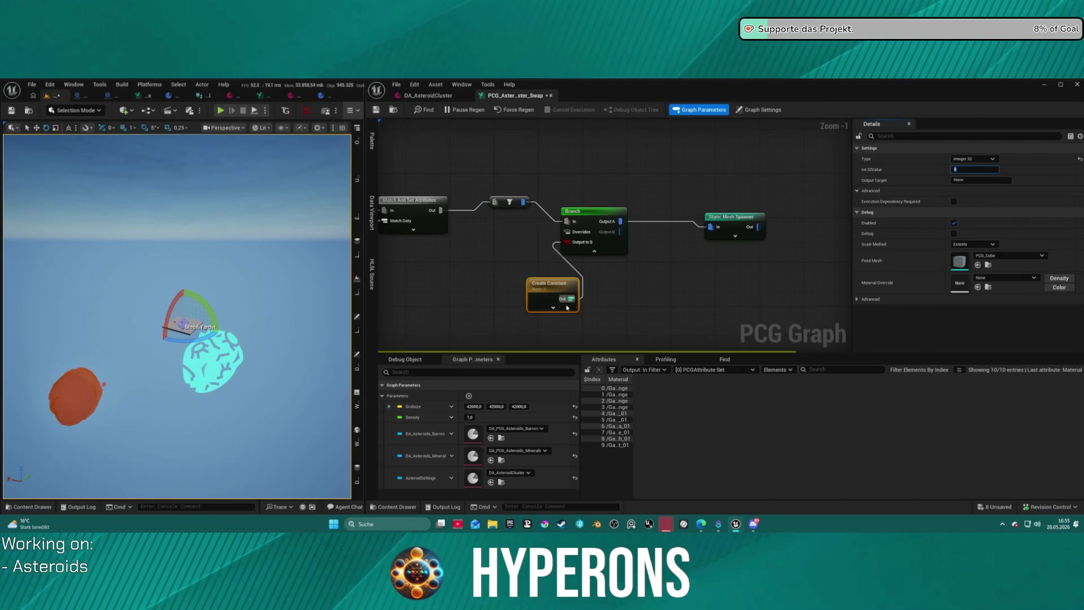
pyautogui.moveTo(550, 284); pyautogui.dragTo(479, 249)
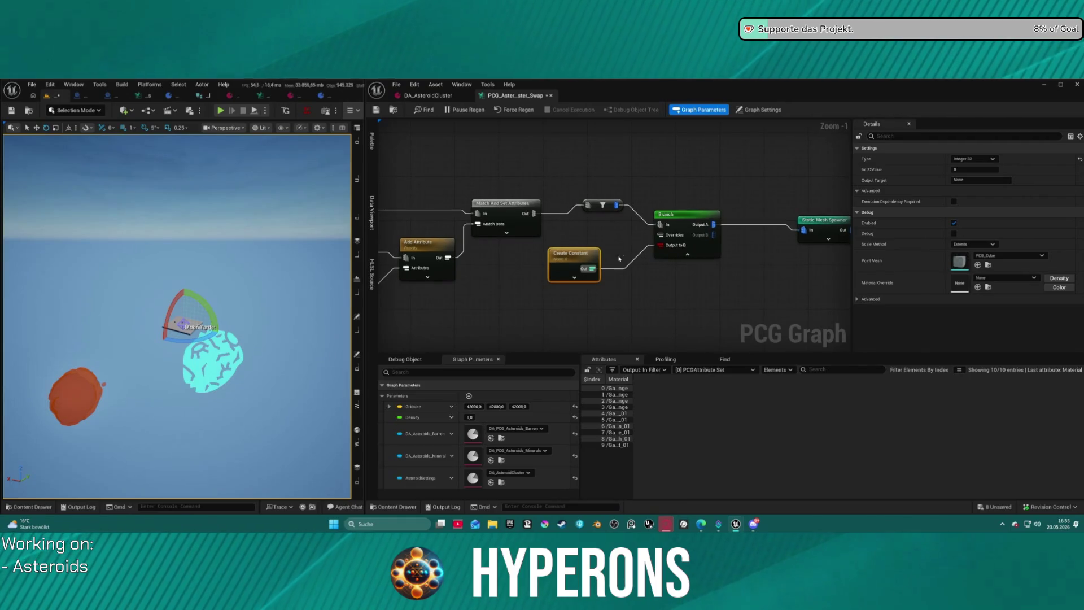
# - Rewire Branch Output A and change the Create Constant value to 1
pyautogui.click(713, 229)
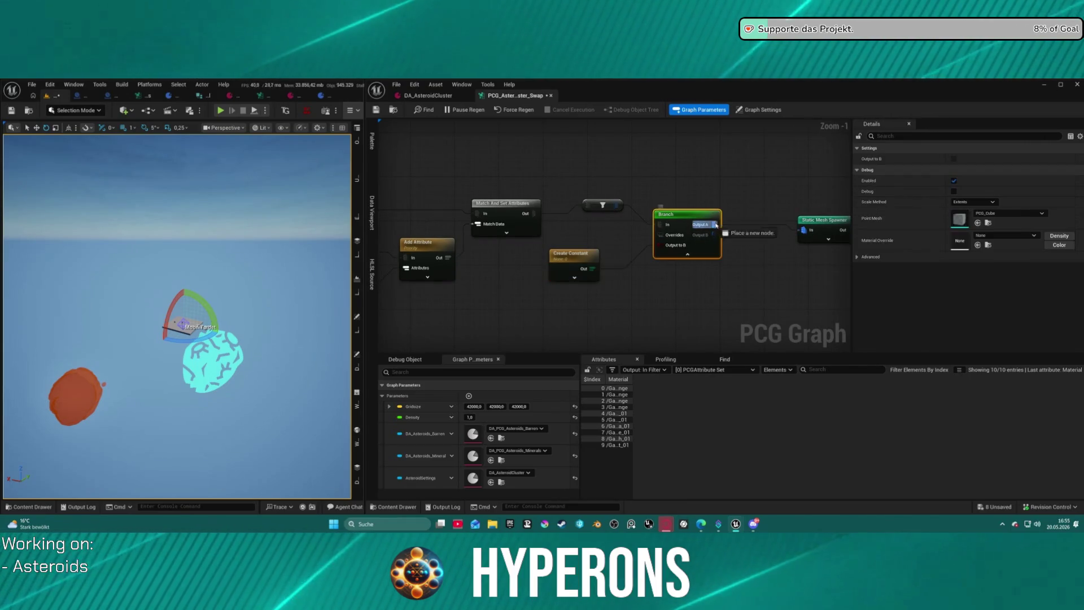
pyautogui.moveTo(715, 224)
pyautogui.mouseDown()
pyautogui.moveTo(716, 245)
pyautogui.moveTo(804, 229)
pyautogui.mouseUp()
pyautogui.click(571, 261)
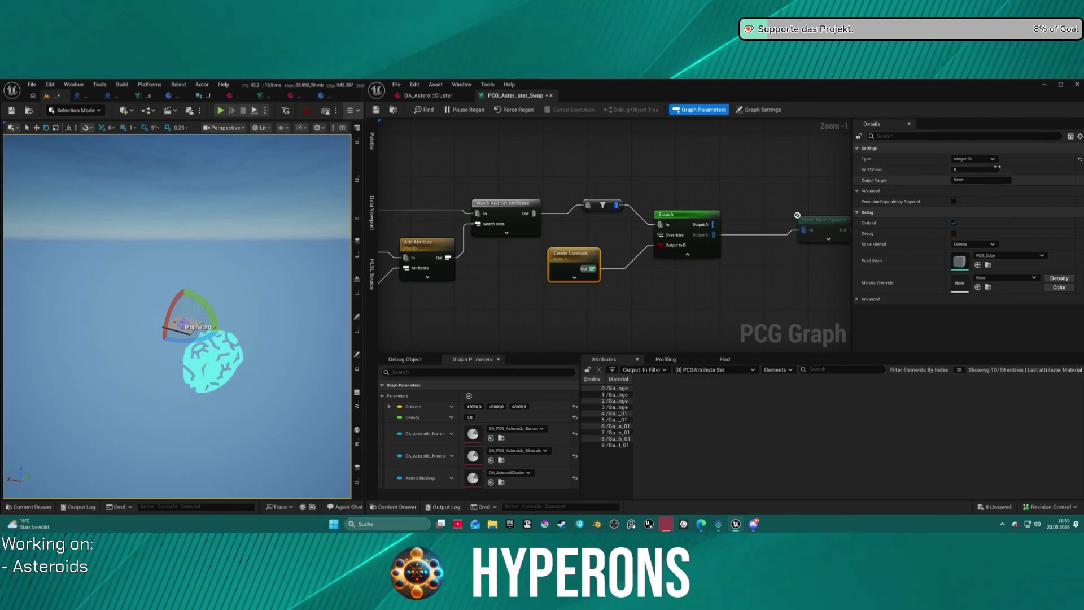
pyautogui.write('1')
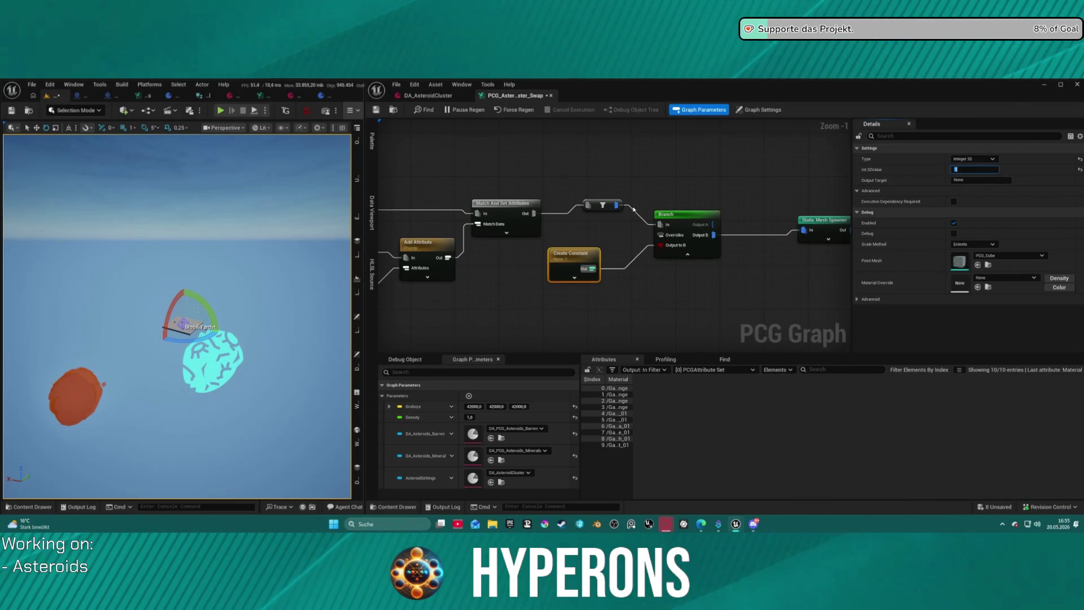
# - Delete the filter node before the Branch and wire Match And Set Attributes straight into Branch
pyautogui.moveTo(563, 192); pyautogui.dragTo(614, 226)
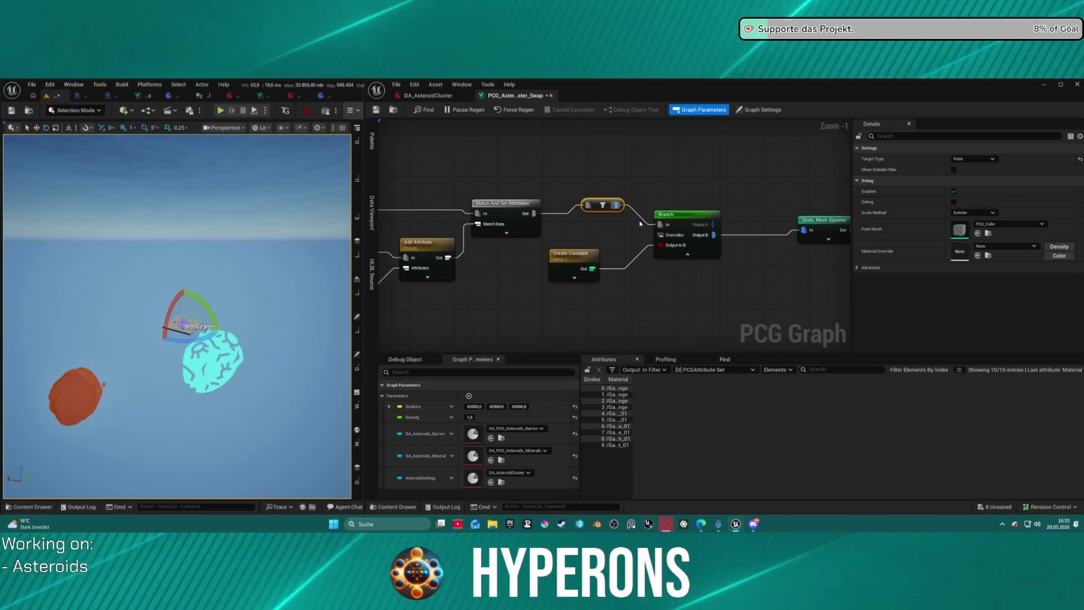
pyautogui.press('Delete')
pyautogui.click(502, 203)
pyautogui.moveTo(534, 213)
pyautogui.mouseDown()
pyautogui.moveTo(624, 234)
pyautogui.moveTo(661, 224)
pyautogui.mouseUp()
pyautogui.click(673, 196)
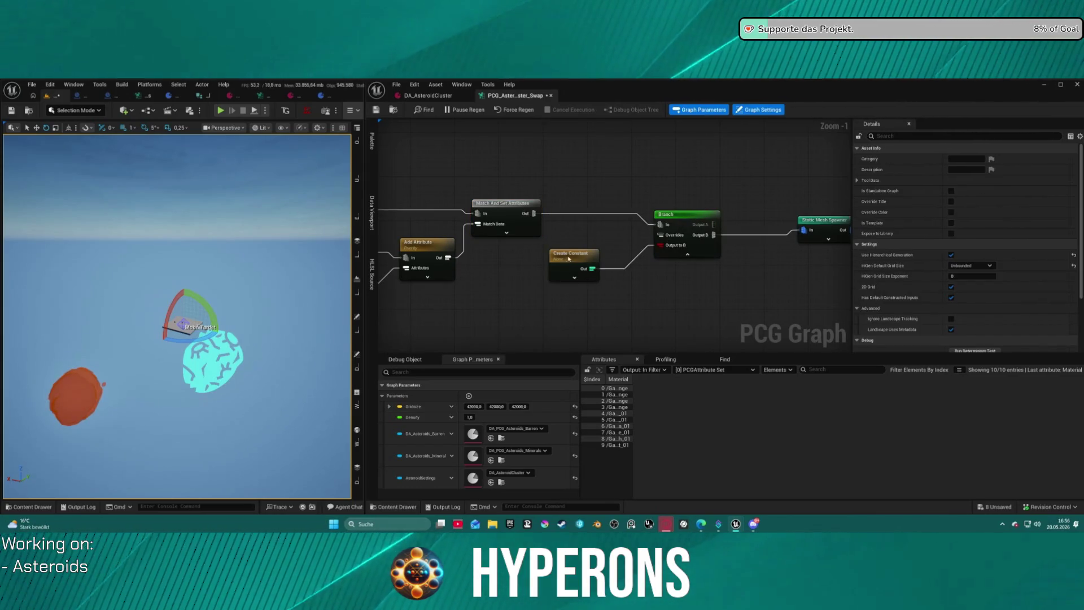
pyautogui.moveTo(508, 242); pyautogui.dragTo(636, 252)
pyautogui.moveTo(405, 173)
pyautogui.mouseDown()
pyautogui.moveTo(532, 177)
pyautogui.moveTo(435, 160)
pyautogui.moveTo(361, 181)
pyautogui.moveTo(537, 181)
pyautogui.moveTo(876, 228)
pyautogui.moveTo(731, 227)
pyautogui.moveTo(758, 234)
pyautogui.mouseUp()
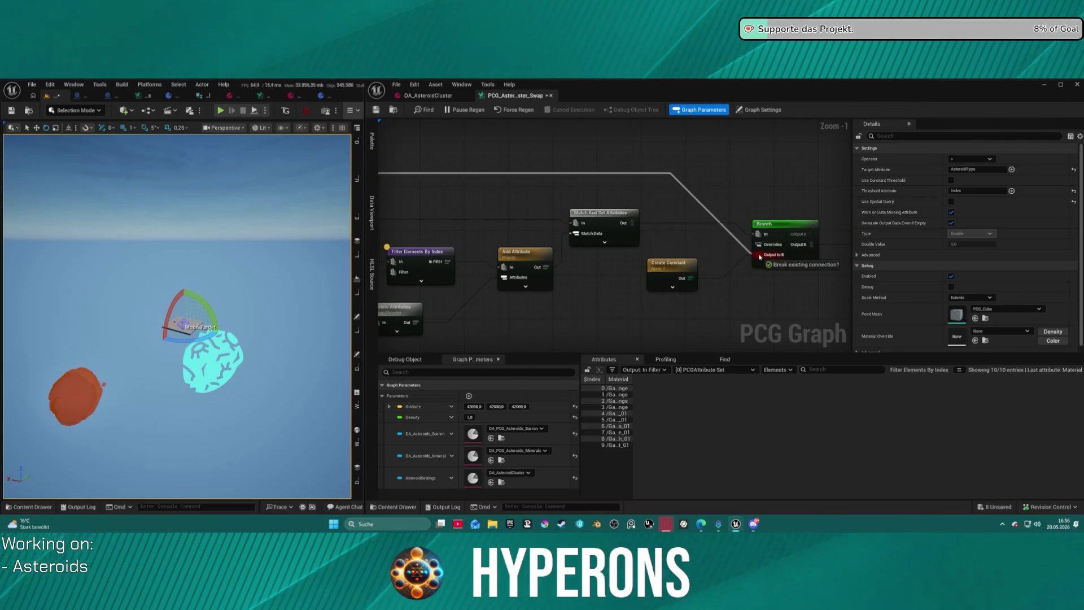
# - Delete and restore the Create Constant node, then set its value to 0
pyautogui.click(667, 259)
pyautogui.press('Delete')
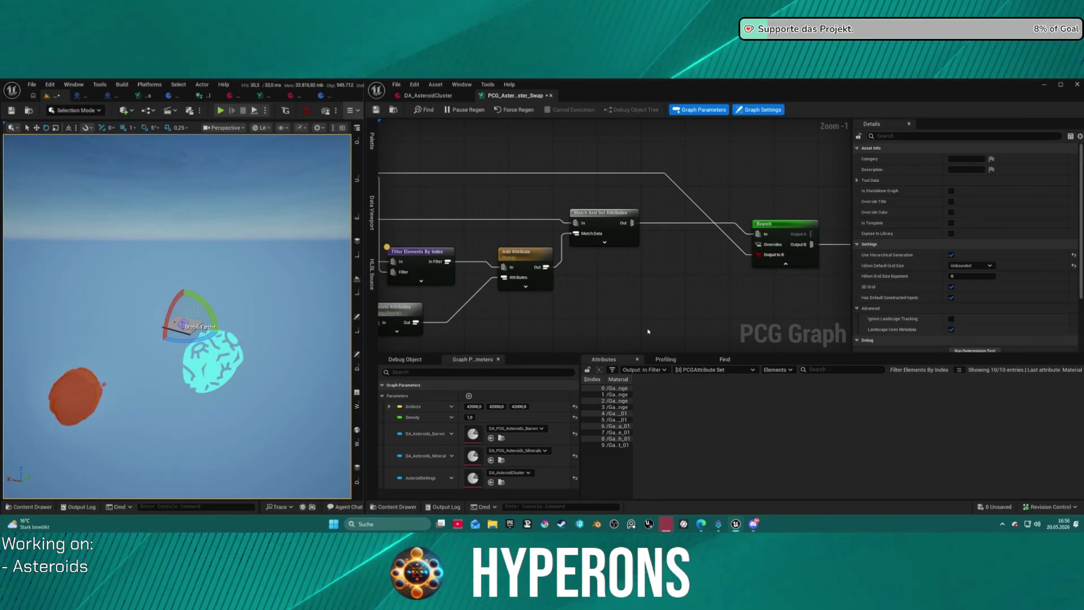
pyautogui.moveTo(647, 335)
pyautogui.mouseDown()
pyautogui.moveTo(625, 291)
pyautogui.moveTo(538, 291)
pyautogui.moveTo(802, 255)
pyautogui.moveTo(776, 251)
pyautogui.mouseUp()
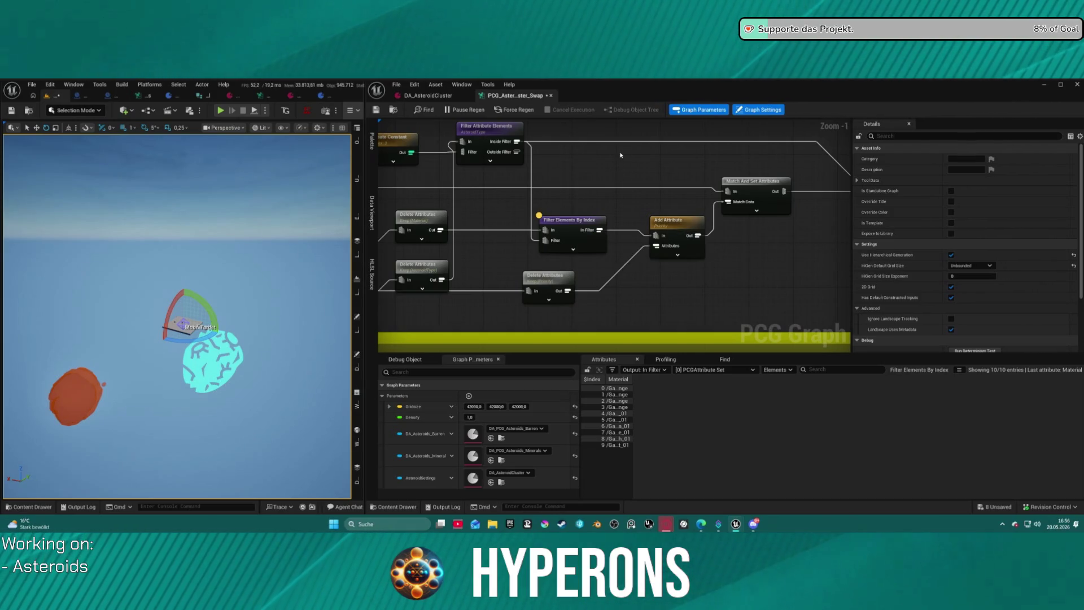
pyautogui.hotkey('ctrl', 'z')
pyautogui.moveTo(847, 244)
pyautogui.mouseDown()
pyautogui.moveTo(666, 229)
pyautogui.moveTo(672, 251)
pyautogui.moveTo(725, 233)
pyautogui.moveTo(526, 249)
pyautogui.moveTo(605, 249)
pyautogui.mouseUp()
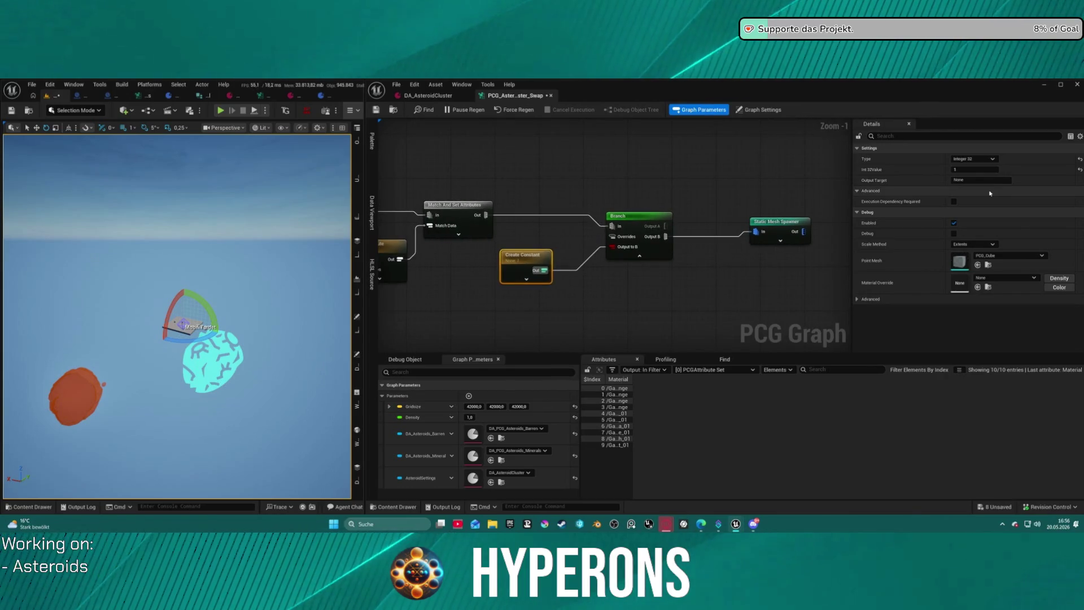
pyautogui.click(985, 170)
pyautogui.write('0')
pyautogui.press('Return')
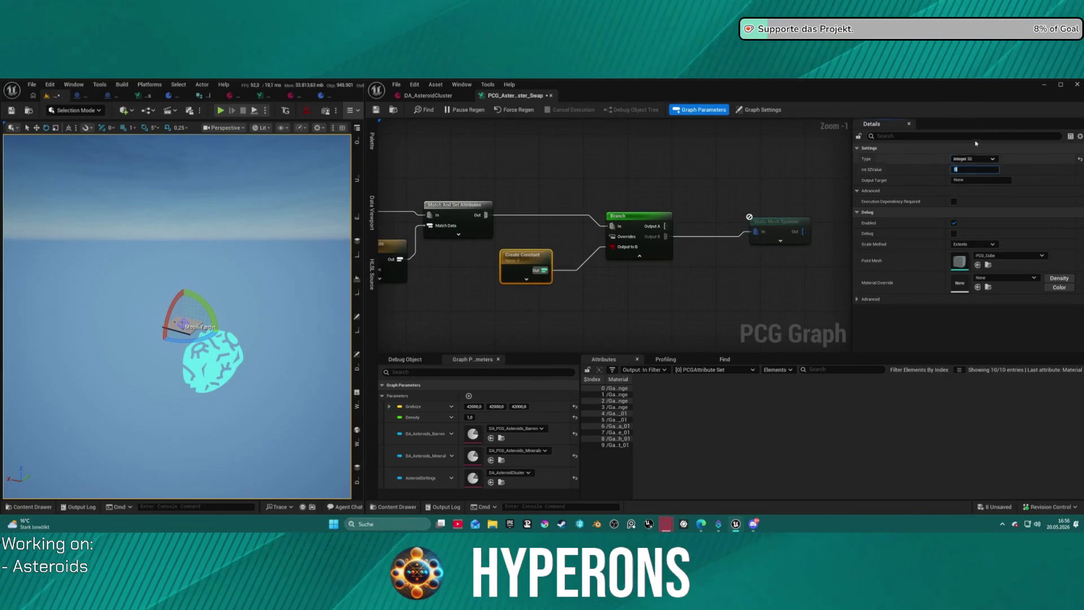
# - Inspect the settings of Filter Attribute Elements, Filter Elements By Index and Add Attribute
pyautogui.moveTo(627, 167); pyautogui.dragTo(593, 191)
pyautogui.moveTo(516, 202); pyautogui.dragTo(646, 198)
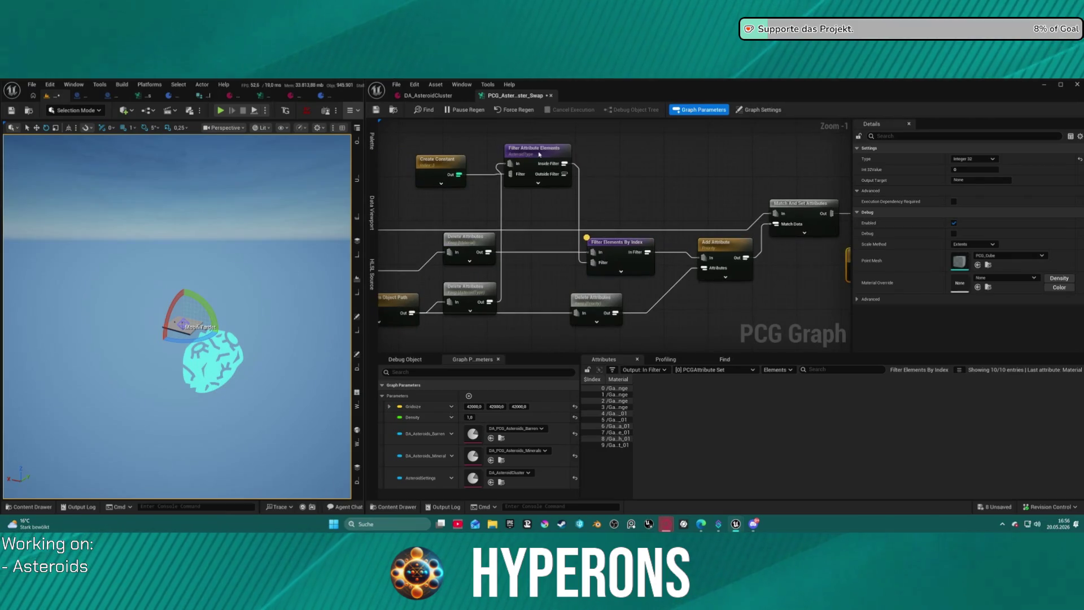
pyautogui.click(569, 177)
pyautogui.click(616, 260)
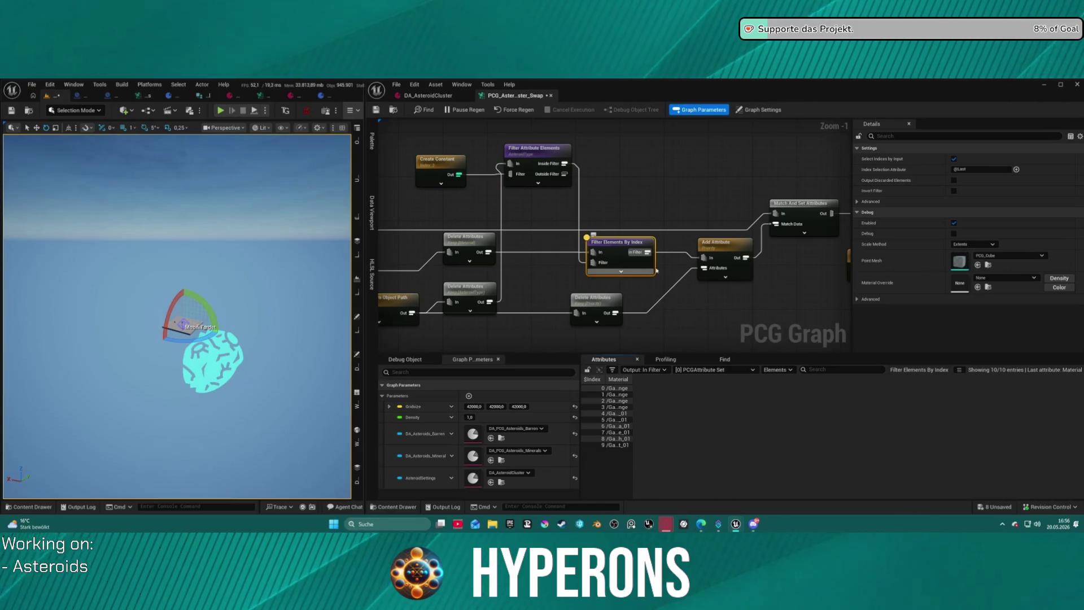
pyautogui.click(725, 250)
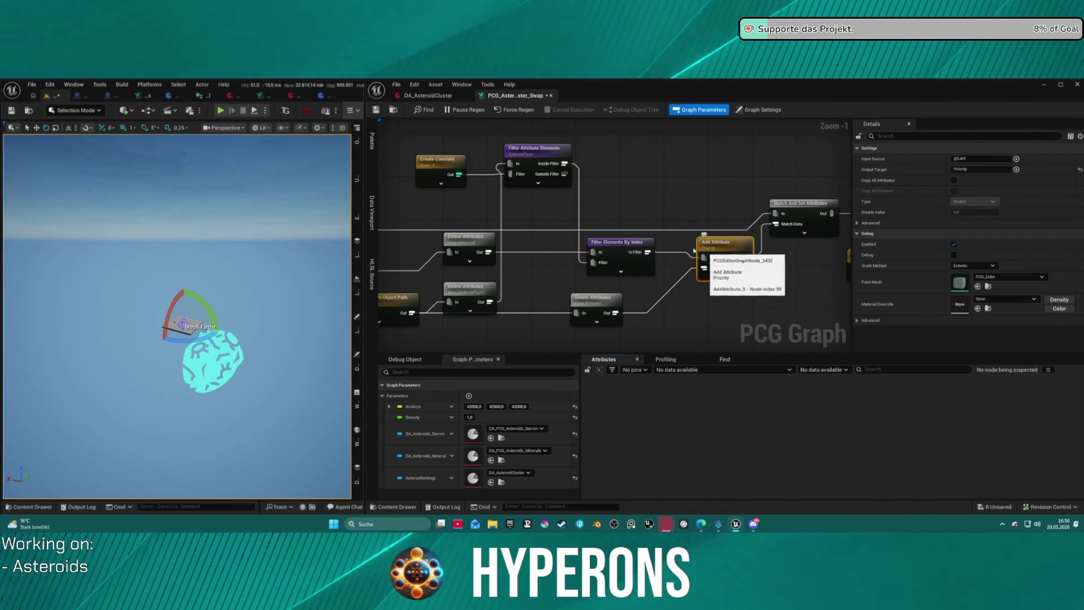
pyautogui.click(540, 160)
# - Enable Output Discarded Elements on Filter Elements By Index and move Create Constant below the Branch
pyautogui.click(621, 272)
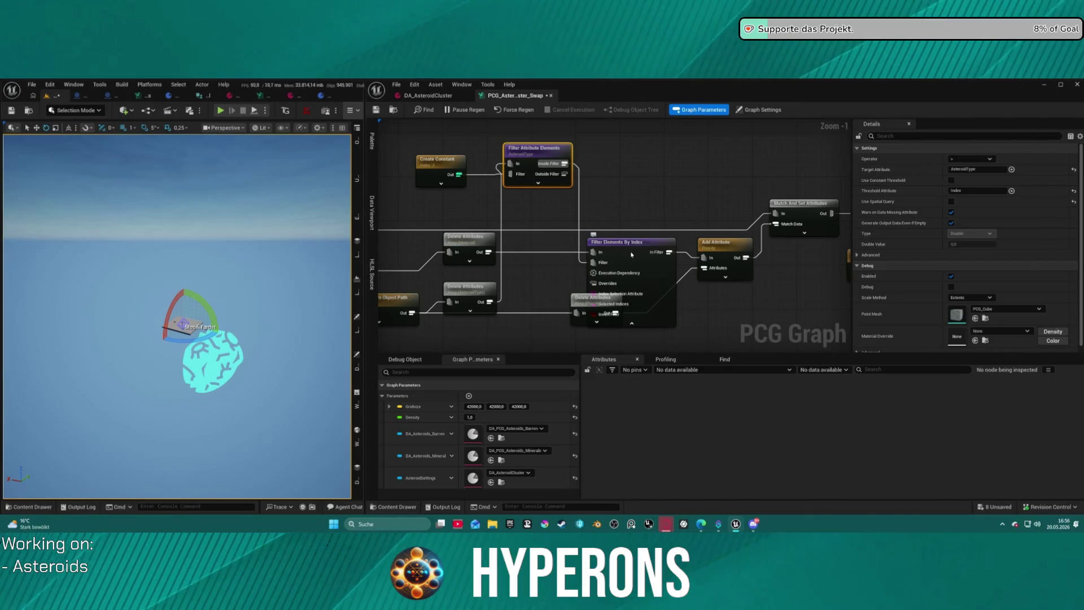
pyautogui.click(631, 324)
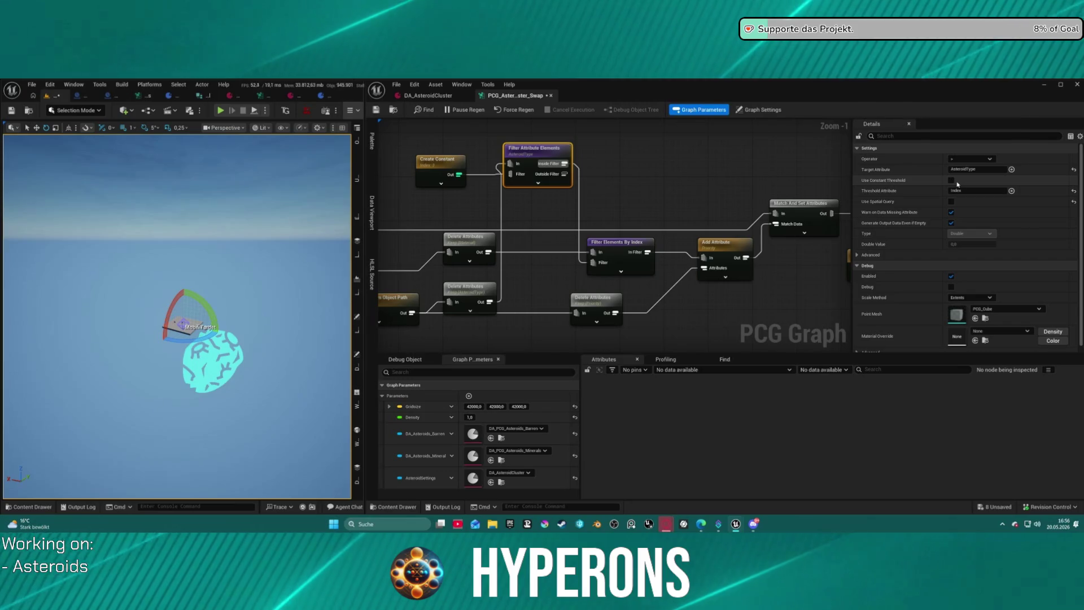
pyautogui.click(619, 252)
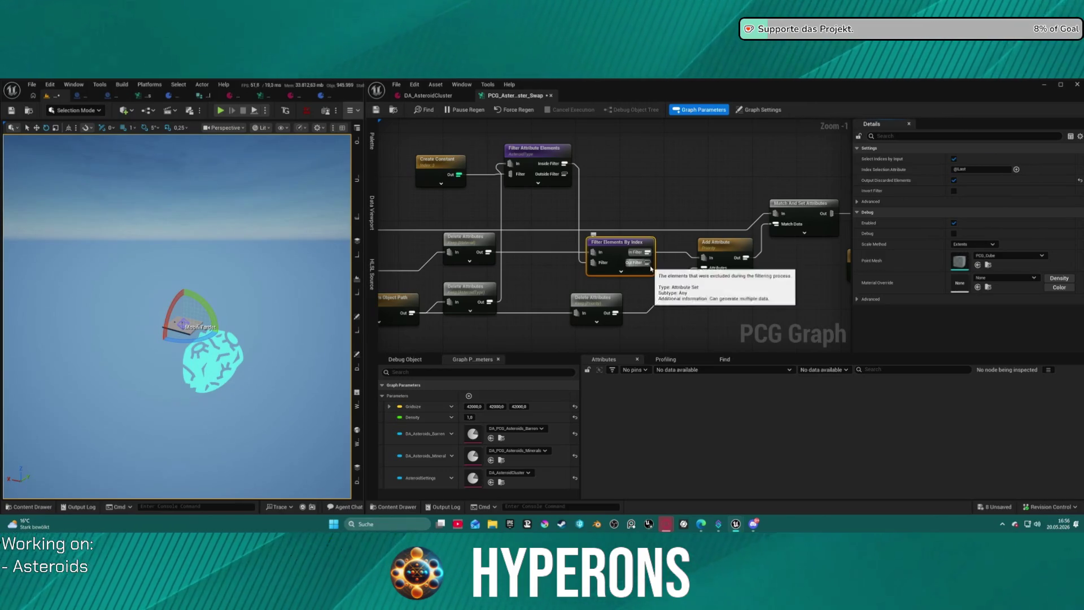
pyautogui.moveTo(647, 262); pyautogui.dragTo(652, 245)
pyautogui.moveTo(565, 254); pyautogui.dragTo(508, 297)
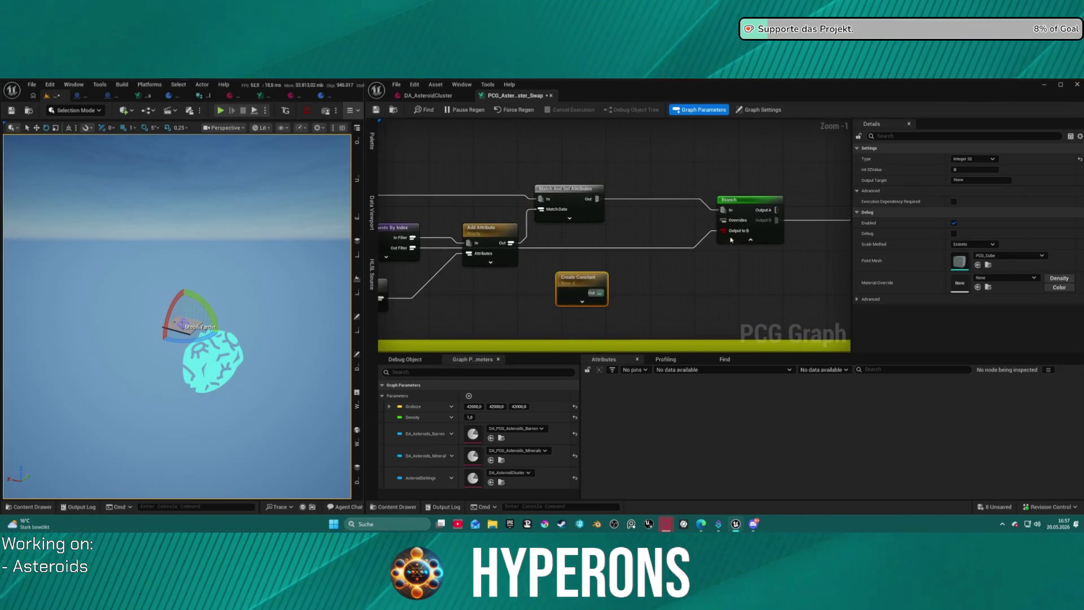
pyautogui.moveTo(591, 249); pyautogui.dragTo(746, 236)
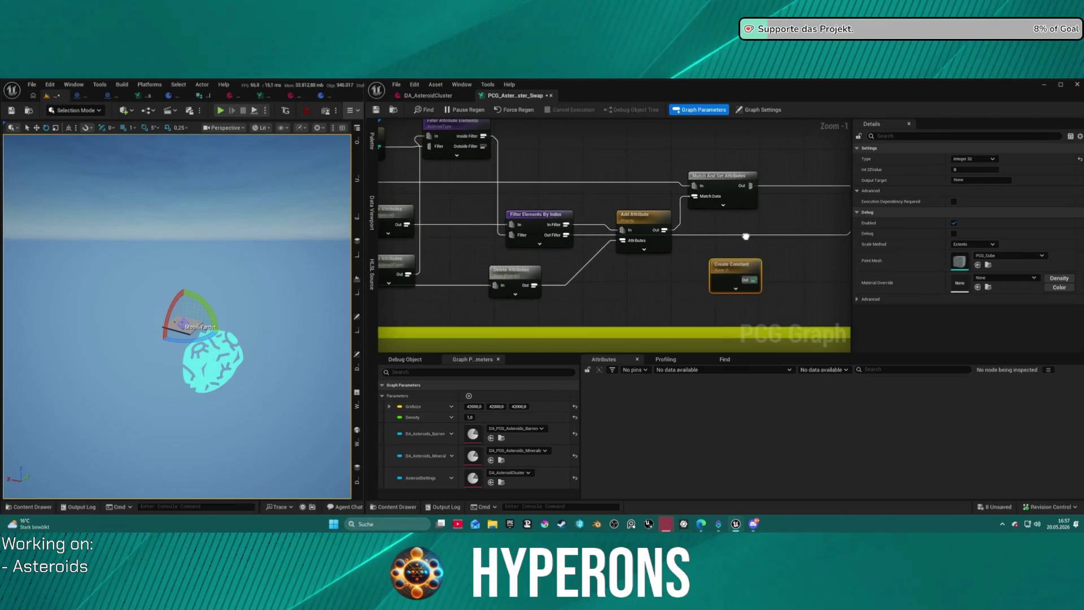
# - Connect Branch Output A to the Static Mesh Spawner's In pin
pyautogui.click(710, 235)
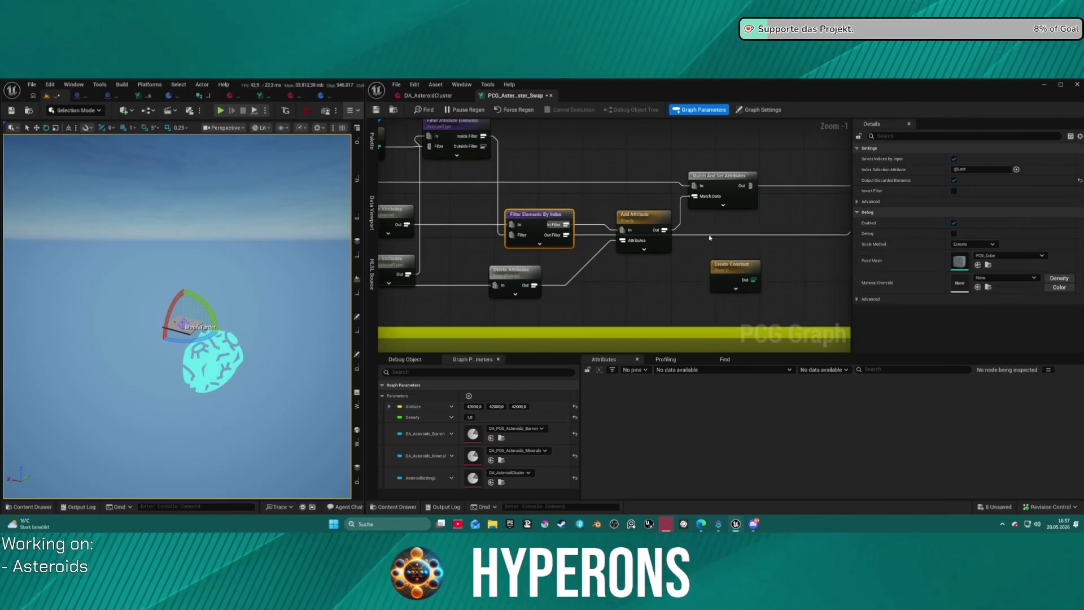
pyautogui.moveTo(710, 240); pyautogui.dragTo(489, 236)
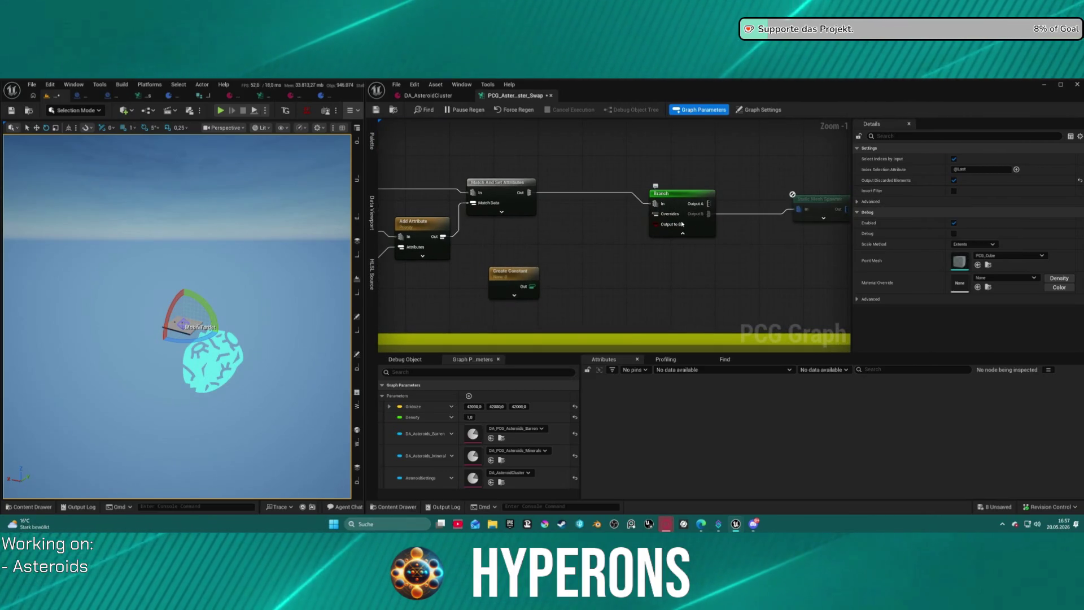
pyautogui.moveTo(595, 226)
pyautogui.mouseDown()
pyautogui.moveTo(823, 225)
pyautogui.moveTo(583, 232)
pyautogui.moveTo(685, 237)
pyautogui.mouseUp()
pyautogui.moveTo(536, 247); pyautogui.dragTo(660, 241)
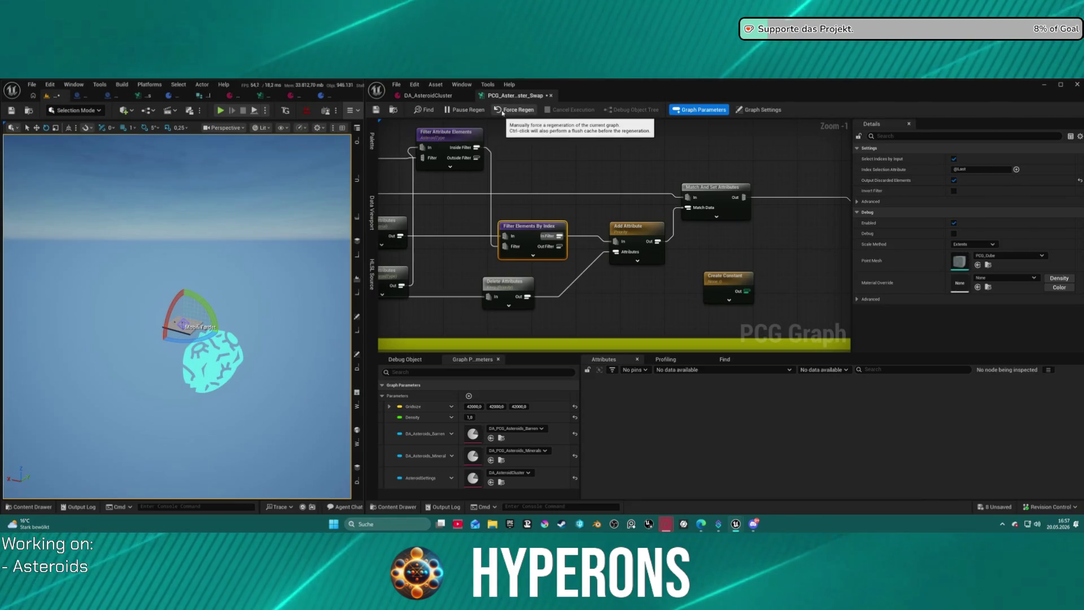
pyautogui.moveTo(815, 210); pyautogui.dragTo(602, 214)
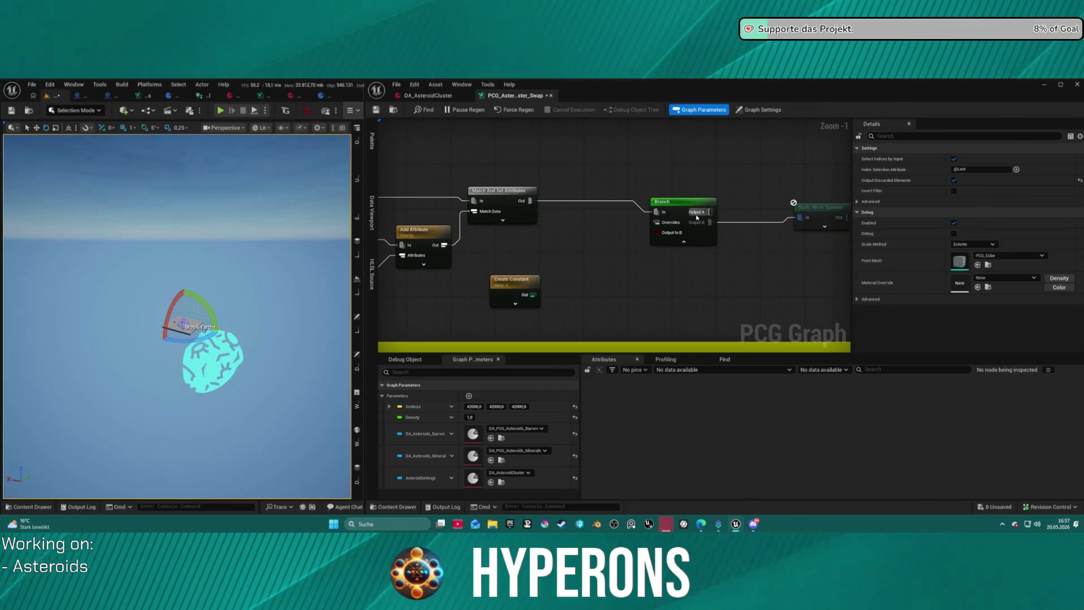
pyautogui.click(726, 225)
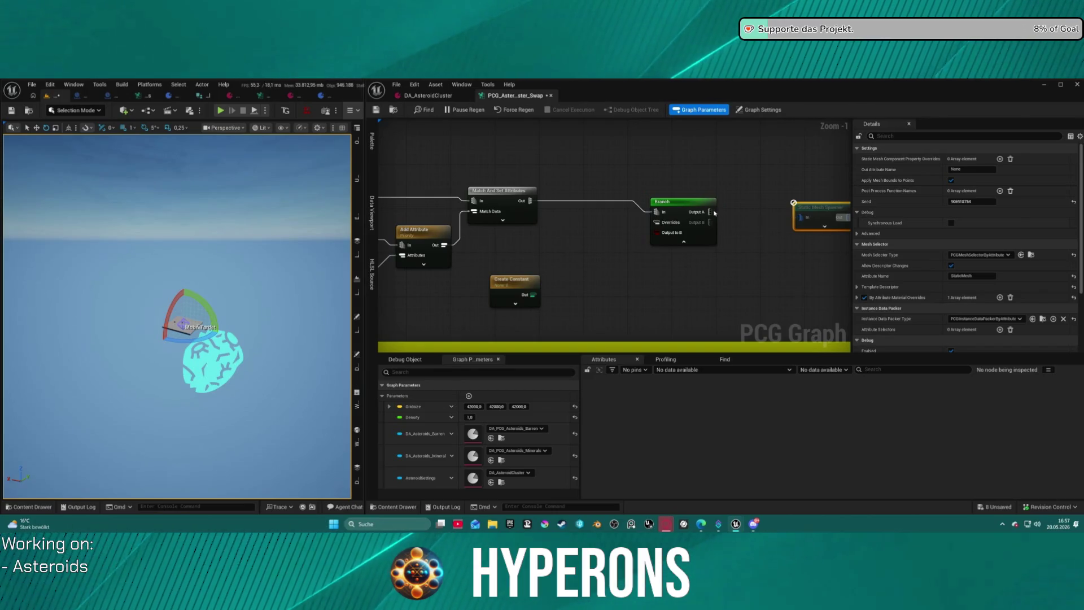
pyautogui.moveTo(713, 212); pyautogui.dragTo(800, 217)
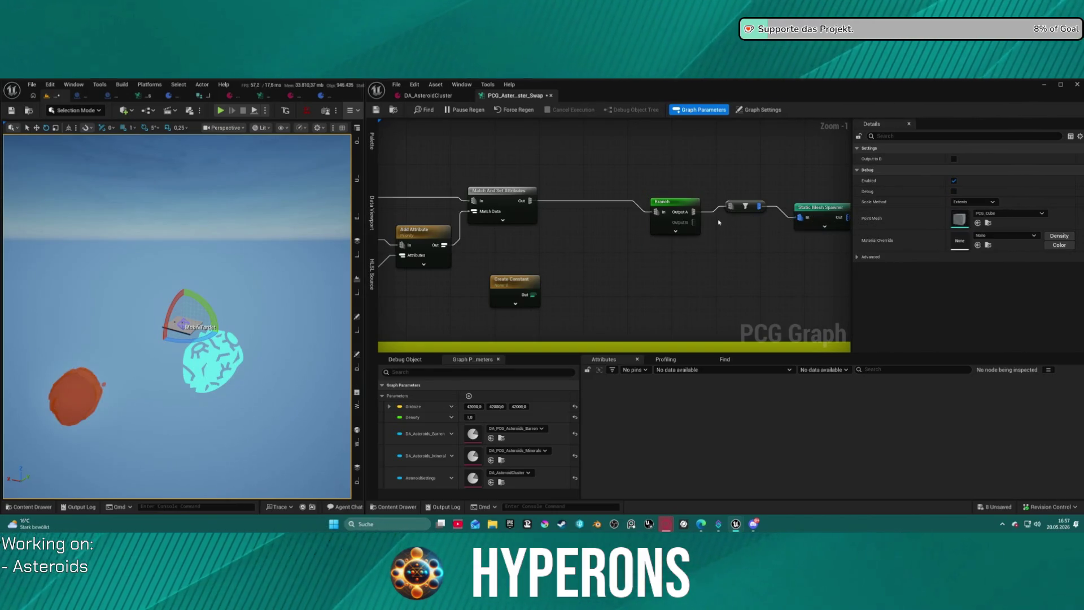
# - Reposition the Branch node and move Create Constant next to it
pyautogui.moveTo(719, 222)
pyautogui.mouseDown()
pyautogui.moveTo(821, 214)
pyautogui.moveTo(757, 228)
pyautogui.moveTo(709, 225)
pyautogui.mouseUp()
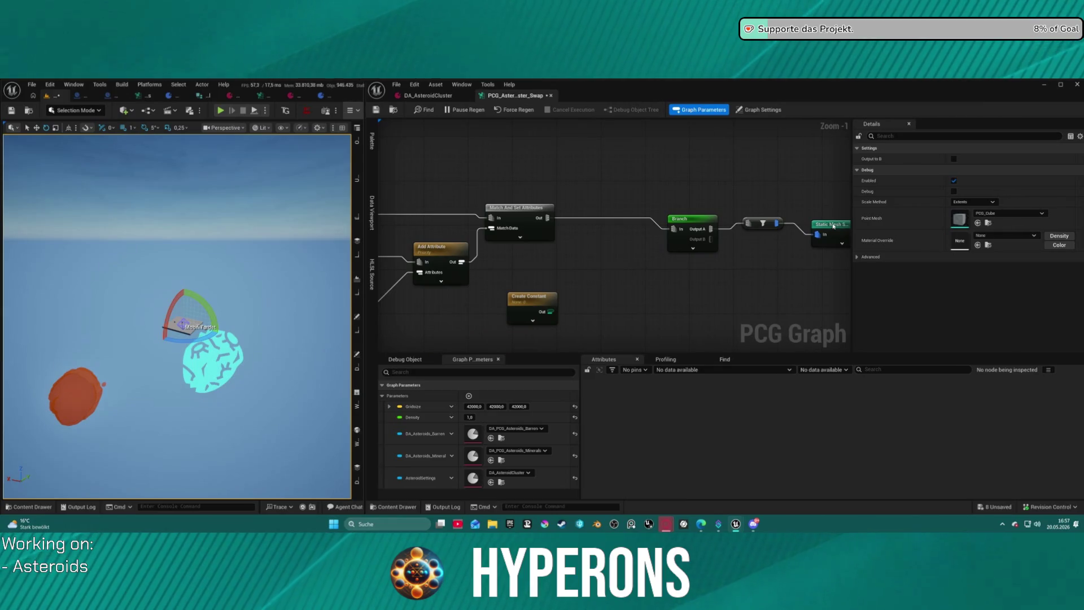
pyautogui.moveTo(833, 226); pyautogui.dragTo(834, 215)
pyautogui.moveTo(683, 230); pyautogui.dragTo(677, 219)
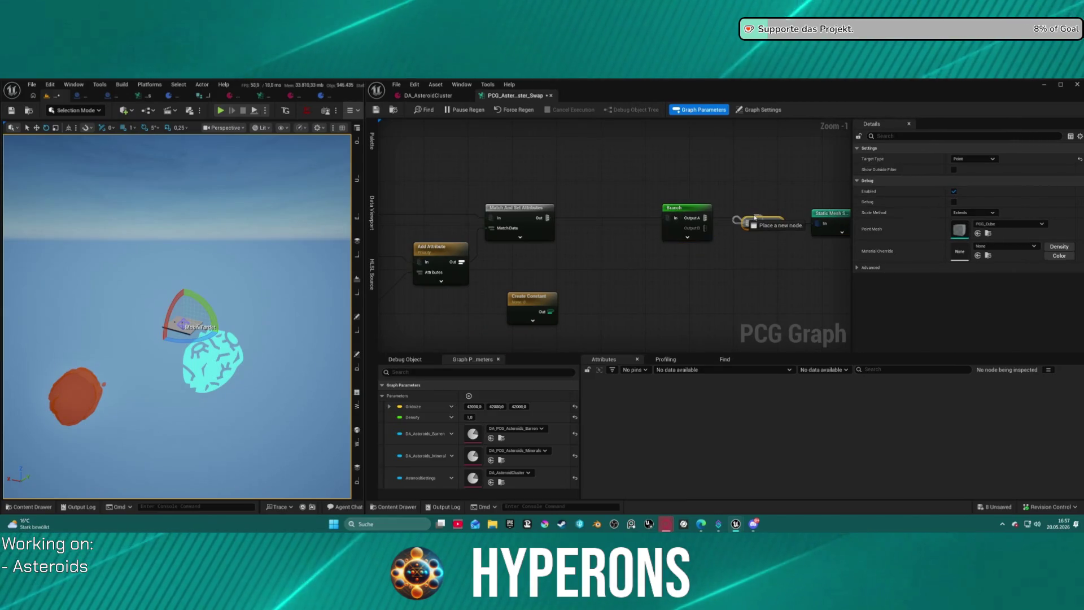
pyautogui.click(625, 289)
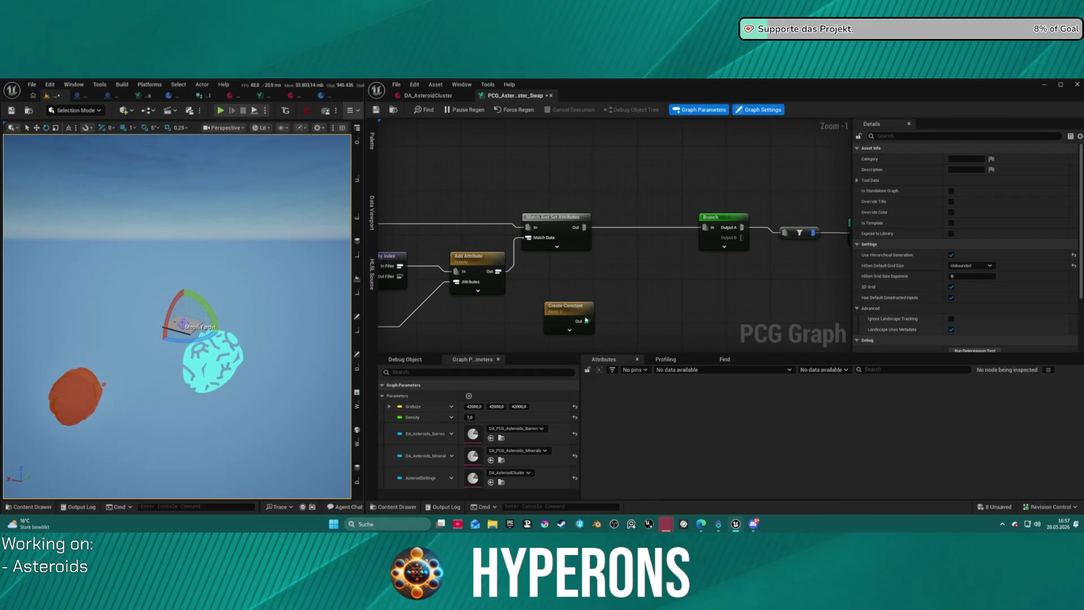
pyautogui.moveTo(586, 320); pyautogui.dragTo(686, 254)
# - Expose Branch's Output to B pin and wire the Create Constant into it
pyautogui.click(724, 234)
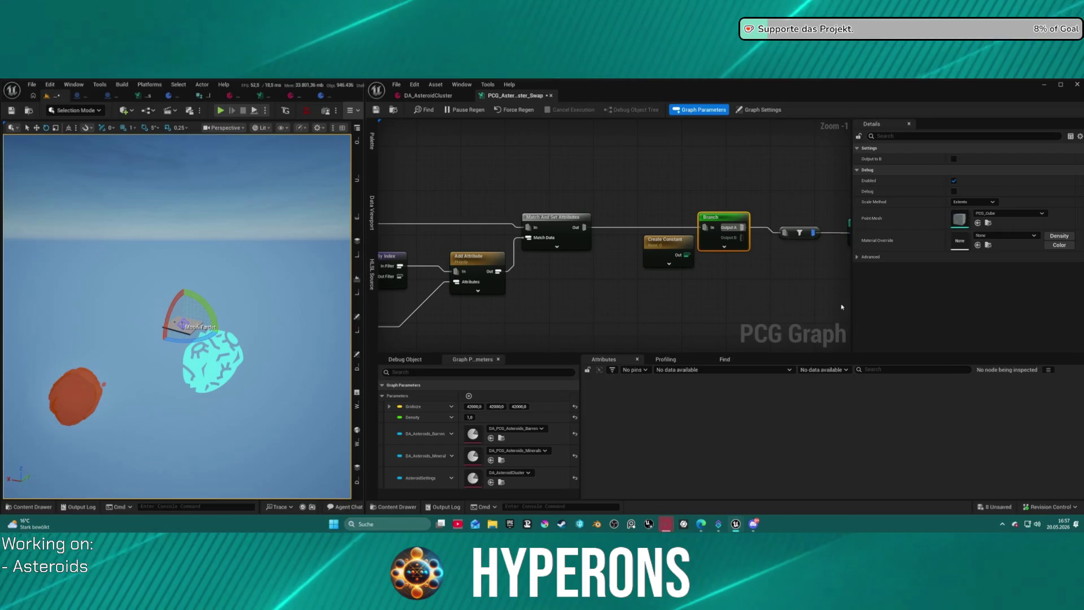
pyautogui.click(725, 247)
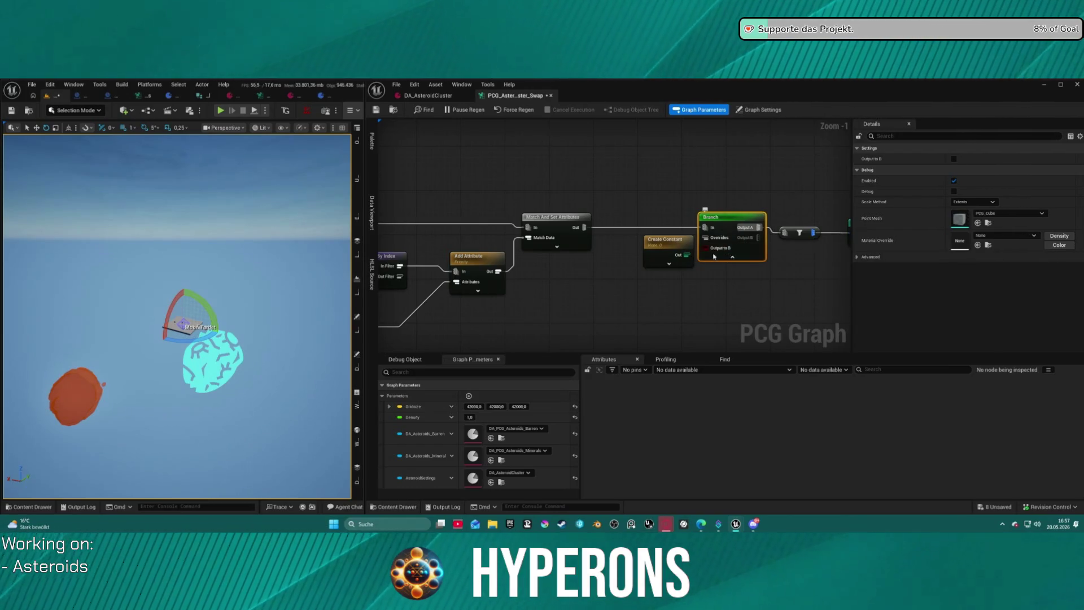
pyautogui.moveTo(679, 261)
pyautogui.mouseDown()
pyautogui.moveTo(662, 250)
pyautogui.moveTo(703, 248)
pyautogui.mouseUp()
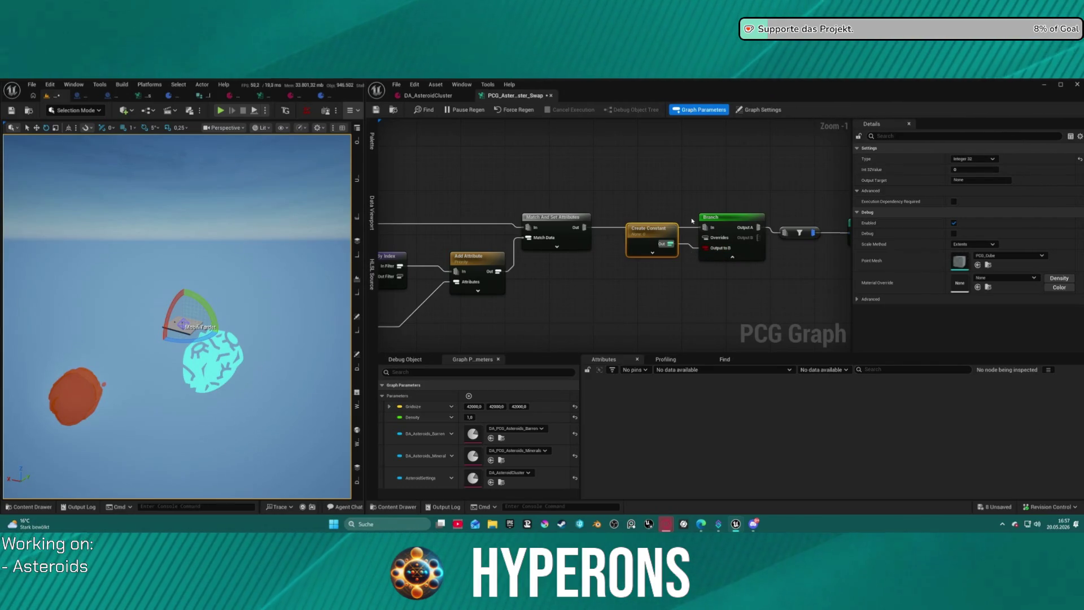
pyautogui.click(975, 169)
# - Set the Create Constant Int32Value to 1 and move the node down-left below the Branch
pyautogui.write('1')
pyautogui.press('Return')
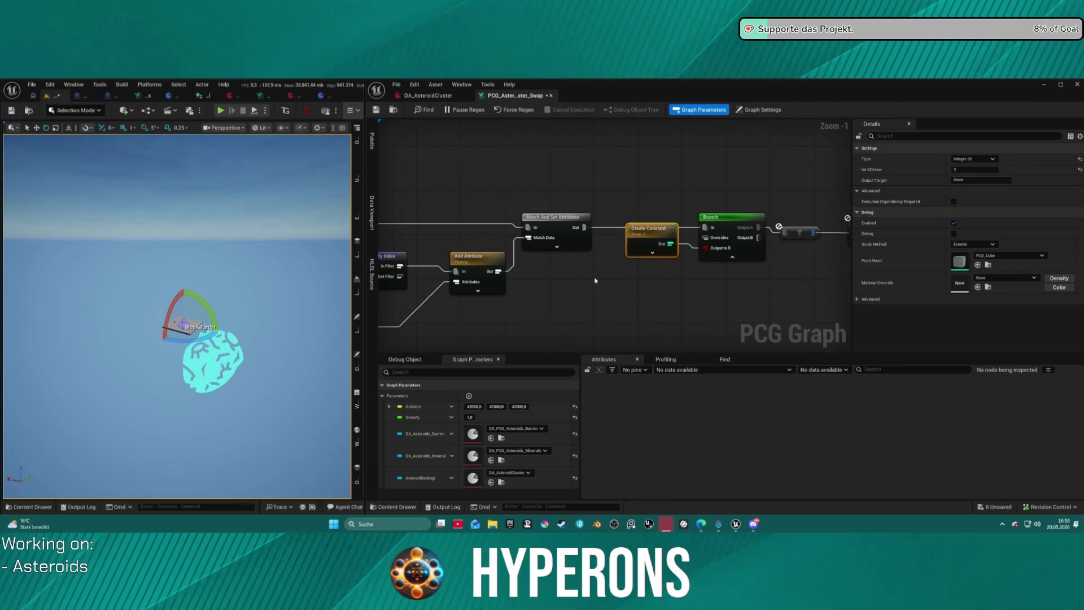
pyautogui.moveTo(595, 281)
pyautogui.mouseDown()
pyautogui.moveTo(780, 245)
pyautogui.moveTo(704, 305)
pyautogui.moveTo(781, 229)
pyautogui.moveTo(716, 222)
pyautogui.moveTo(683, 197)
pyautogui.mouseUp()
pyautogui.click(551, 242)
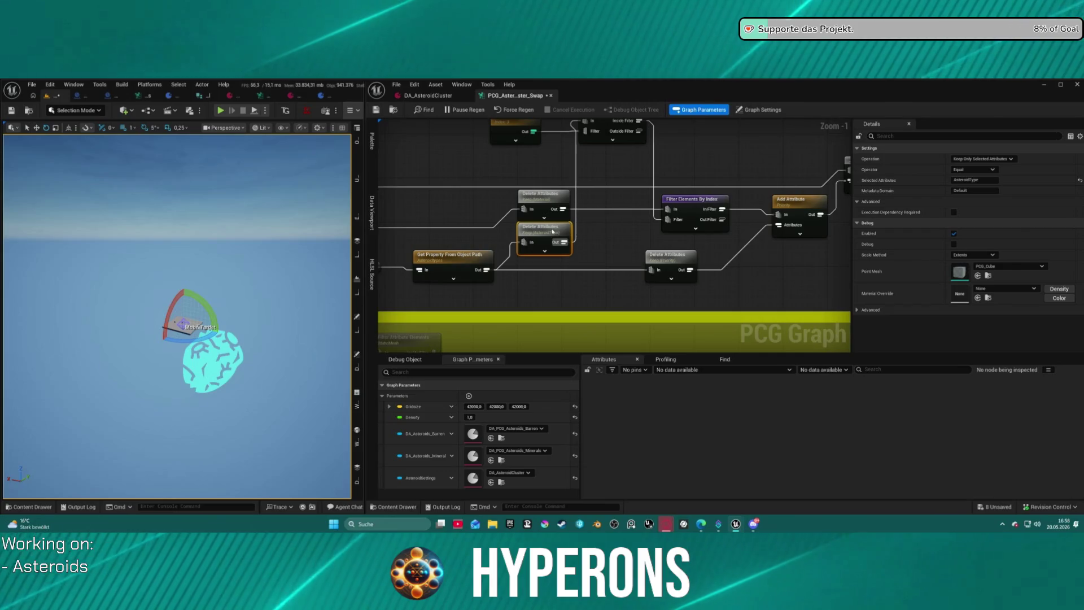
pyautogui.moveTo(551, 241)
pyautogui.mouseDown()
pyautogui.moveTo(435, 243)
pyautogui.moveTo(600, 305)
pyautogui.mouseUp()
pyautogui.moveTo(753, 294); pyautogui.dragTo(479, 288)
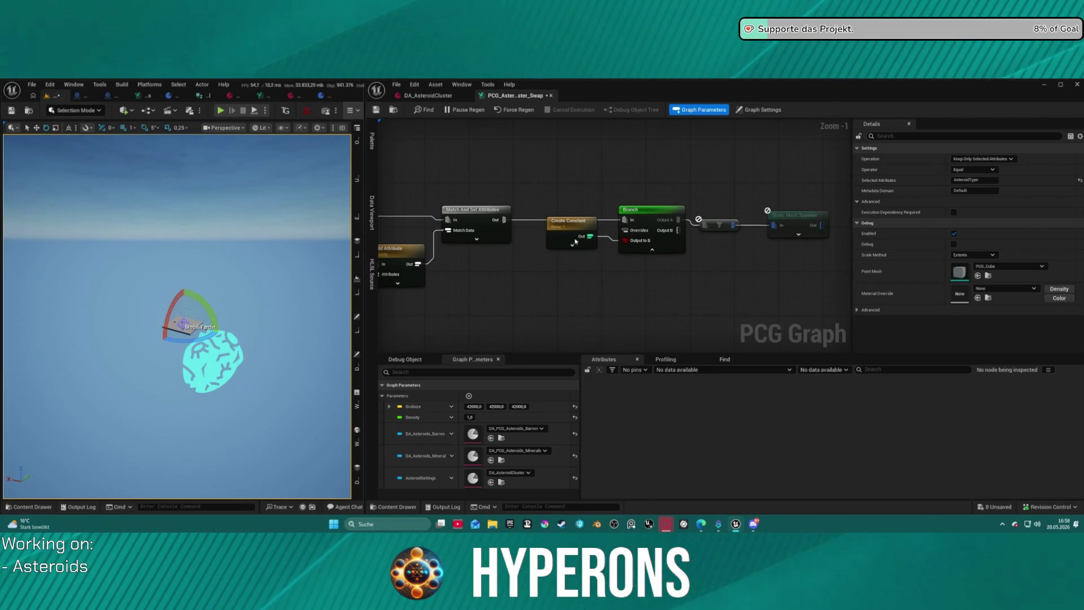
pyautogui.moveTo(576, 224)
pyautogui.mouseDown()
pyautogui.moveTo(516, 256)
pyautogui.moveTo(532, 311)
pyautogui.moveTo(493, 299)
pyautogui.moveTo(701, 283)
pyautogui.mouseUp()
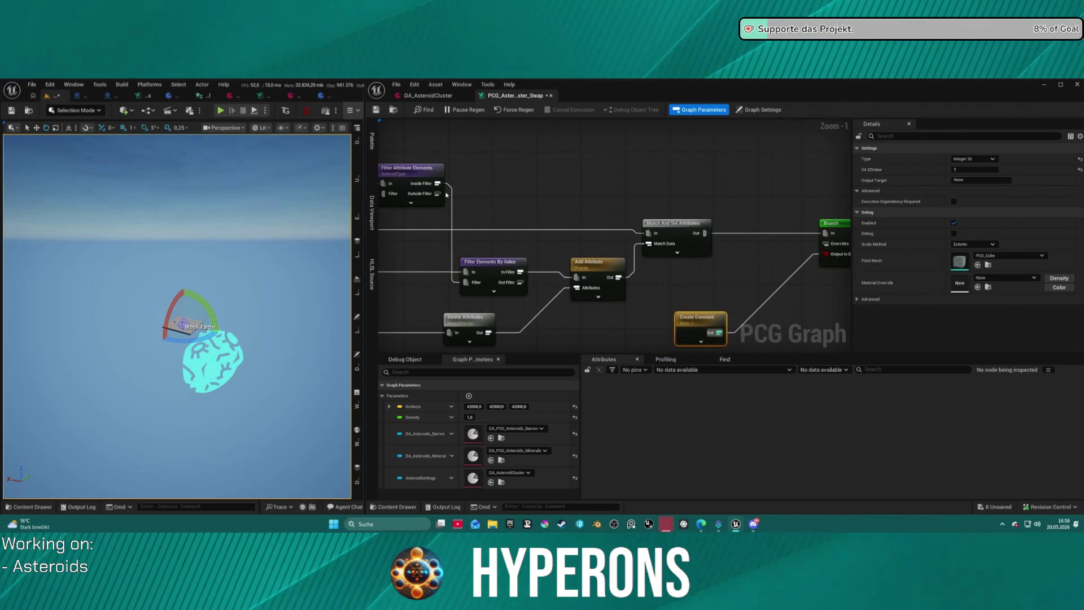
pyautogui.scroll(-3, 652, 242)
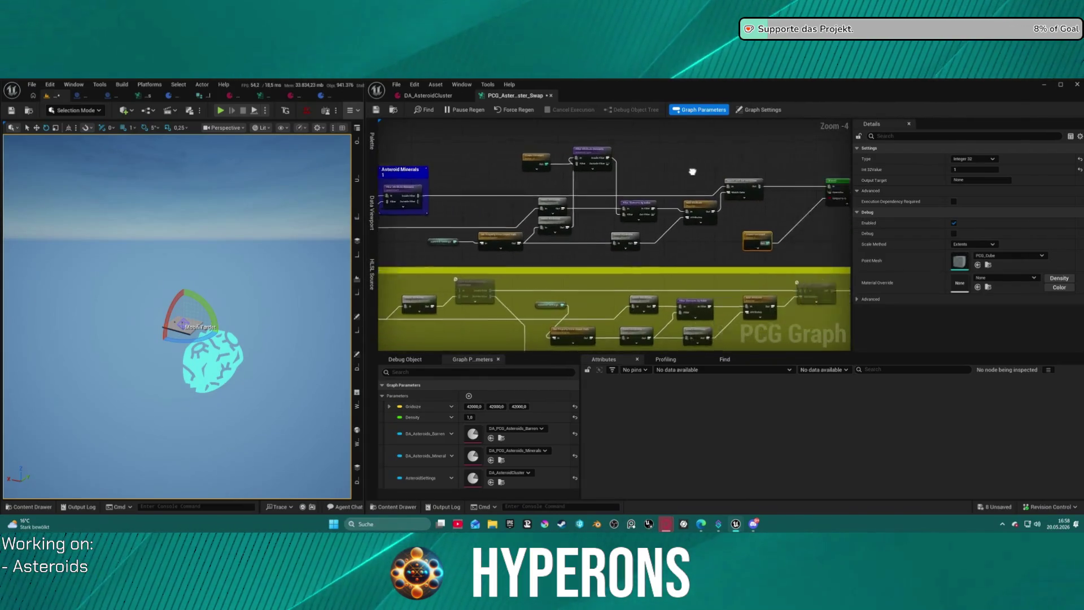
# - Add a Debug node wired to the Filter Attribute Elements output
pyautogui.moveTo(441, 129)
pyautogui.mouseDown()
pyautogui.moveTo(519, 231)
pyautogui.moveTo(562, 217)
pyautogui.mouseUp()
pyautogui.write('debug')
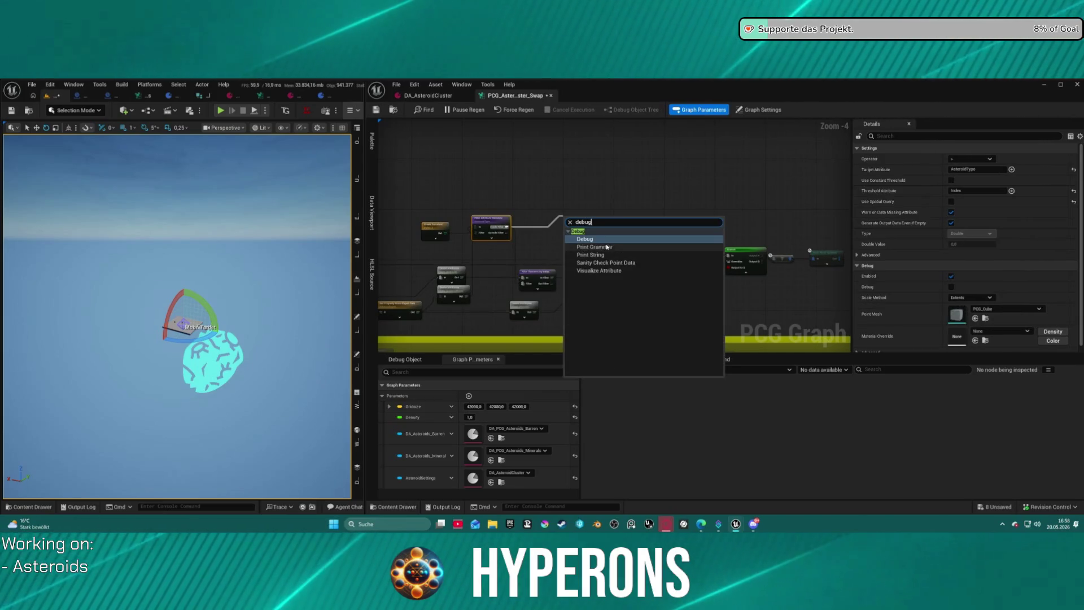
pyautogui.click(592, 240)
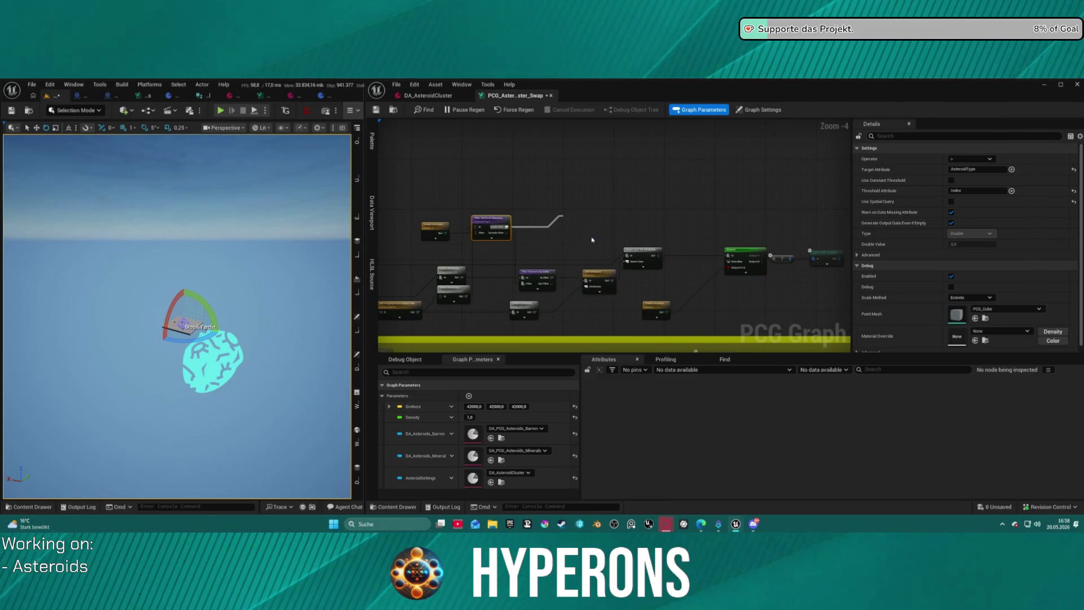
pyautogui.scroll(3, 585, 223)
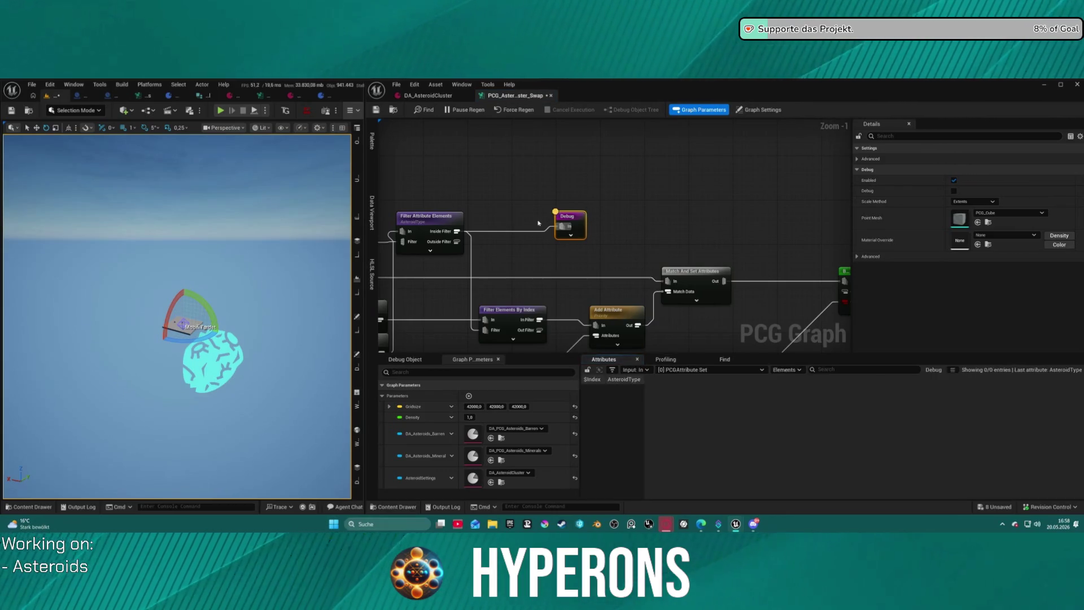
# - Cancel the stray Outside Filter wire and inspect the three AsteroidType entries (3, 3, 1)
pyautogui.moveTo(456, 242)
pyautogui.mouseDown()
pyautogui.moveTo(514, 249)
pyautogui.moveTo(562, 227)
pyautogui.mouseUp()
pyautogui.hotkey('ctrl', 'z')
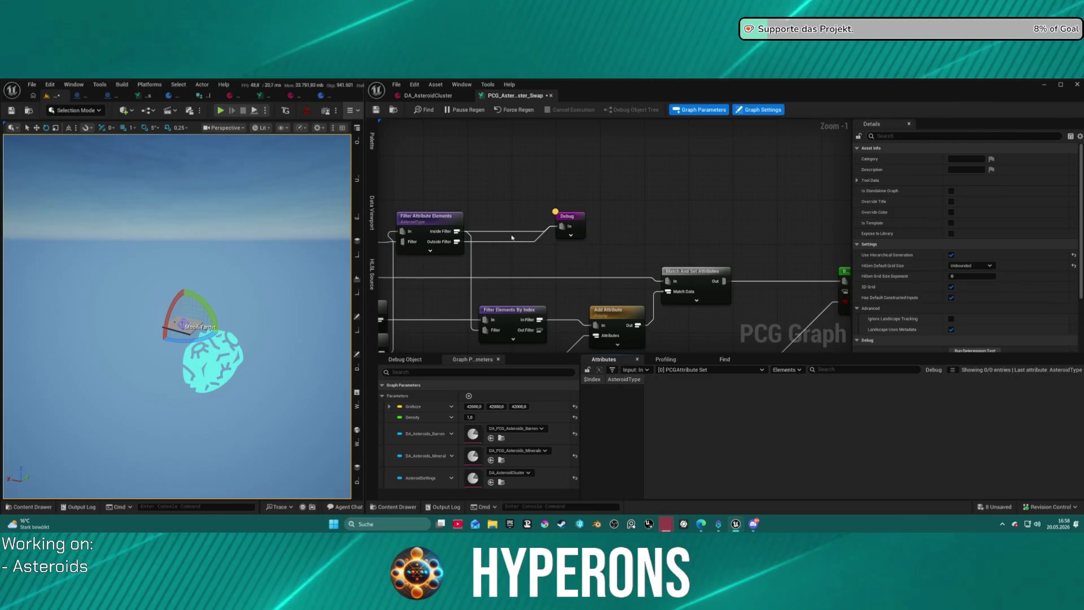
pyautogui.press('super')
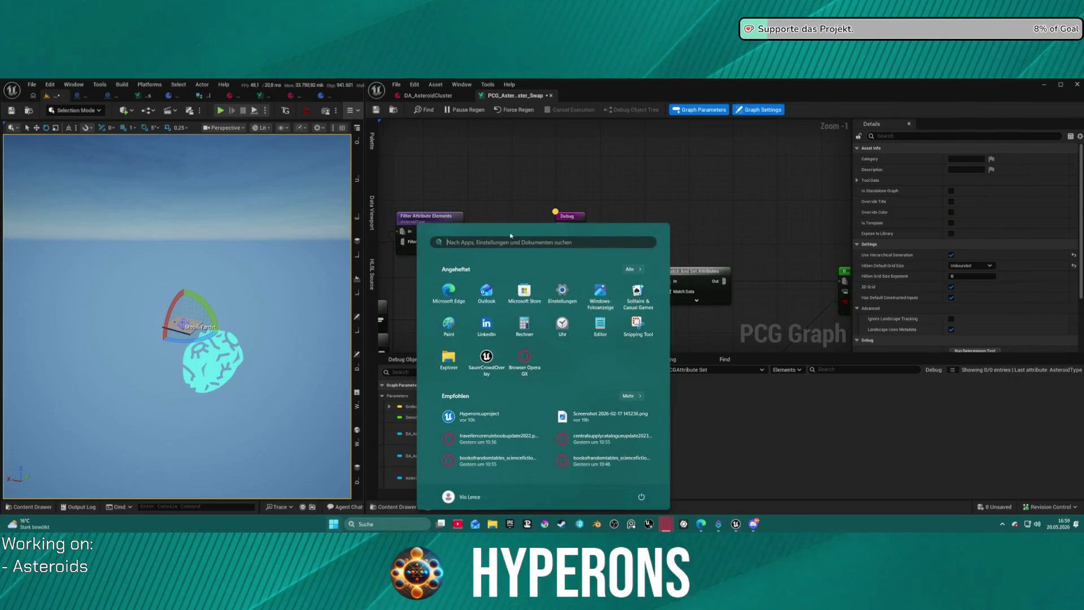
pyautogui.press('super')
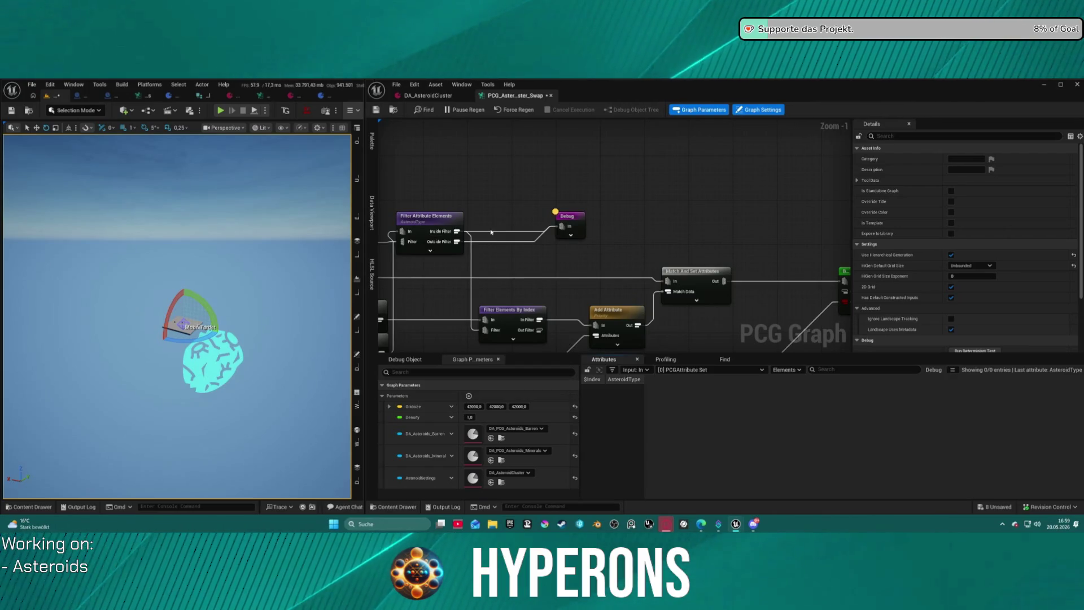
pyautogui.hotkey('ctrl', 'y')
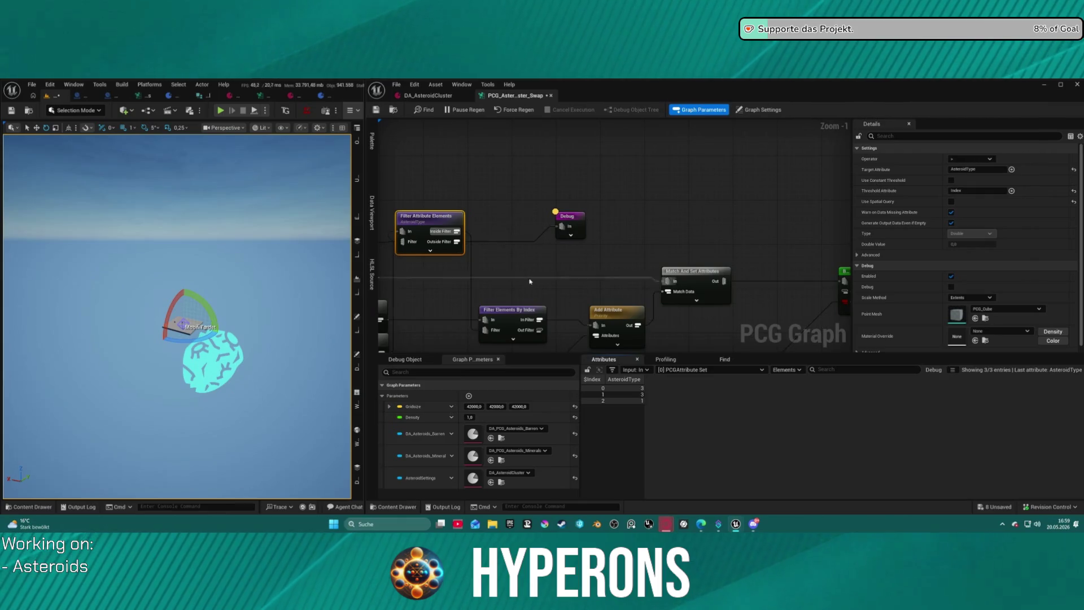
# - Disconnect the filter from the Debug node and move Debug slightly right
pyautogui.moveTo(480, 261); pyautogui.dragTo(503, 225)
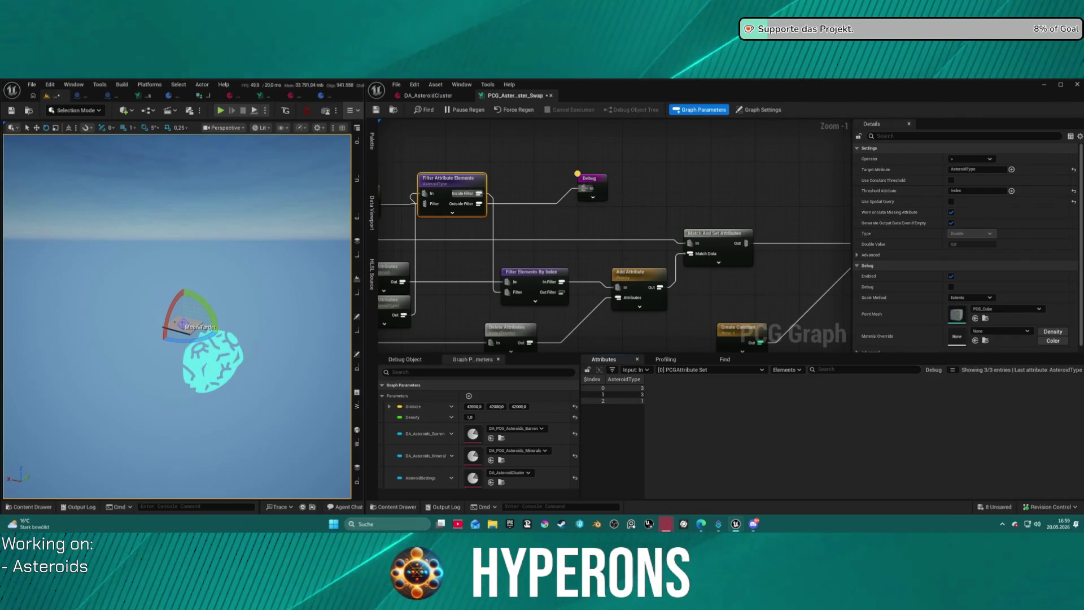
pyautogui.moveTo(585, 188)
pyautogui.mouseDown()
pyautogui.moveTo(587, 298)
pyautogui.moveTo(562, 293)
pyautogui.mouseUp()
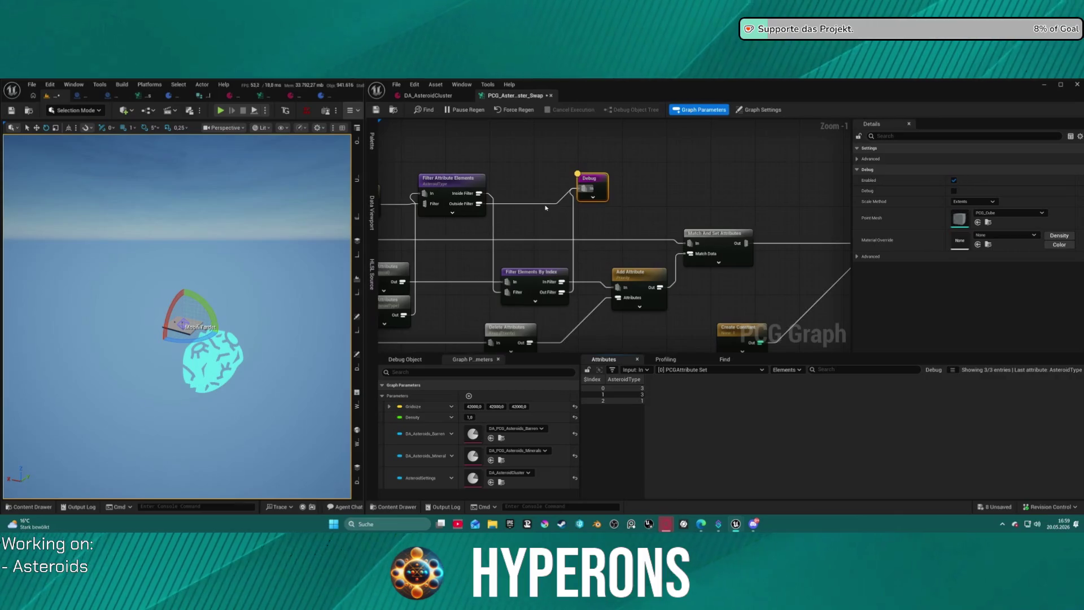
pyautogui.keyDown('alt'); pyautogui.click(549, 204); pyautogui.keyUp('alt')
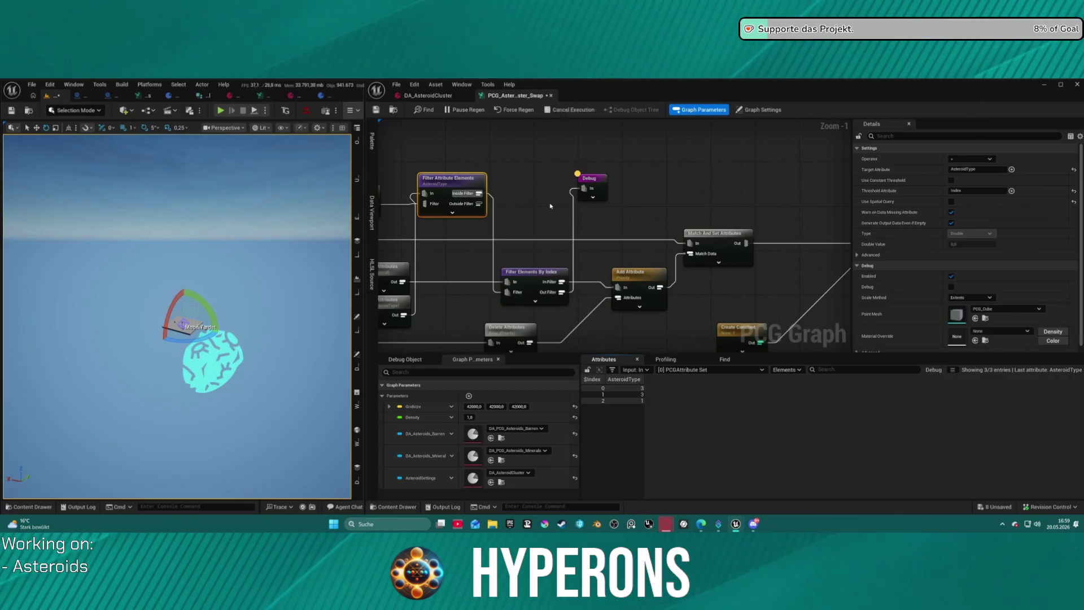
pyautogui.click(608, 180)
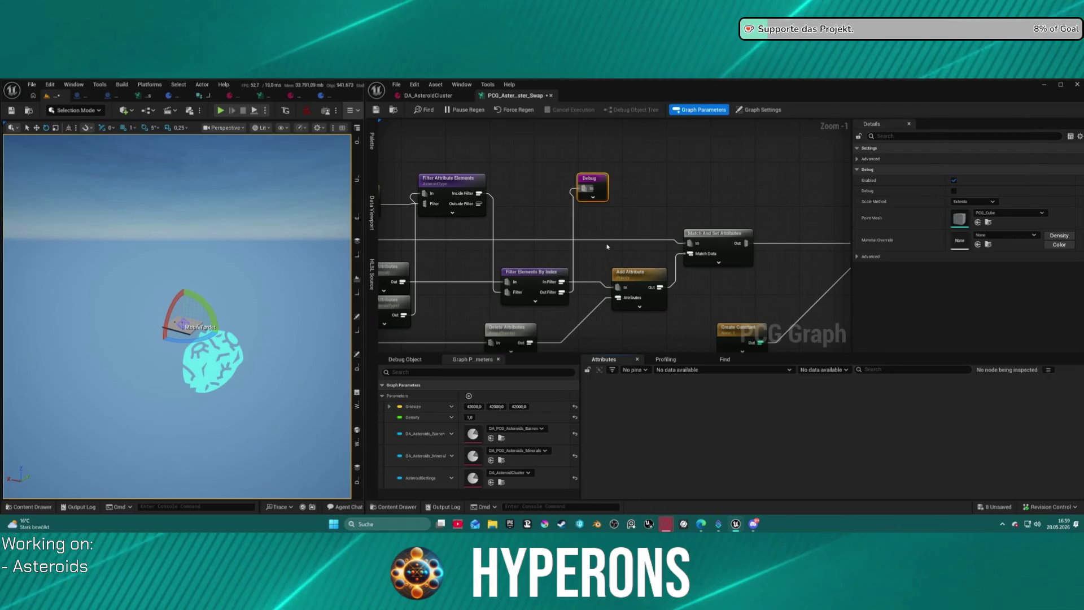
pyautogui.moveTo(580, 192); pyautogui.dragTo(625, 197)
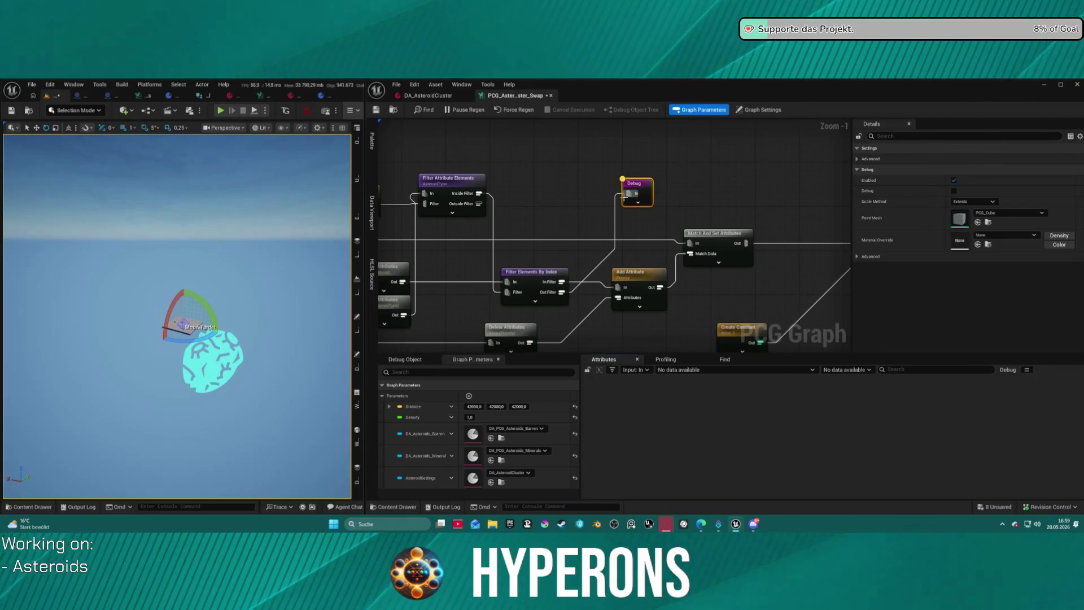
# - Frame Filter Elements By Index to check its settings and ten Material entries
pyautogui.click(566, 286)
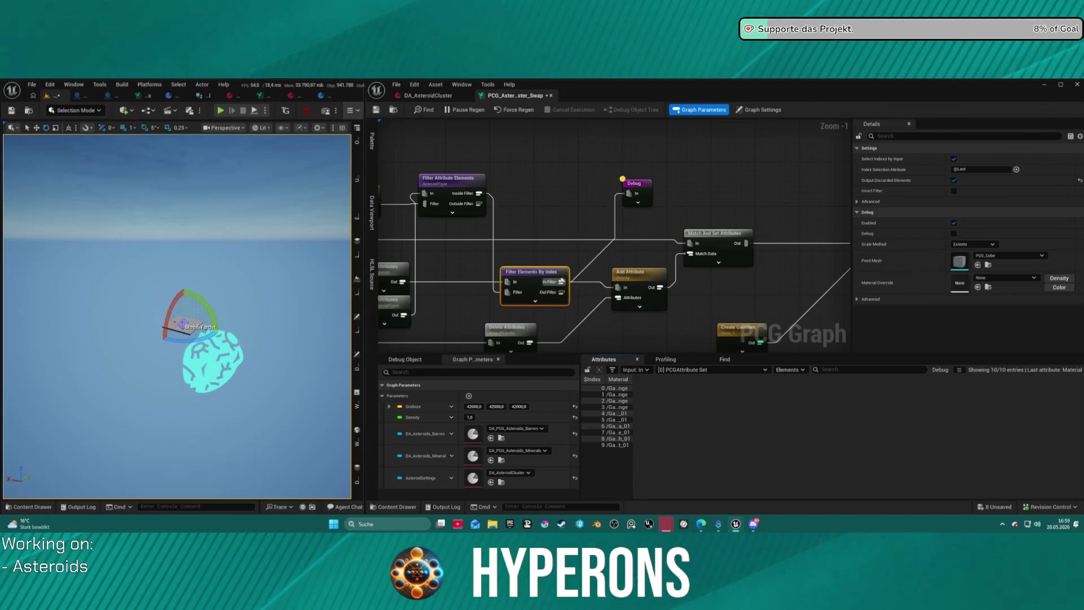
pyautogui.press('f')
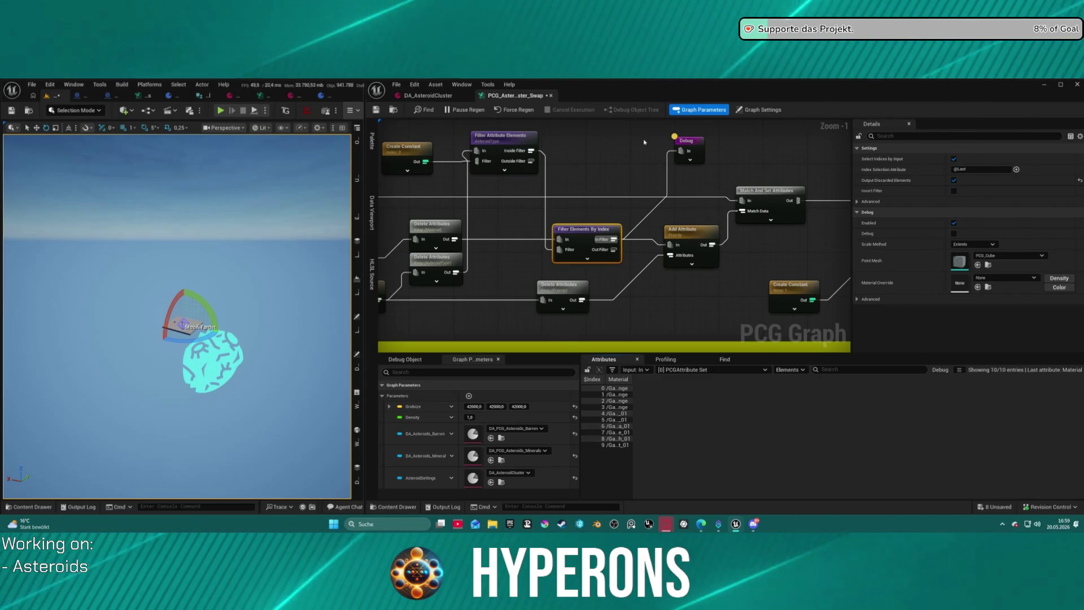
pyautogui.moveTo(597, 247)
pyautogui.mouseDown()
pyautogui.moveTo(558, 242)
pyautogui.moveTo(611, 245)
pyautogui.mouseUp()
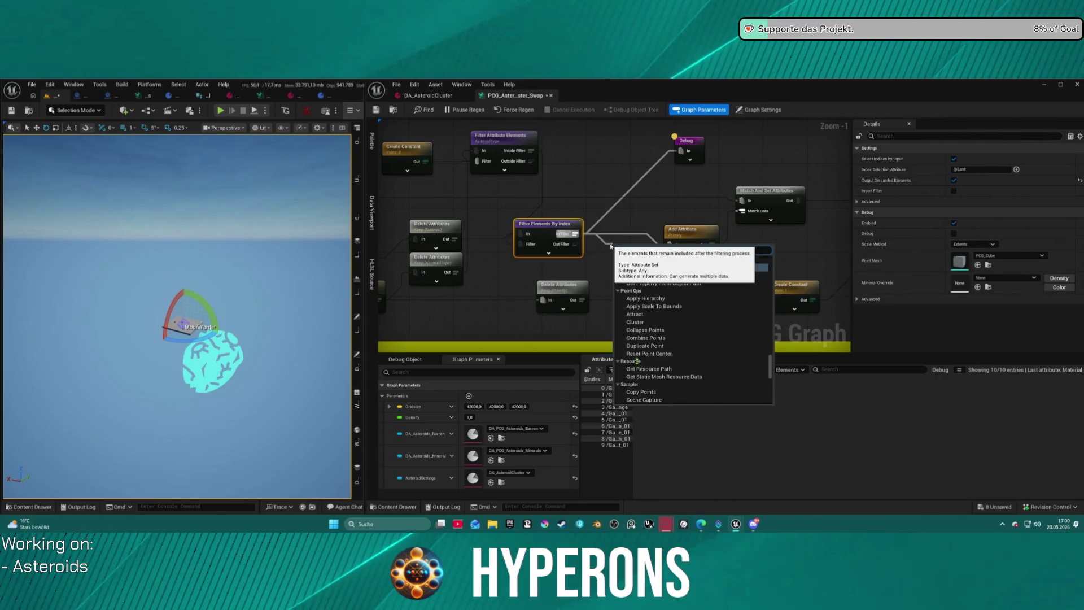
# - Add a Clamp node from the filter output, then delete it
pyautogui.write('clamp')
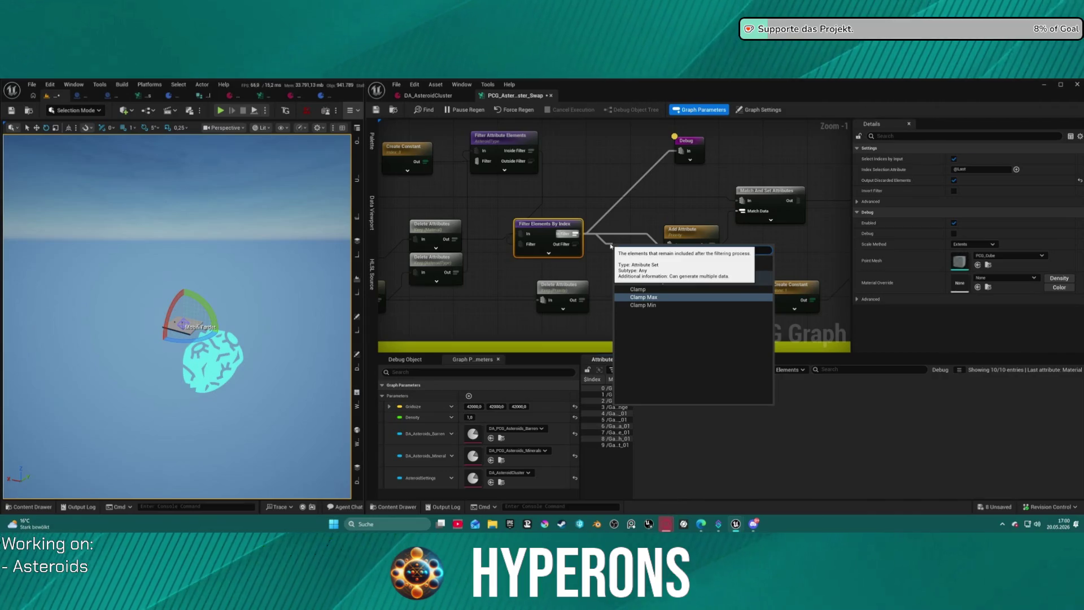
pyautogui.press('Return')
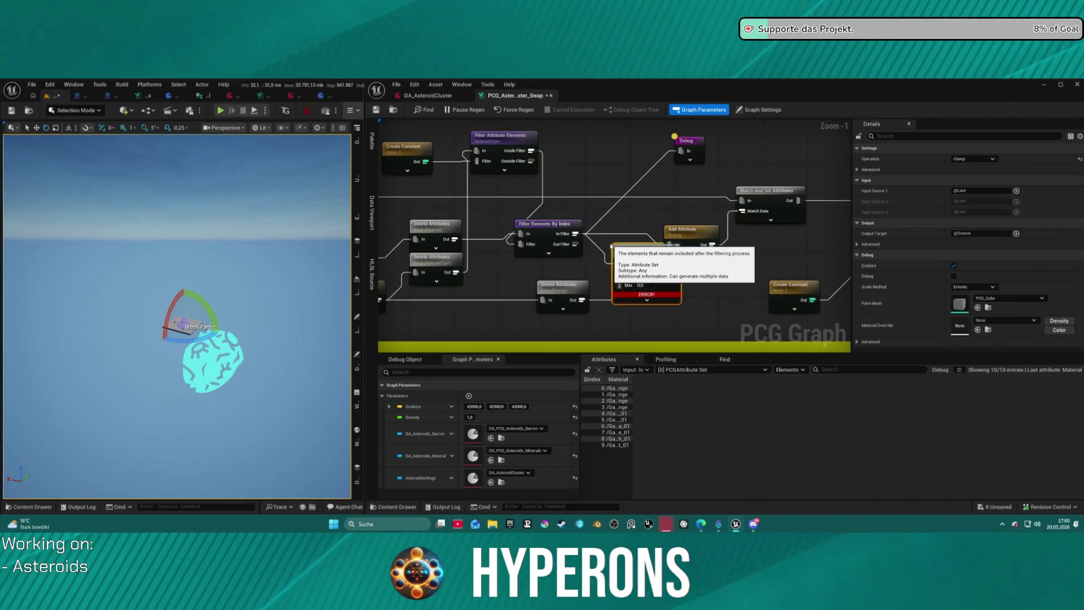
pyautogui.click(640, 274)
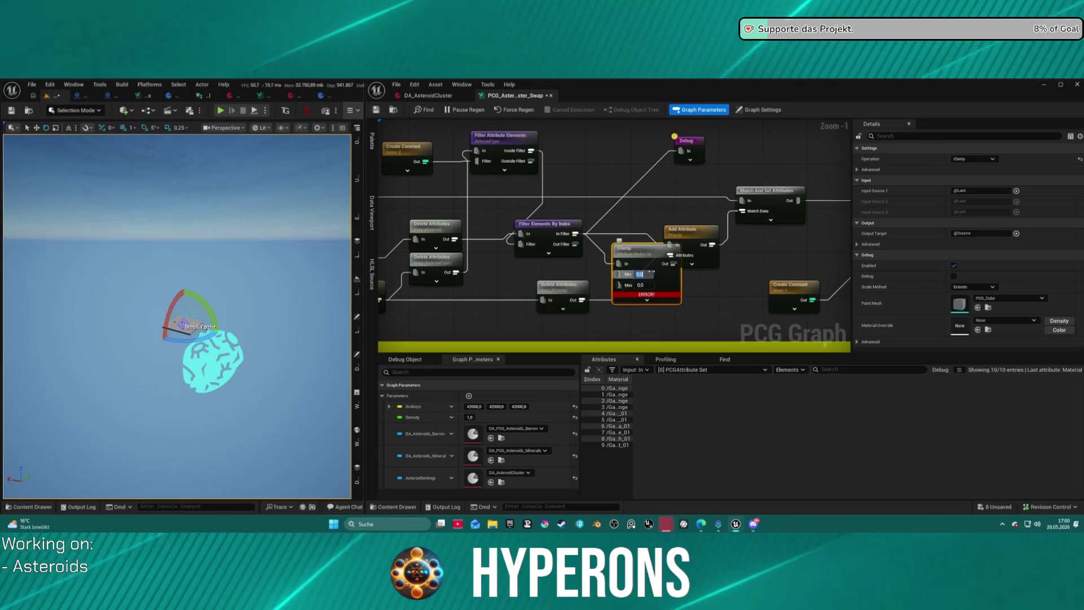
pyautogui.click(649, 285)
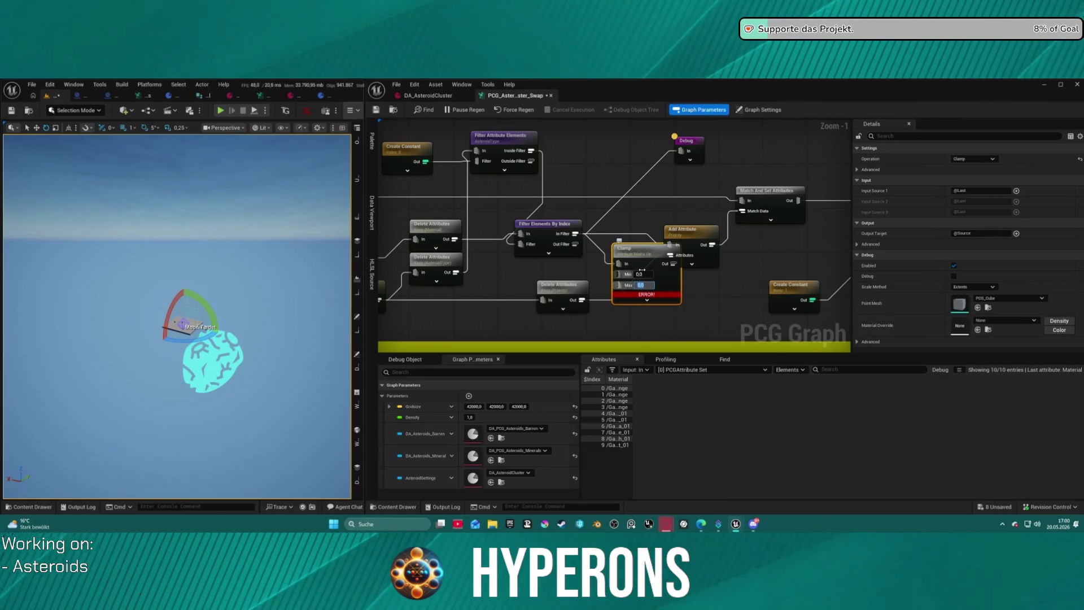
pyautogui.press('Delete')
# - Add a Clamp Min node off Filter Elements By Index with Min set to 3
pyautogui.click(545, 223)
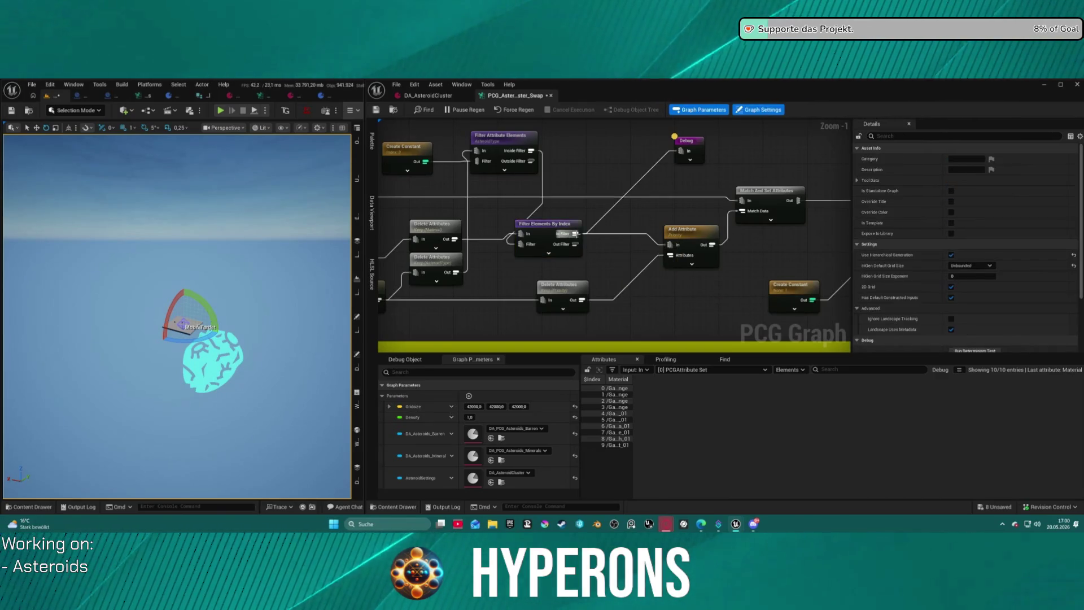
pyautogui.moveTo(575, 234); pyautogui.dragTo(622, 248)
pyautogui.write('clamp')
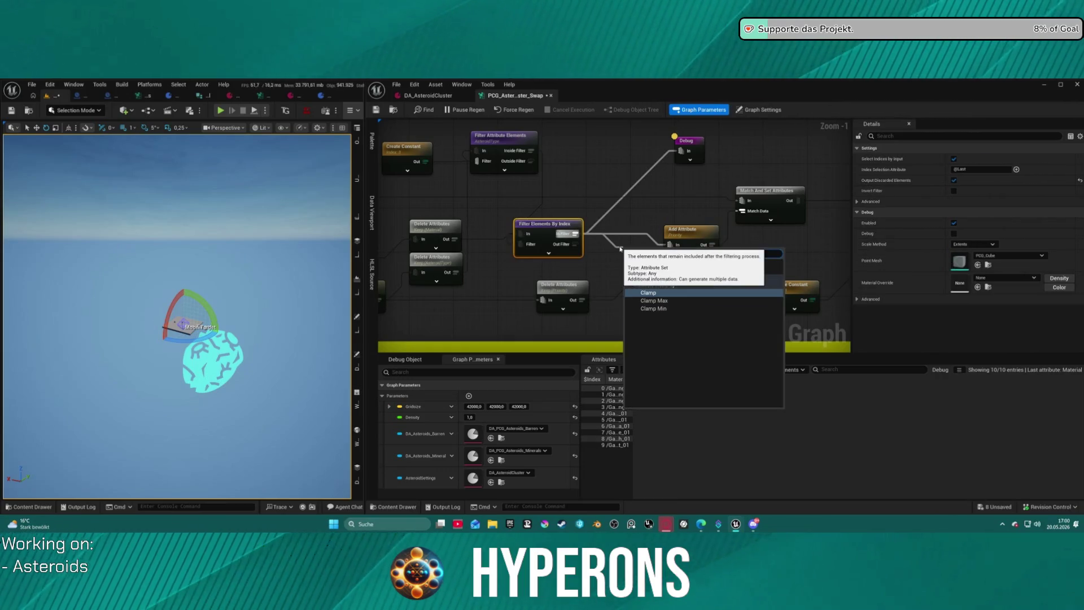
pyautogui.press('Down')
pyautogui.press('Down')
pyautogui.press('Return')
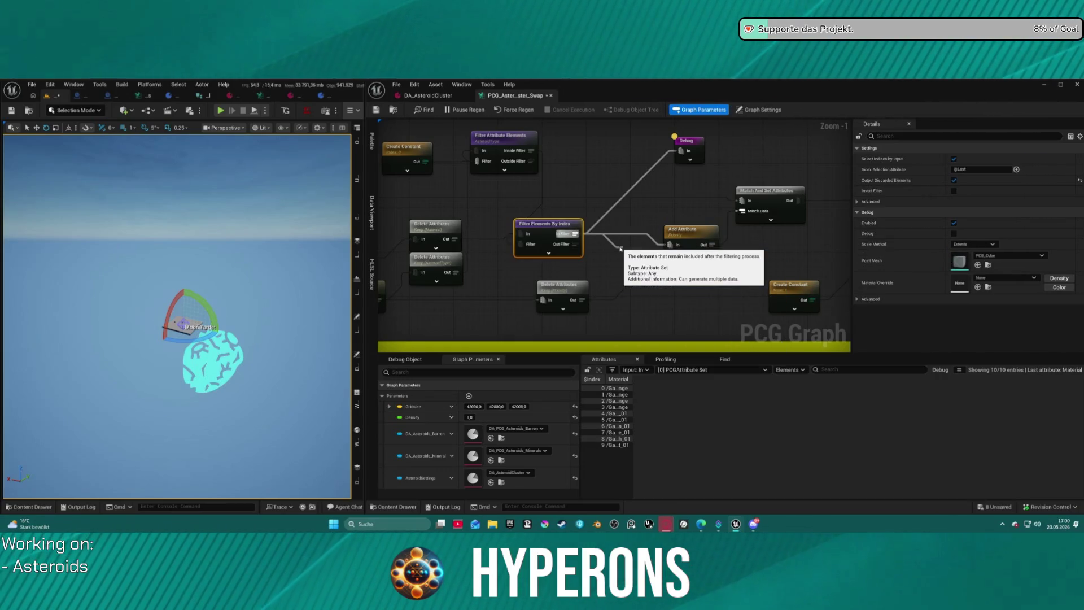
pyautogui.moveTo(632, 244); pyautogui.dragTo(616, 244)
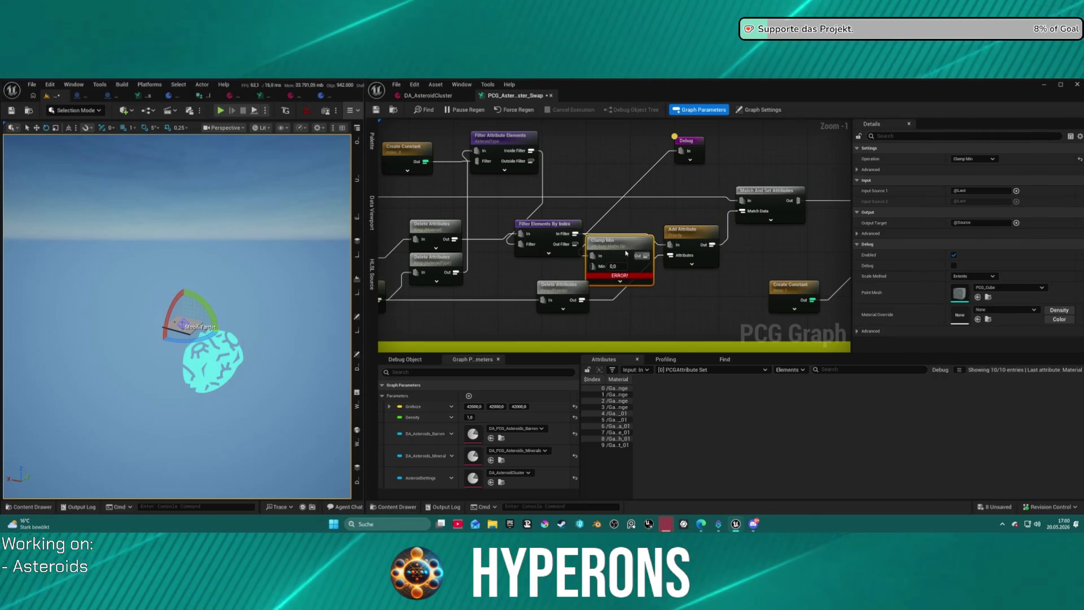
pyautogui.click(609, 266)
pyautogui.write('3')
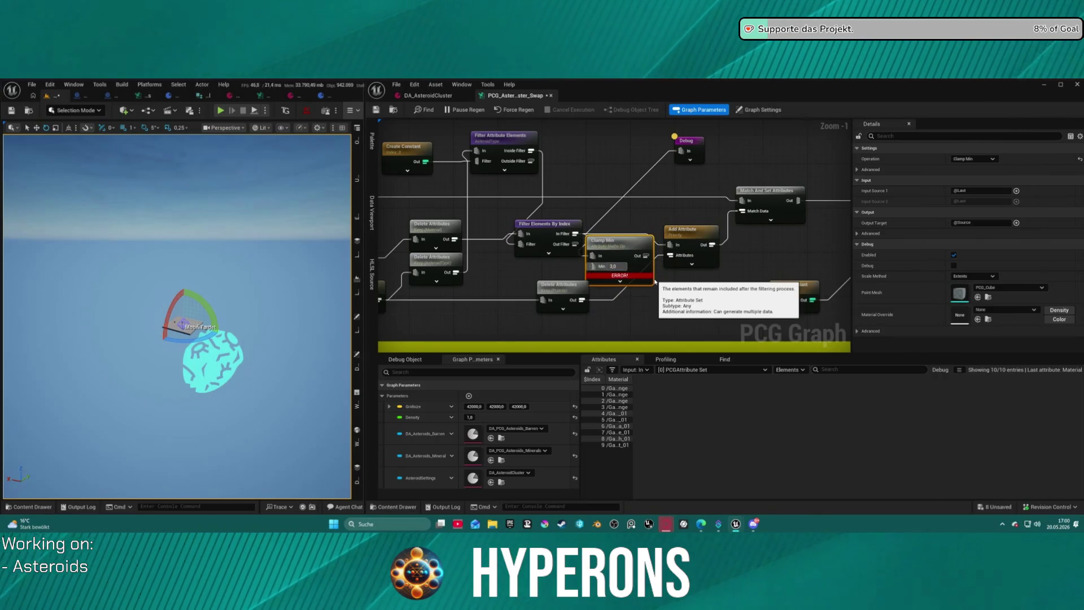
pyautogui.press('Return')
# - Move Clamp Min up-left and change its Min value to 4,0
pyautogui.moveTo(626, 258); pyautogui.dragTo(593, 180)
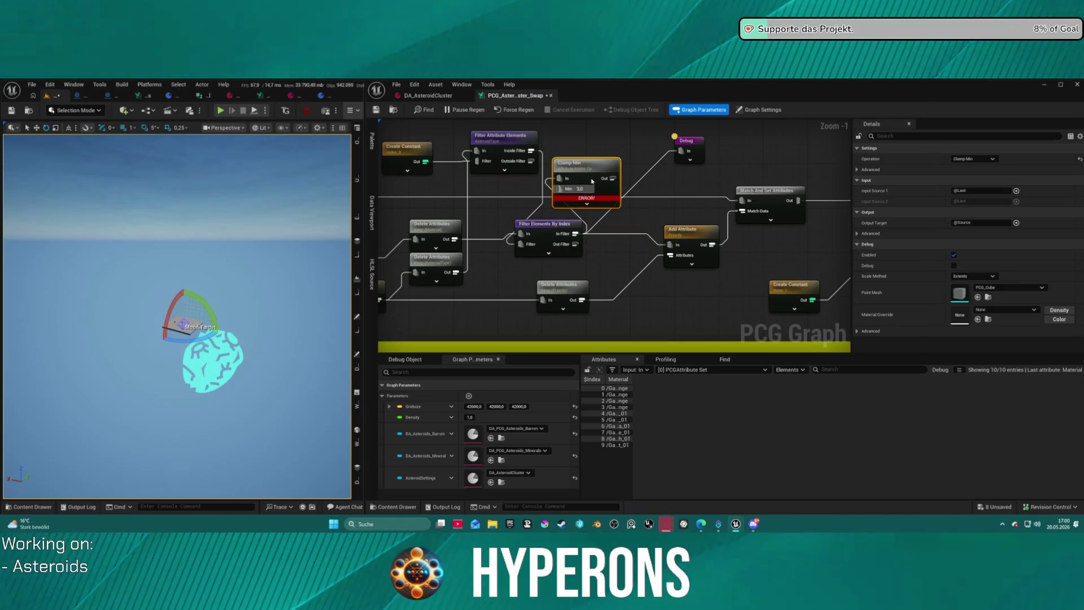
pyautogui.click(578, 211)
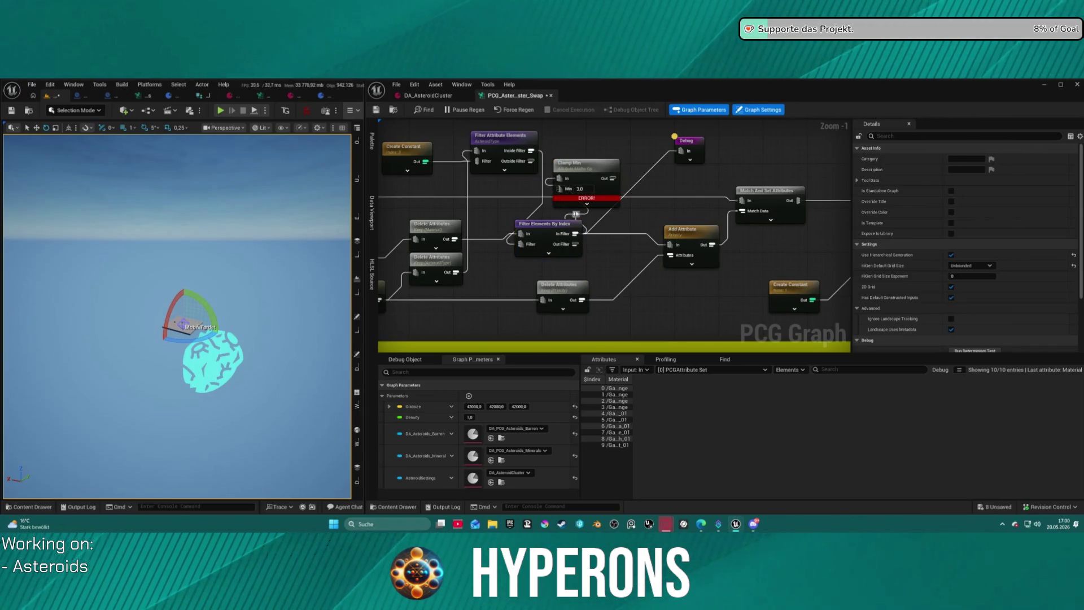
pyautogui.click(587, 188)
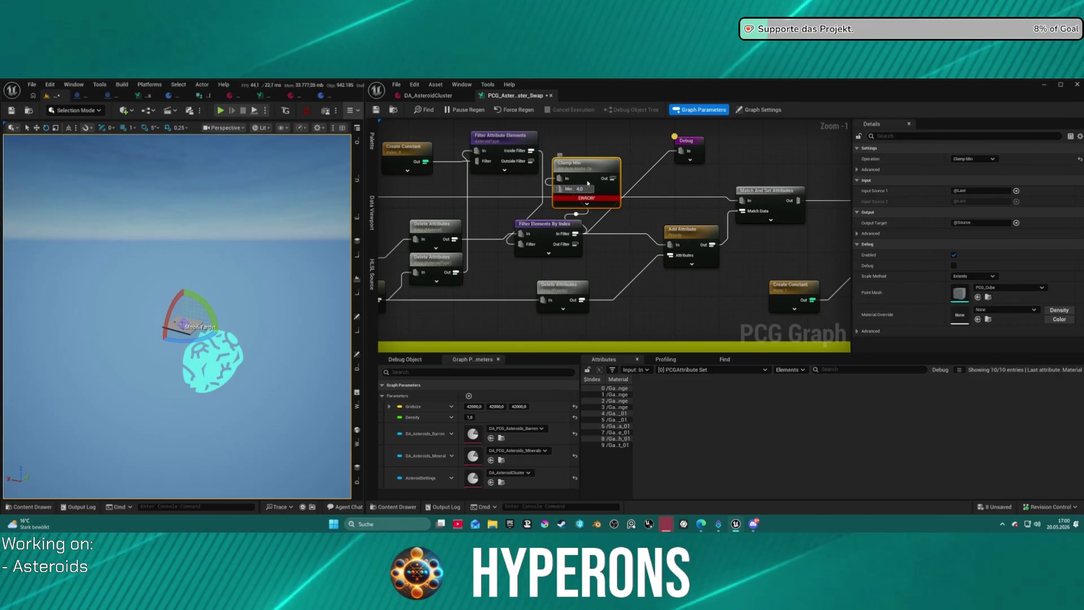
pyautogui.click(576, 214)
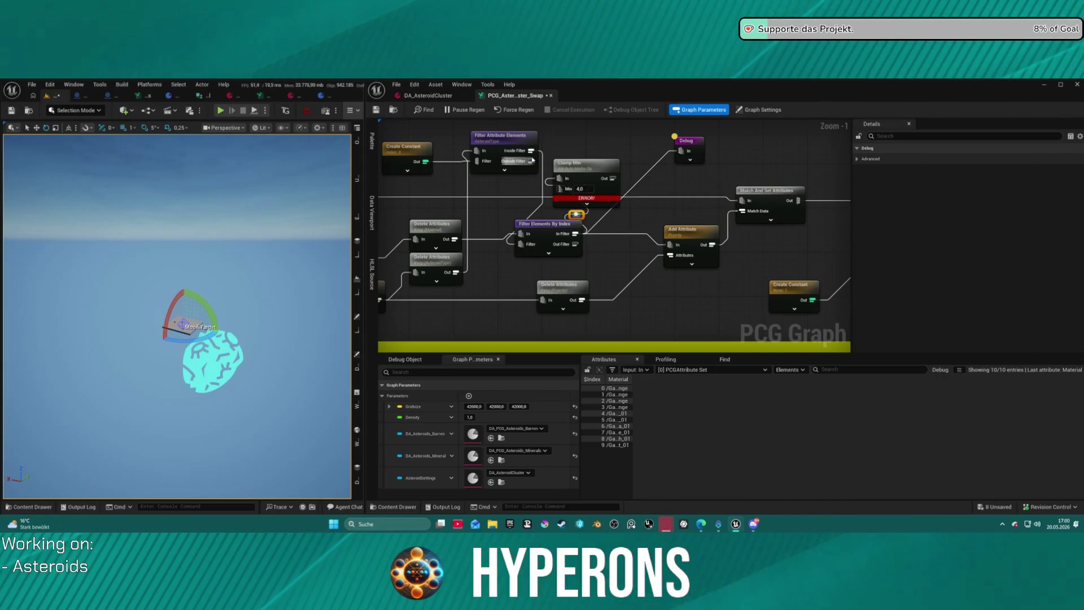
# - Position the Clamp Min node beside Filter Attribute Elements
pyautogui.click(542, 225)
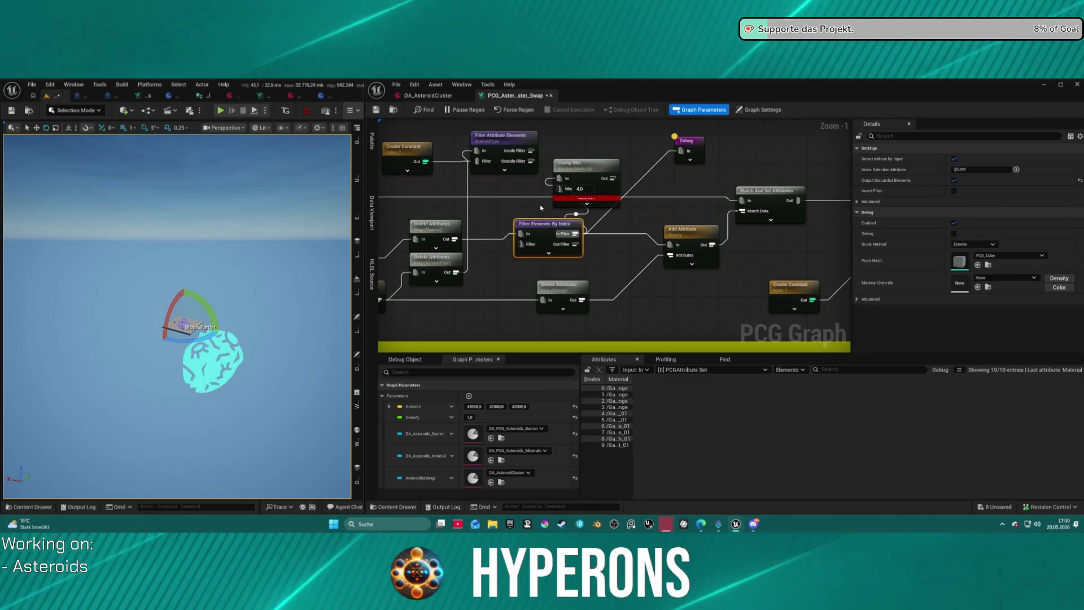
pyautogui.click(503, 136)
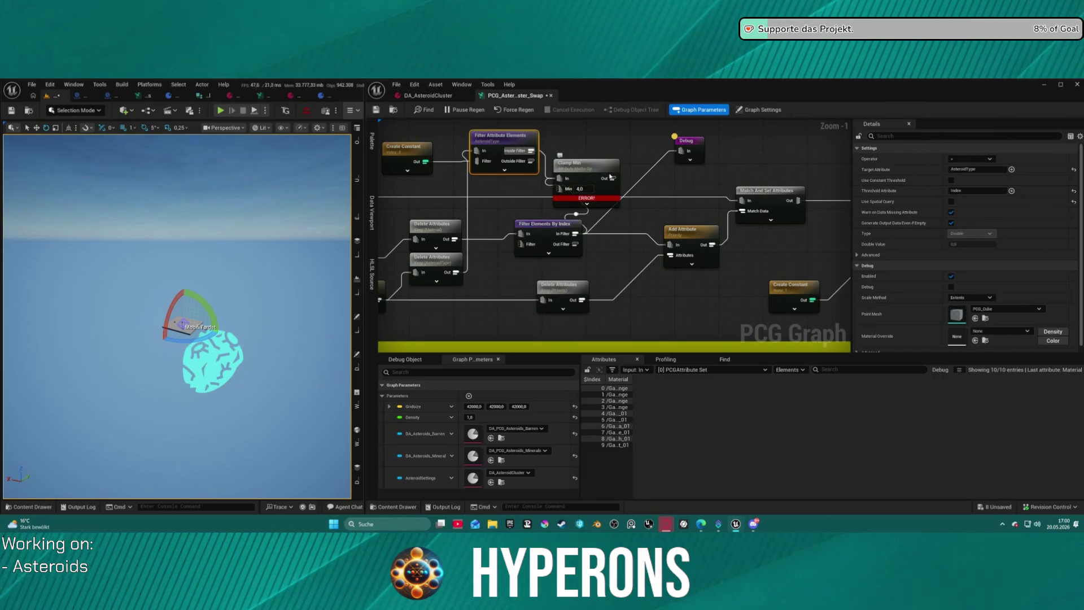
pyautogui.moveTo(569, 163)
pyautogui.mouseDown()
pyautogui.moveTo(571, 121)
pyautogui.moveTo(614, 142)
pyautogui.moveTo(594, 174)
pyautogui.moveTo(523, 226)
pyautogui.moveTo(592, 175)
pyautogui.moveTo(515, 281)
pyautogui.mouseUp()
pyautogui.click(576, 237)
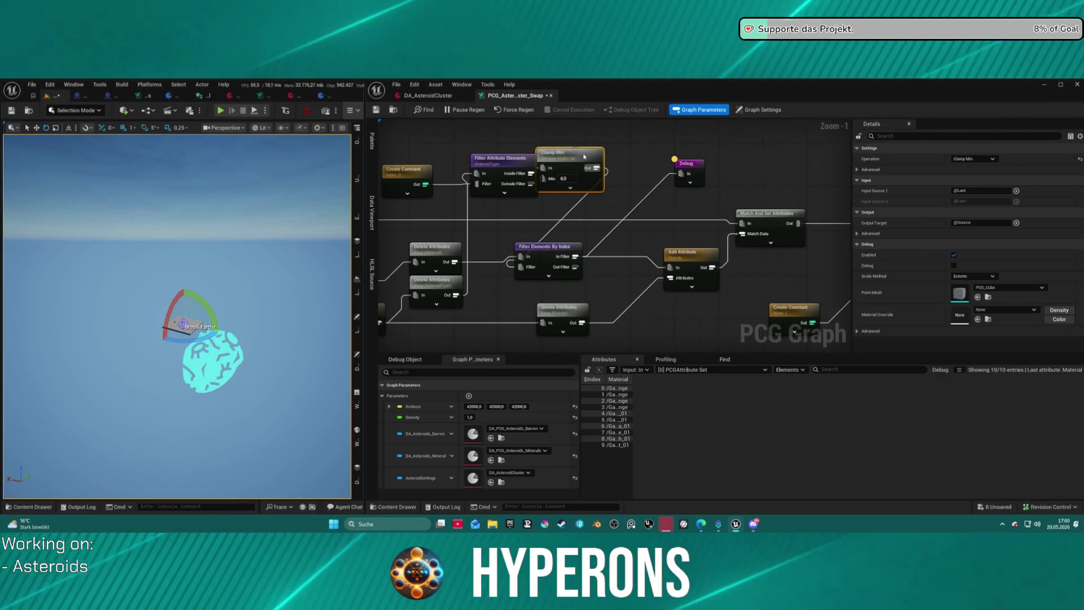
pyautogui.moveTo(569, 162); pyautogui.dragTo(581, 168)
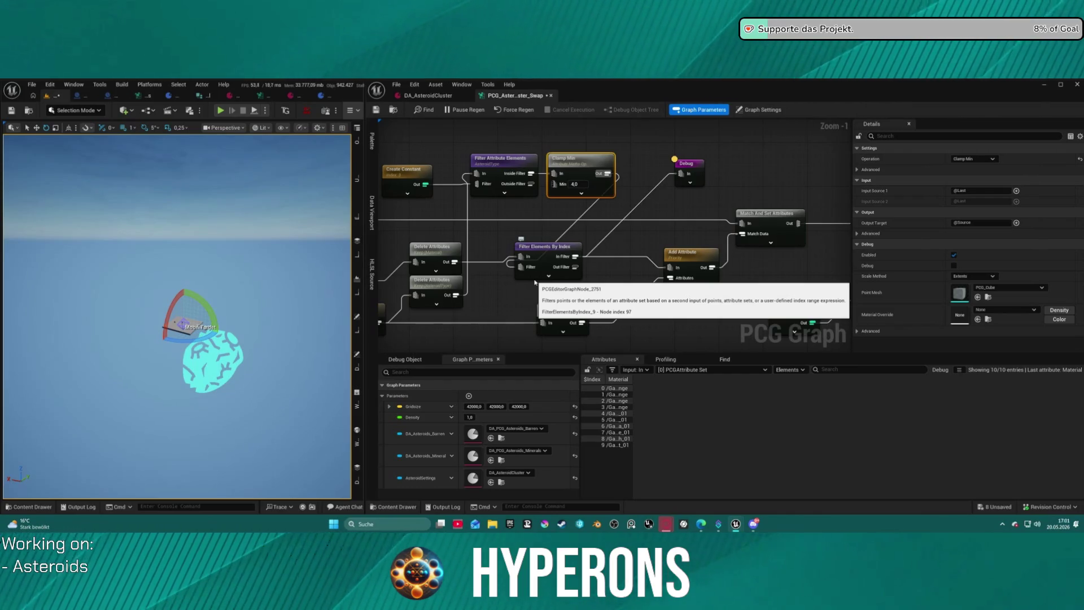
# - Detach the Branch's input wire from Match And Set Attributes' Out pin
pyautogui.moveTo(836, 170)
pyautogui.mouseDown()
pyautogui.moveTo(697, 164)
pyautogui.moveTo(577, 186)
pyautogui.moveTo(575, 224)
pyautogui.mouseUp()
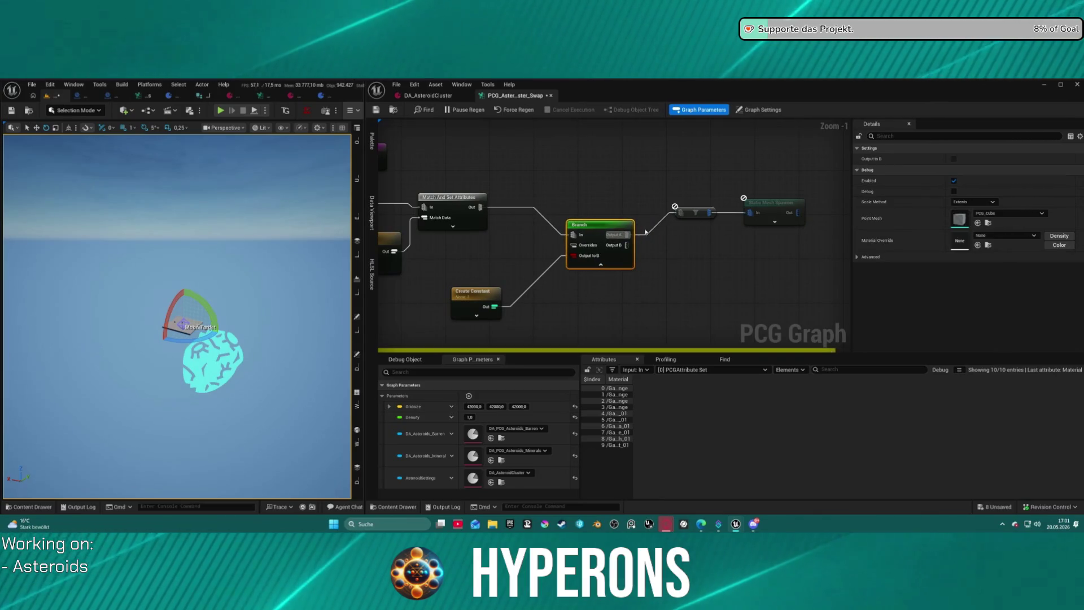
pyautogui.click(490, 209)
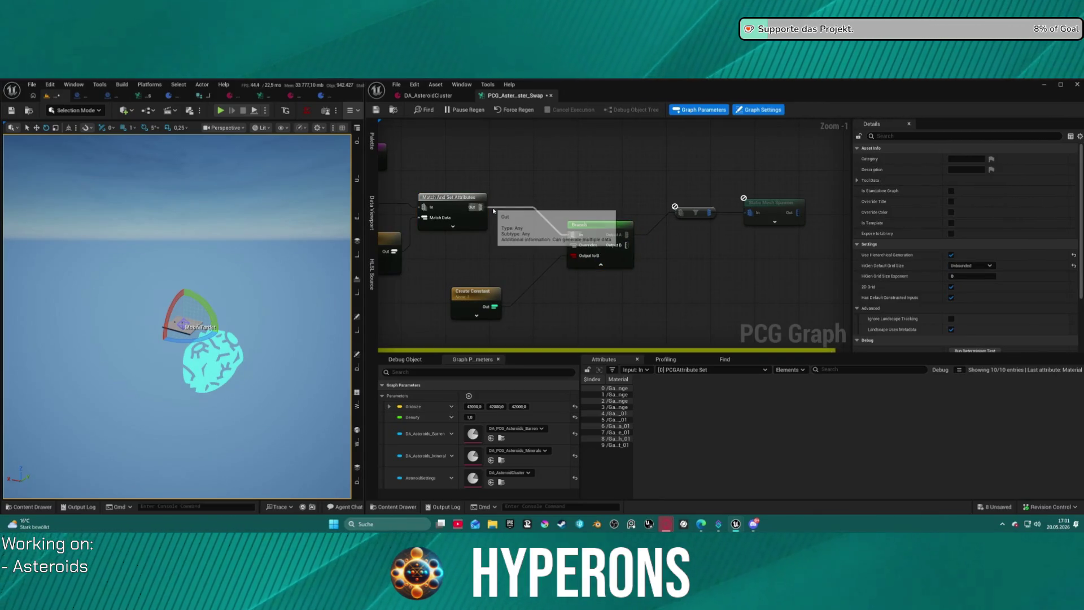
pyautogui.click(449, 197)
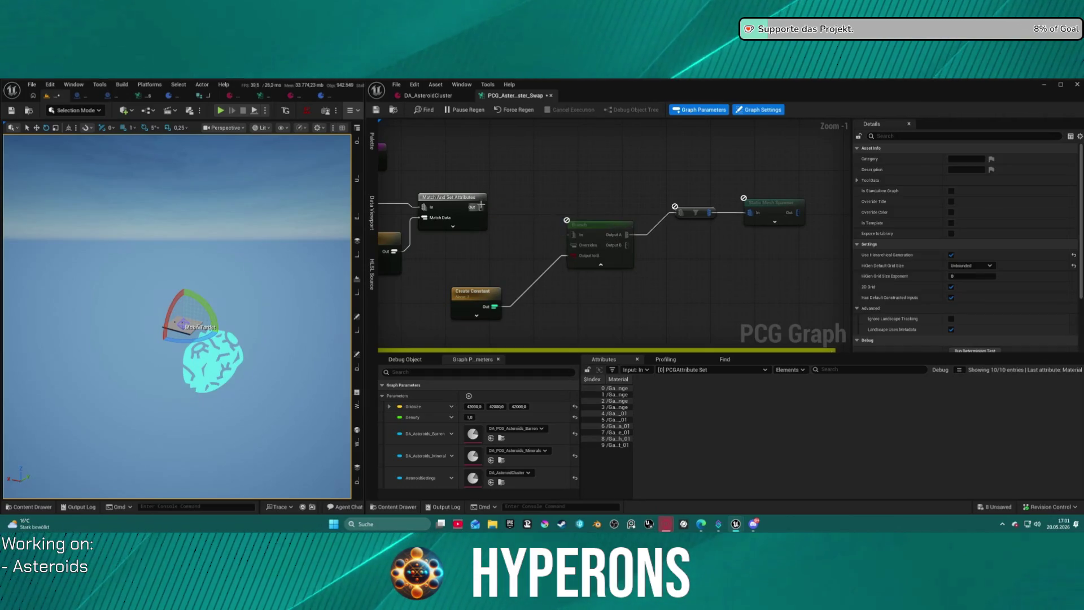
pyautogui.moveTo(480, 207); pyautogui.dragTo(750, 219)
pyautogui.moveTo(361, 278)
pyautogui.mouseDown()
pyautogui.moveTo(653, 220)
pyautogui.moveTo(851, 228)
pyautogui.mouseUp()
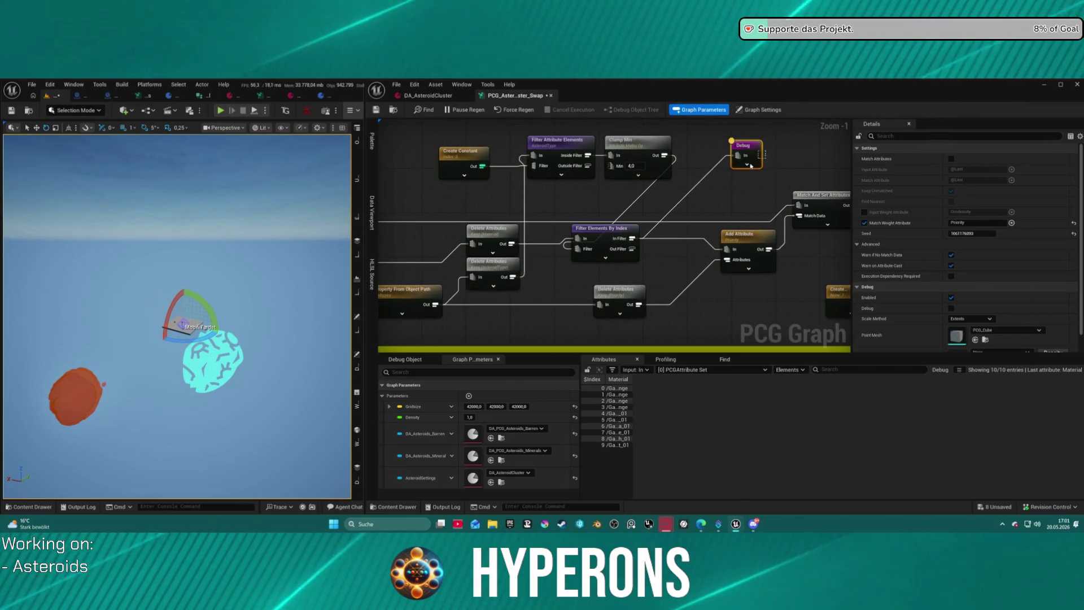
# - Replace Debug's Filter Elements By Index link with Clamp Min's output
pyautogui.moveTo(737, 155)
pyautogui.mouseDown()
pyautogui.moveTo(665, 156)
pyautogui.moveTo(735, 157)
pyautogui.mouseUp()
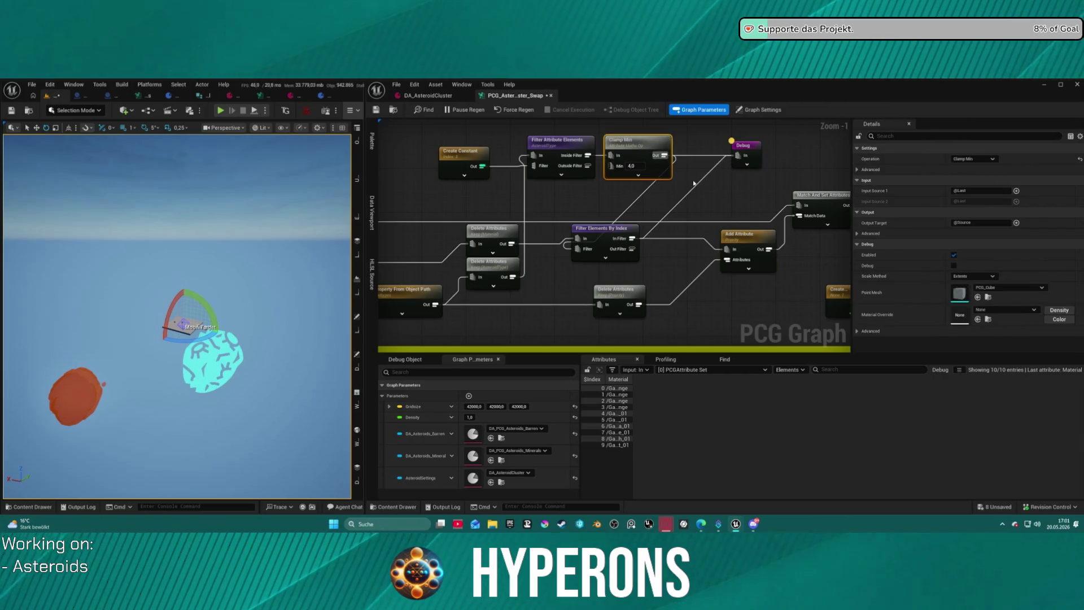
pyautogui.keyDown('alt'); pyautogui.click(695, 188); pyautogui.keyUp('alt')
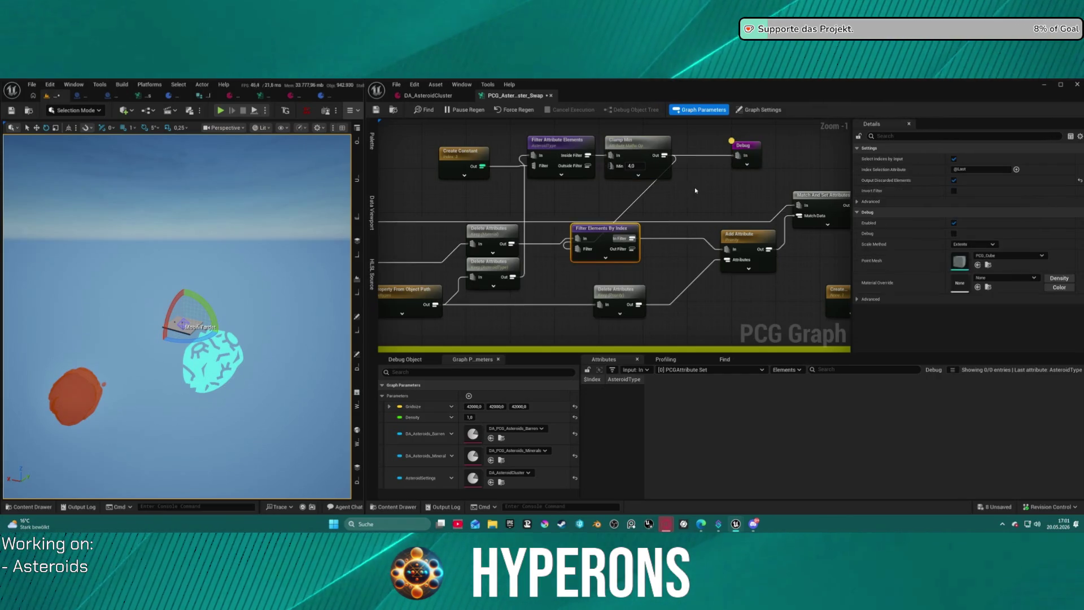
pyautogui.click(751, 151)
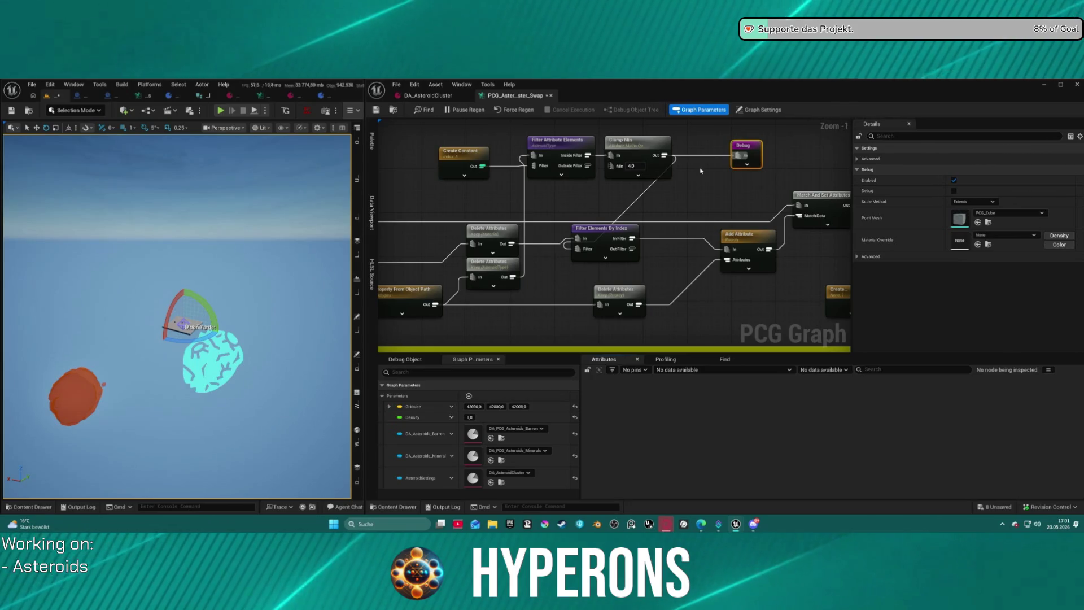
pyautogui.moveTo(681, 175); pyautogui.dragTo(608, 174)
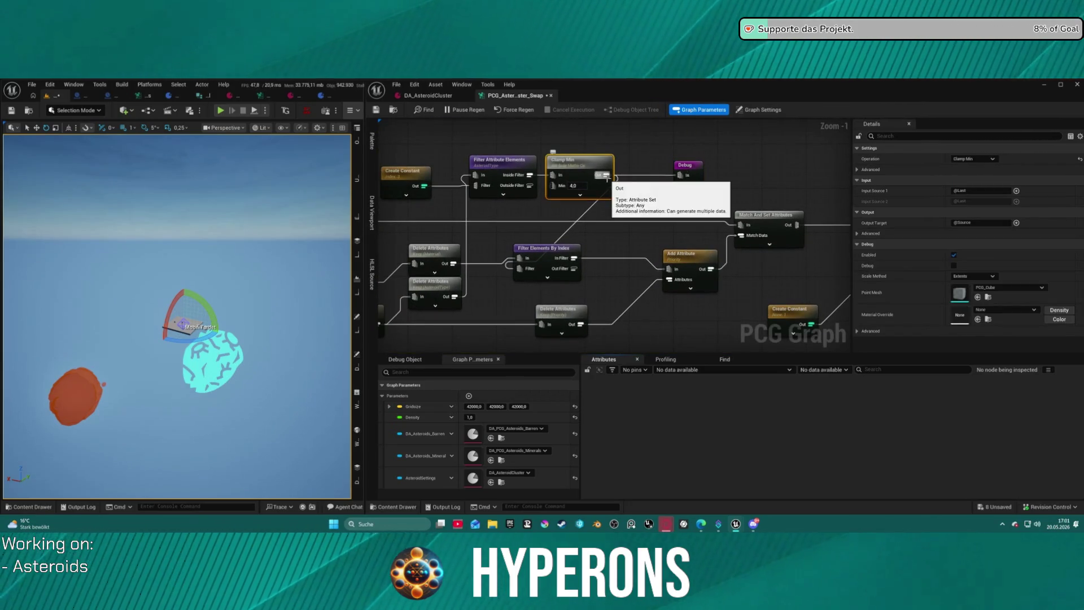
# - Delete the Clamp Min node and open the DA_AsteroidCluster data asset
pyautogui.press('Delete')
pyautogui.click(500, 160)
pyautogui.moveTo(530, 175); pyautogui.dragTo(542, 249)
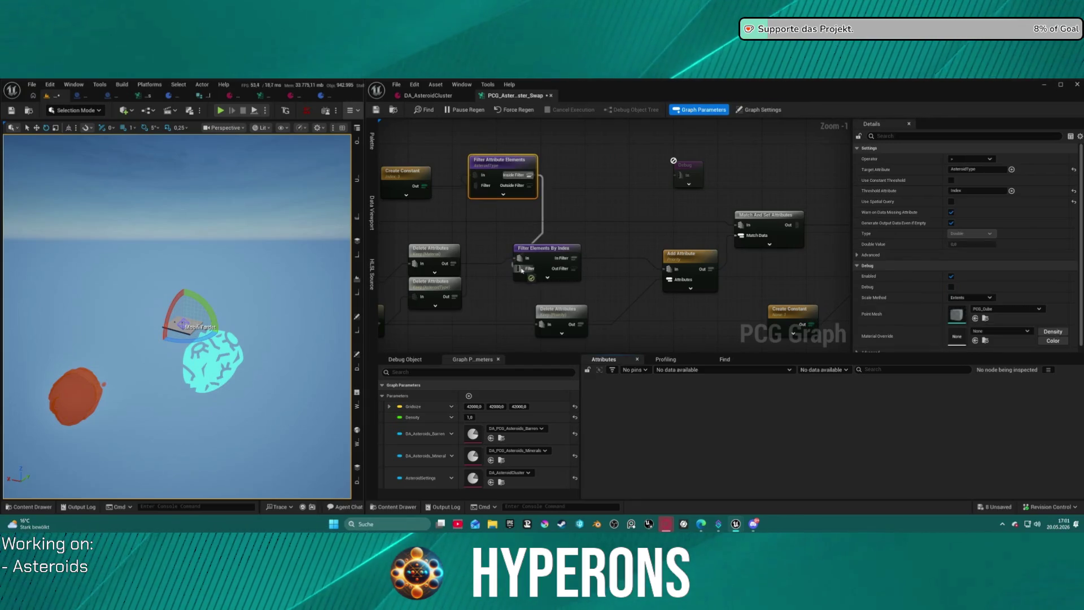
pyautogui.click(428, 95)
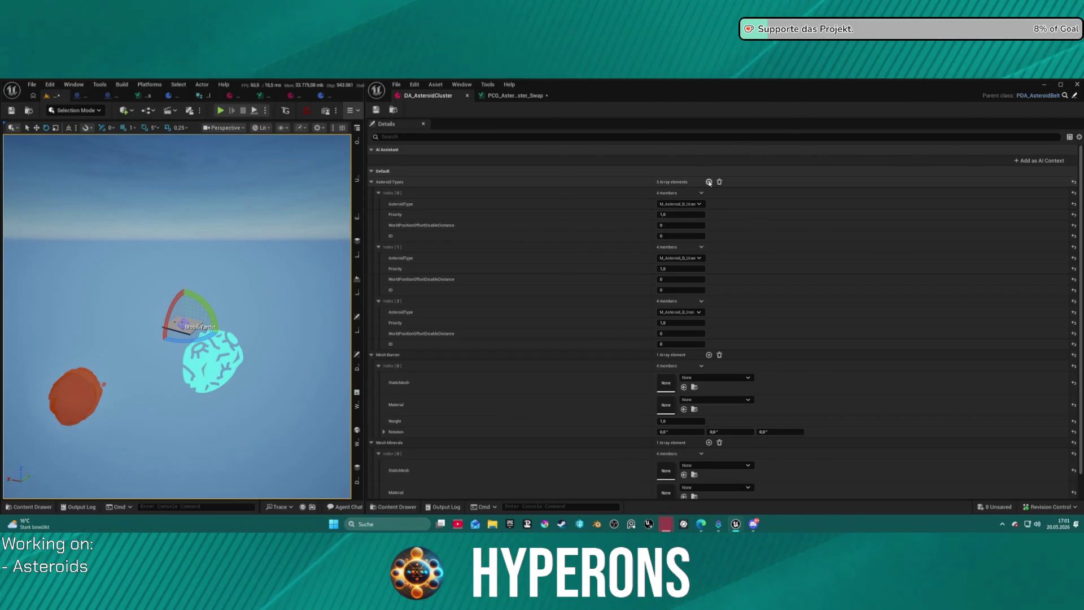
# - Add a fourth Asteroid Types entry with index 3 set to M_Asteroid_M_Aetherium
pyautogui.click(710, 182)
pyautogui.click(680, 366)
pyautogui.click(689, 402)
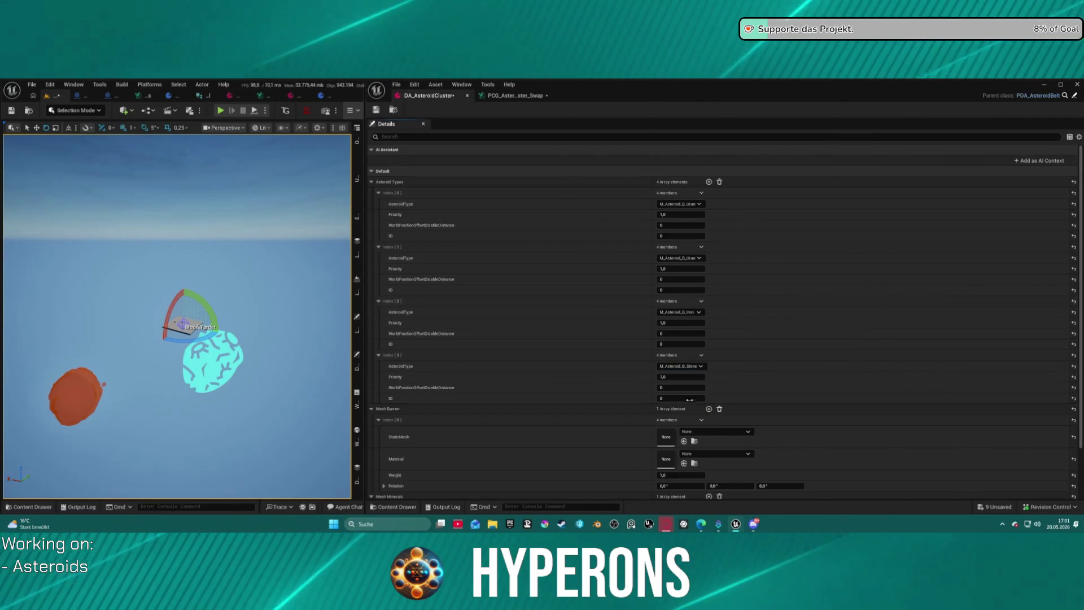
pyautogui.hotkey('ctrl', 'z')
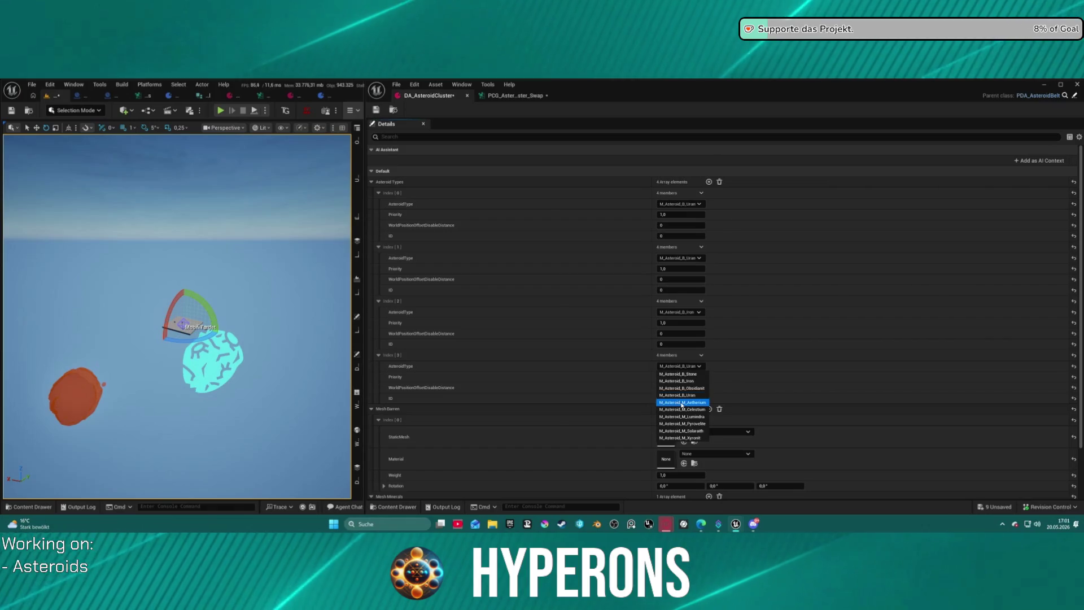
pyautogui.click(682, 402)
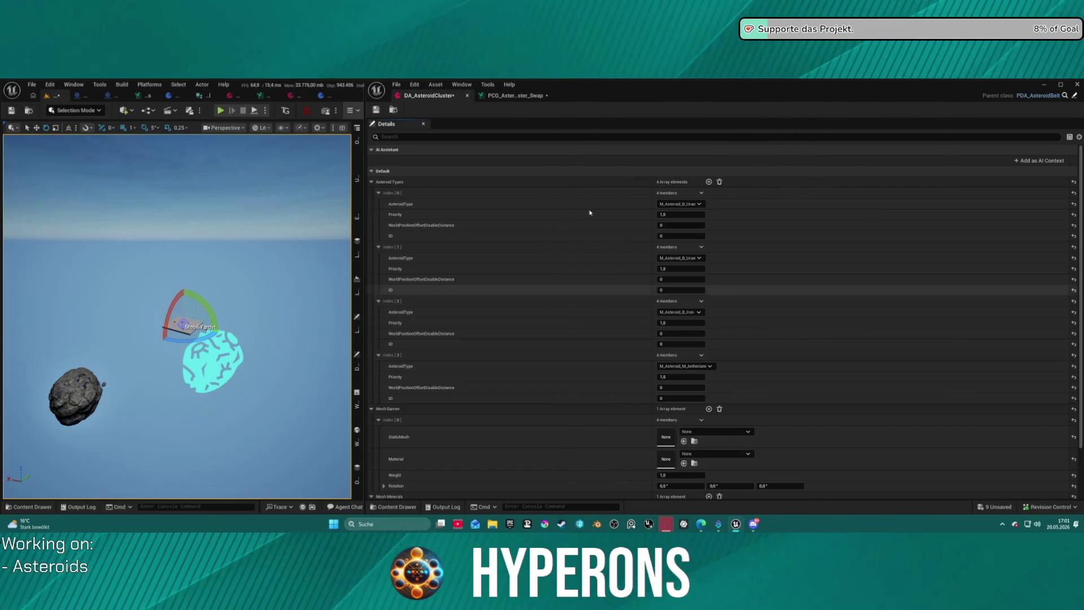
# - Delete the index 3 entry and go back to the asteroid swap PCG graph
pyautogui.click(706, 357)
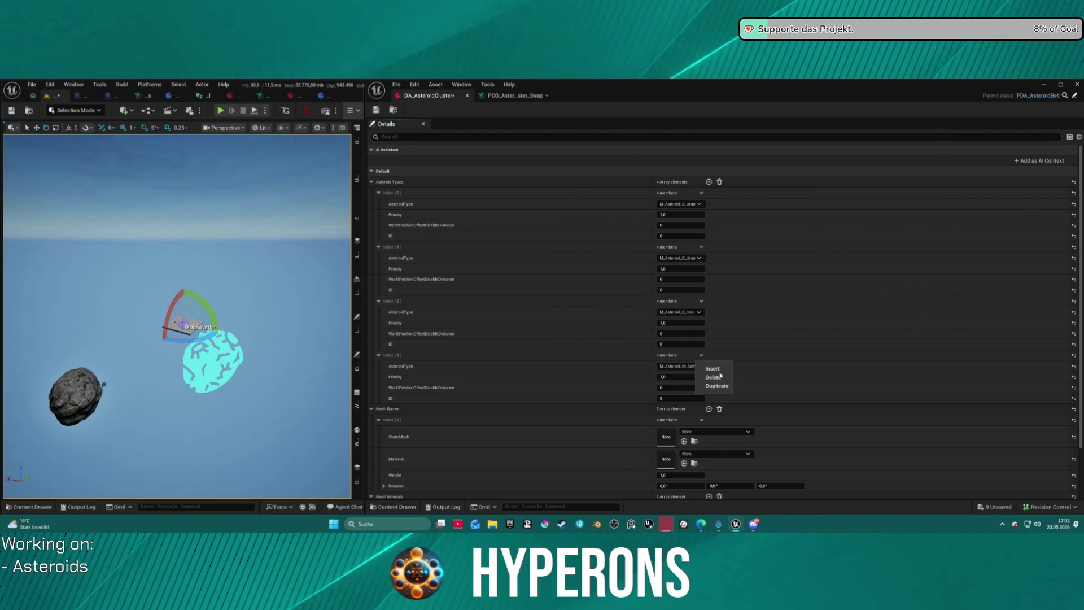
pyautogui.click(722, 379)
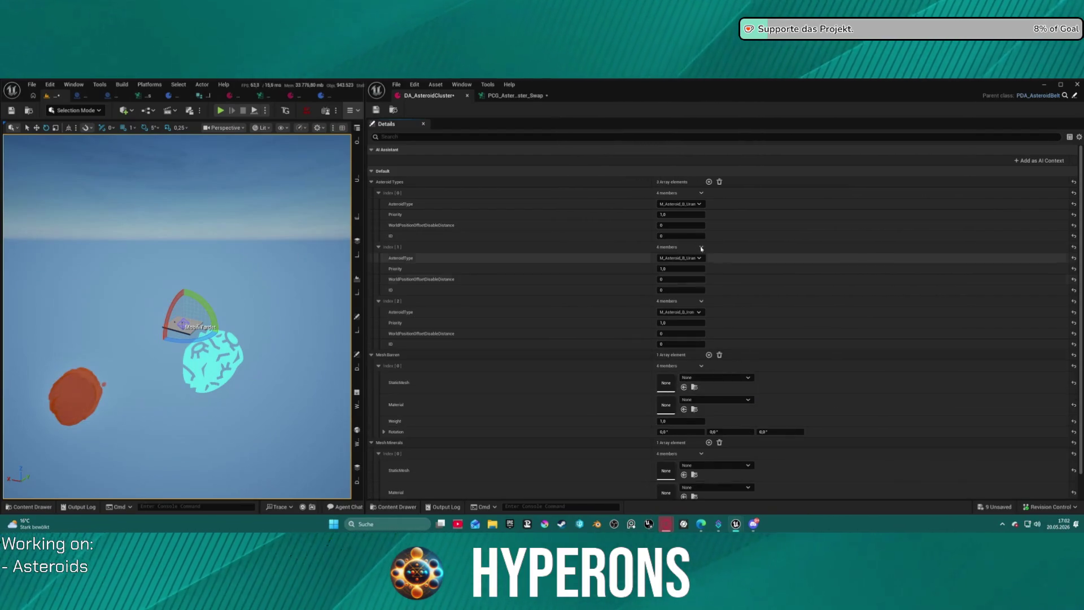
pyautogui.click(524, 98)
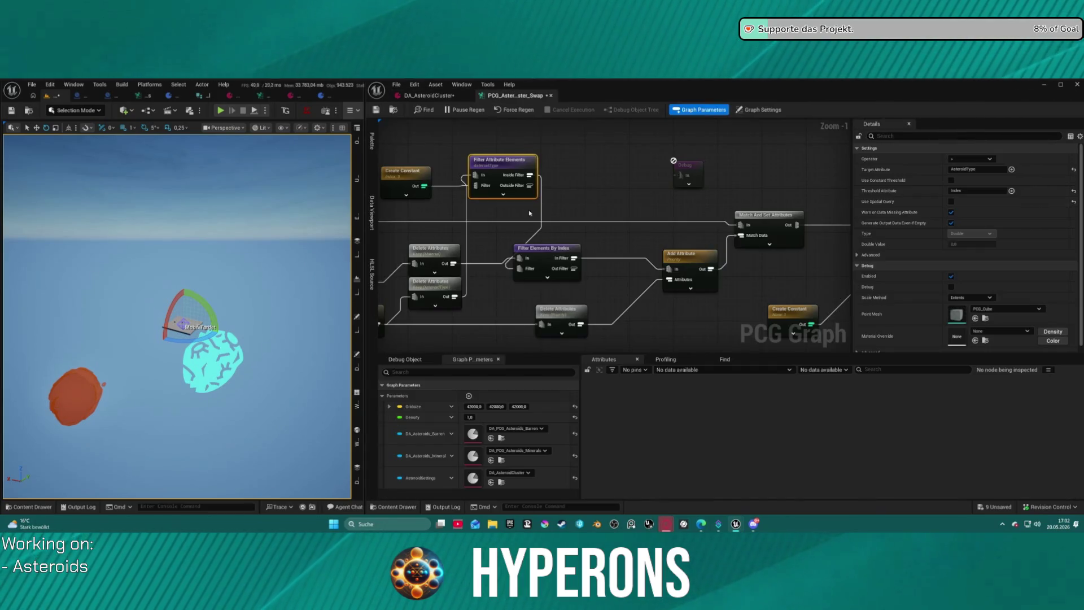
# - Move Filter Attribute Elements lower and Filter Elements By Index to the right
pyautogui.moveTo(571, 251)
pyautogui.mouseDown()
pyautogui.moveTo(497, 229)
pyautogui.moveTo(582, 199)
pyautogui.mouseUp()
pyautogui.moveTo(502, 159); pyautogui.dragTo(503, 175)
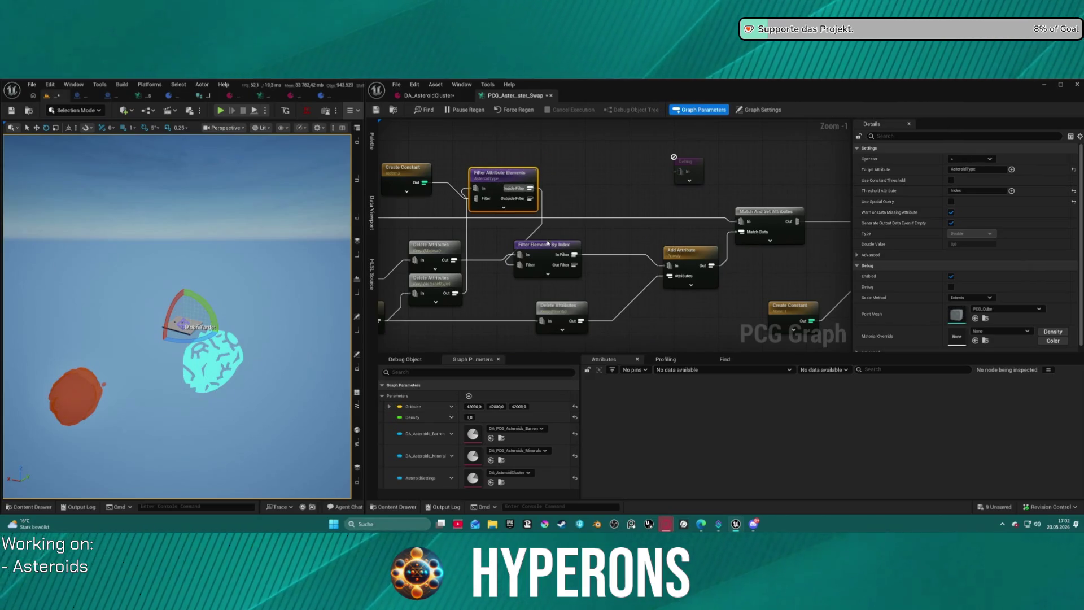
pyautogui.moveTo(553, 253); pyautogui.dragTo(590, 247)
pyautogui.moveTo(634, 217); pyautogui.dragTo(623, 217)
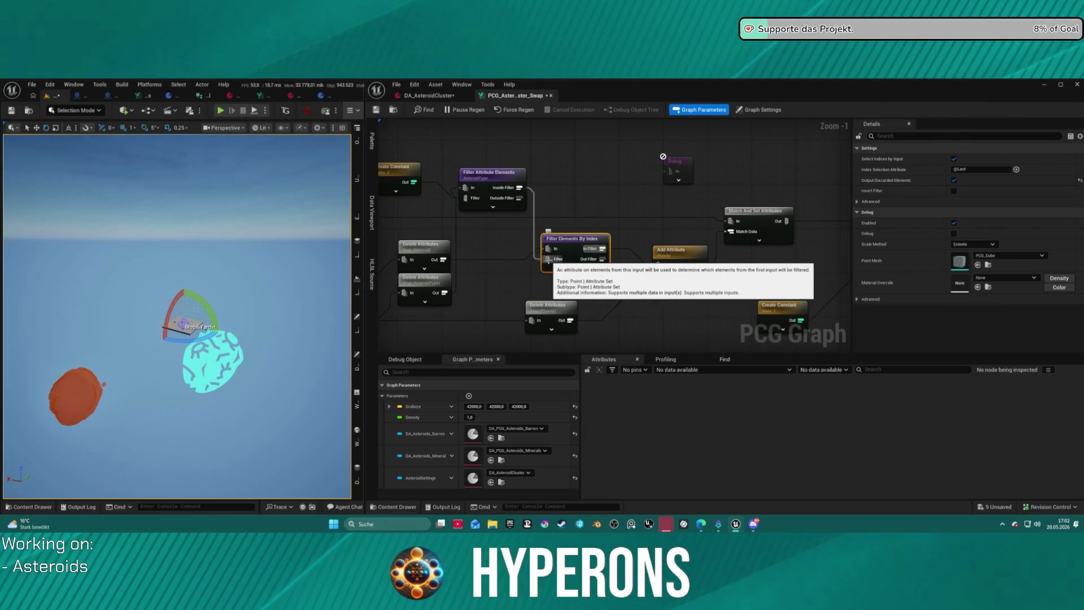
# - Check both filter nodes' settings, then pan over to the Branch and Create Constant nodes
pyautogui.moveTo(549, 262)
pyautogui.mouseDown()
pyautogui.moveTo(517, 272)
pyautogui.moveTo(539, 265)
pyautogui.mouseUp()
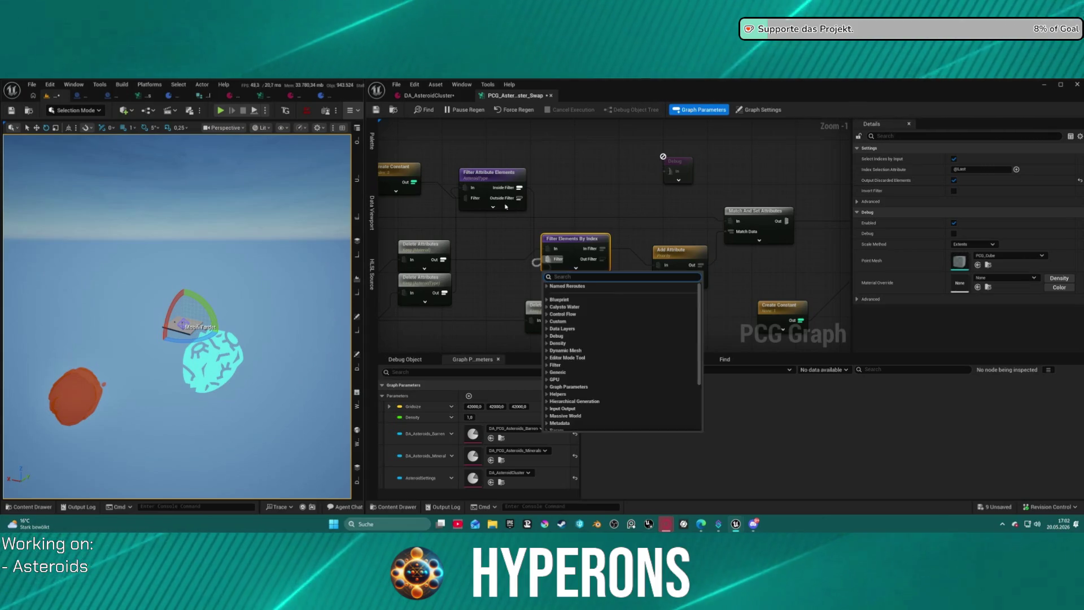
pyautogui.click(492, 173)
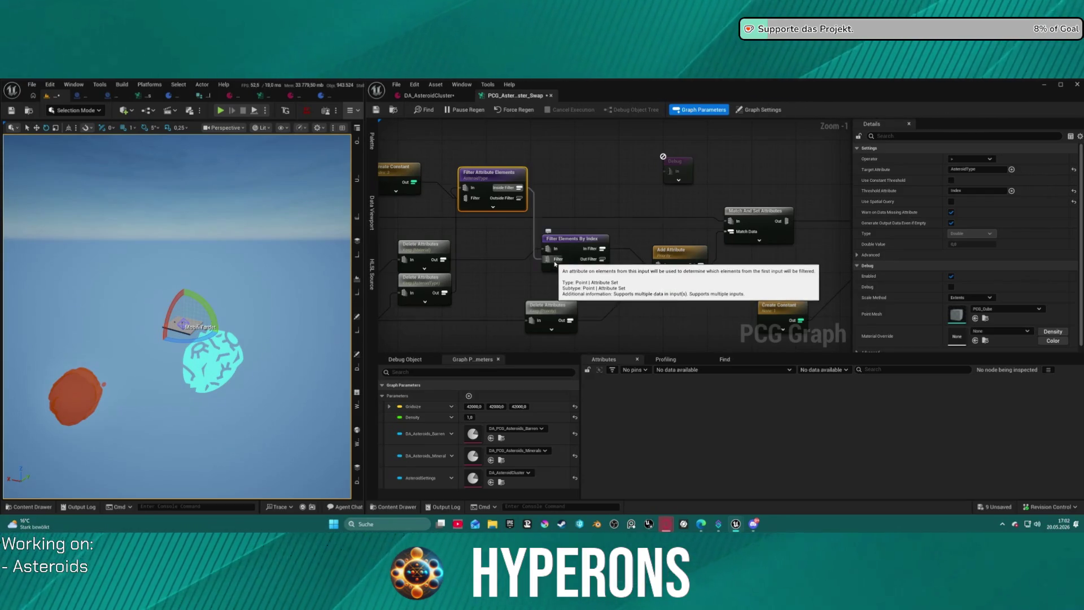
pyautogui.click(573, 244)
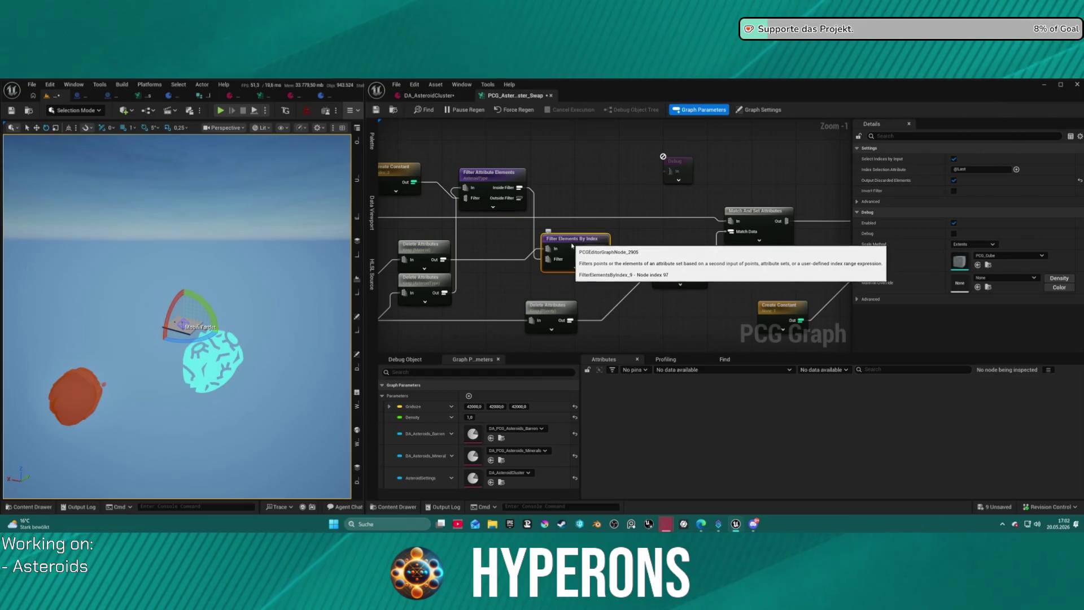
pyautogui.click(489, 180)
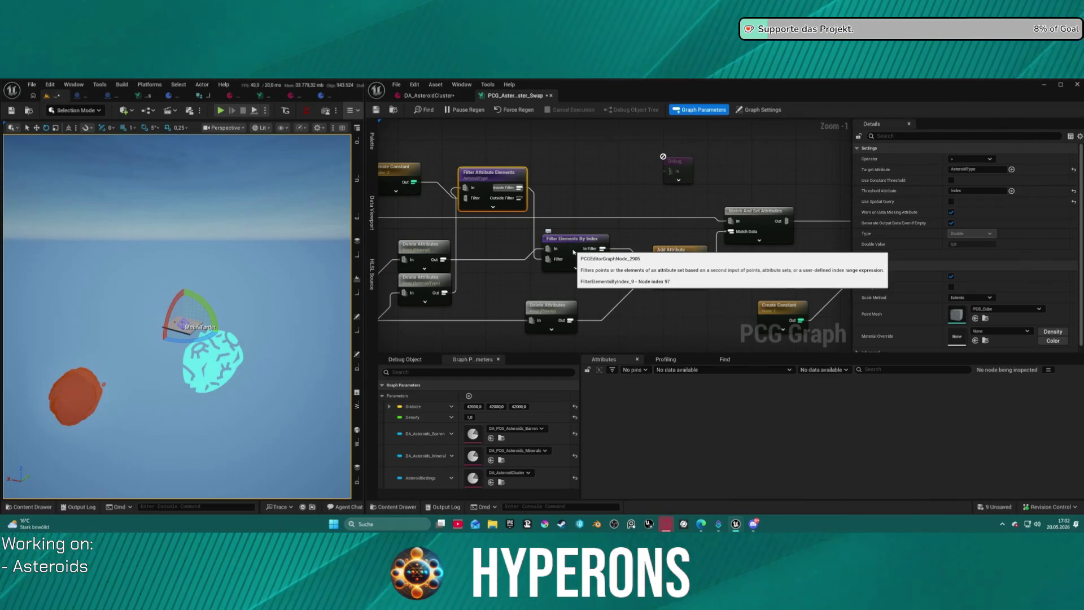
pyautogui.moveTo(574, 252)
pyautogui.mouseDown()
pyautogui.moveTo(515, 210)
pyautogui.moveTo(383, 171)
pyautogui.mouseUp()
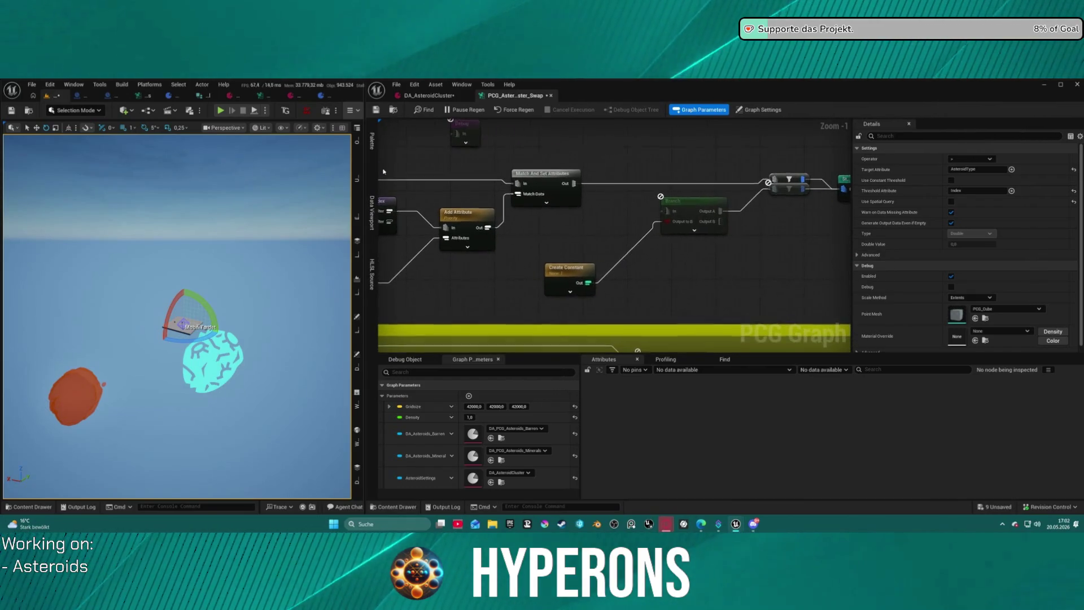
# - Delete the spare filter node and wire Match And Set Attributes Out into Branch In
pyautogui.moveTo(789, 189); pyautogui.dragTo(788, 214)
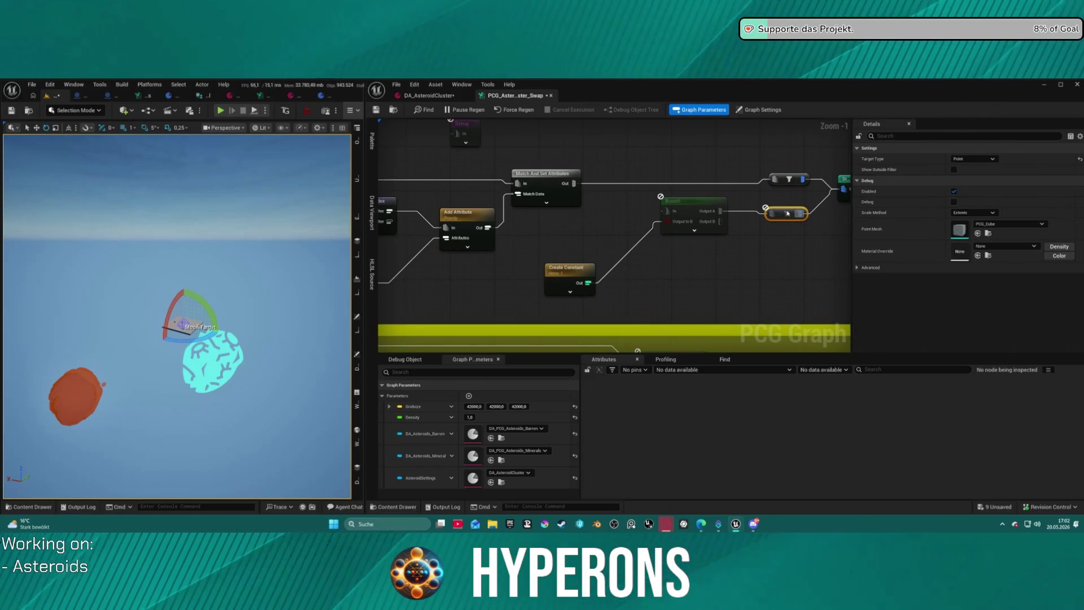
pyautogui.press('Delete')
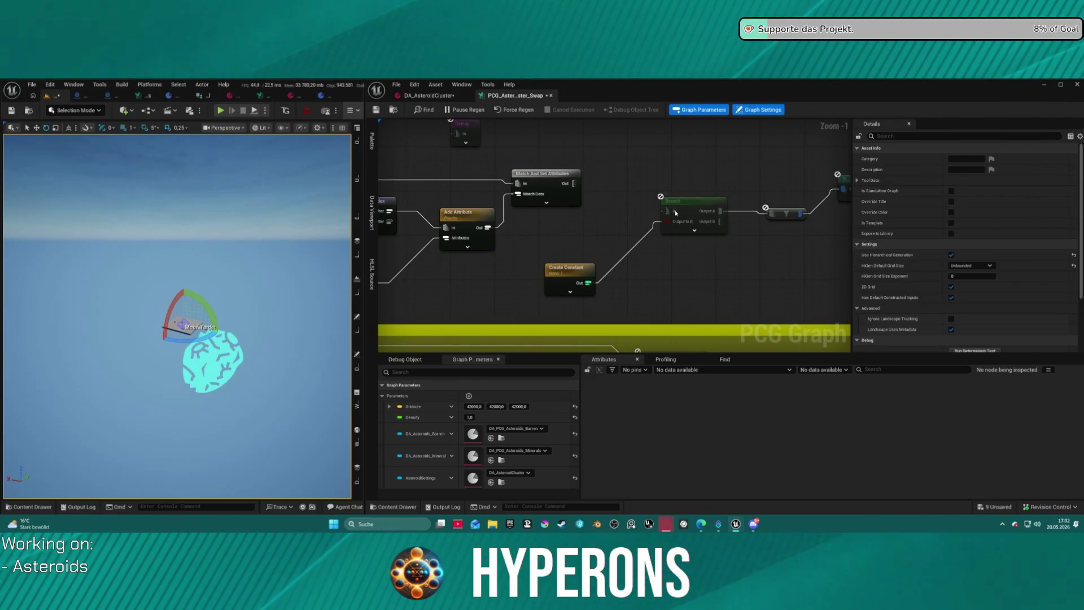
pyautogui.click(703, 201)
pyautogui.moveTo(574, 183)
pyautogui.mouseDown()
pyautogui.moveTo(667, 210)
pyautogui.moveTo(701, 189)
pyautogui.mouseUp()
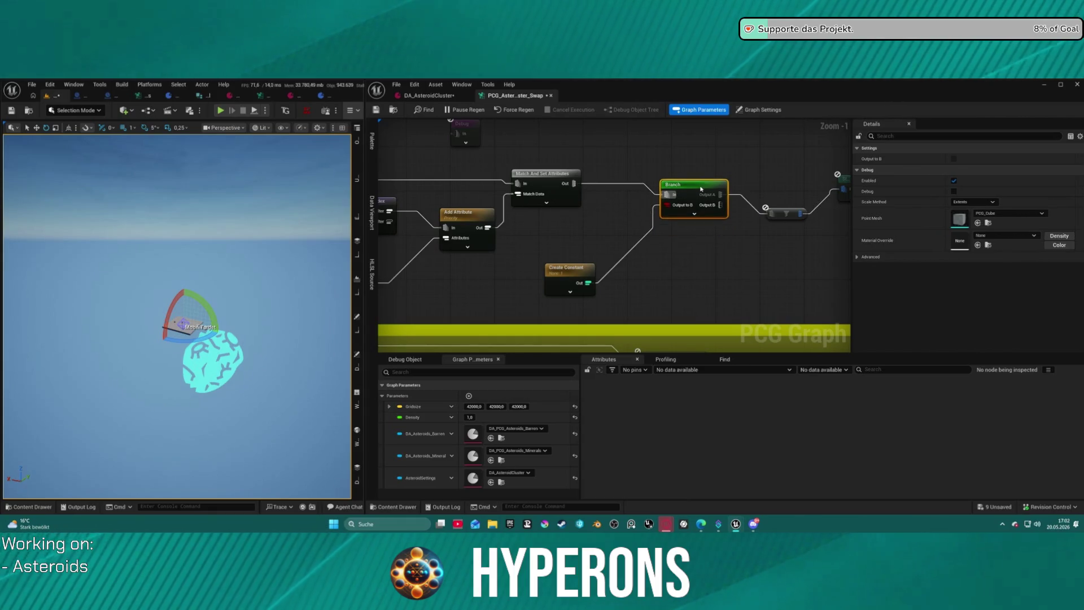
# - Rearrange the Create Constant and filter nodes, abandoning a wire from Inside Filter
pyautogui.click(567, 271)
pyautogui.moveTo(615, 247); pyautogui.dragTo(720, 218)
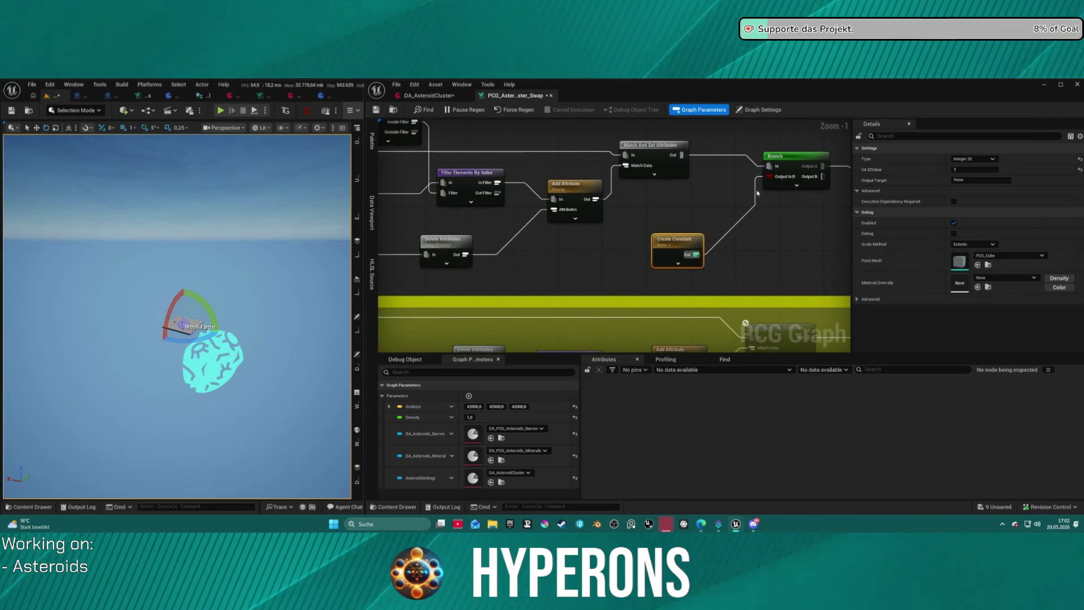
pyautogui.moveTo(438, 193)
pyautogui.mouseDown()
pyautogui.moveTo(463, 203)
pyautogui.moveTo(432, 209)
pyautogui.moveTo(518, 228)
pyautogui.mouseUp()
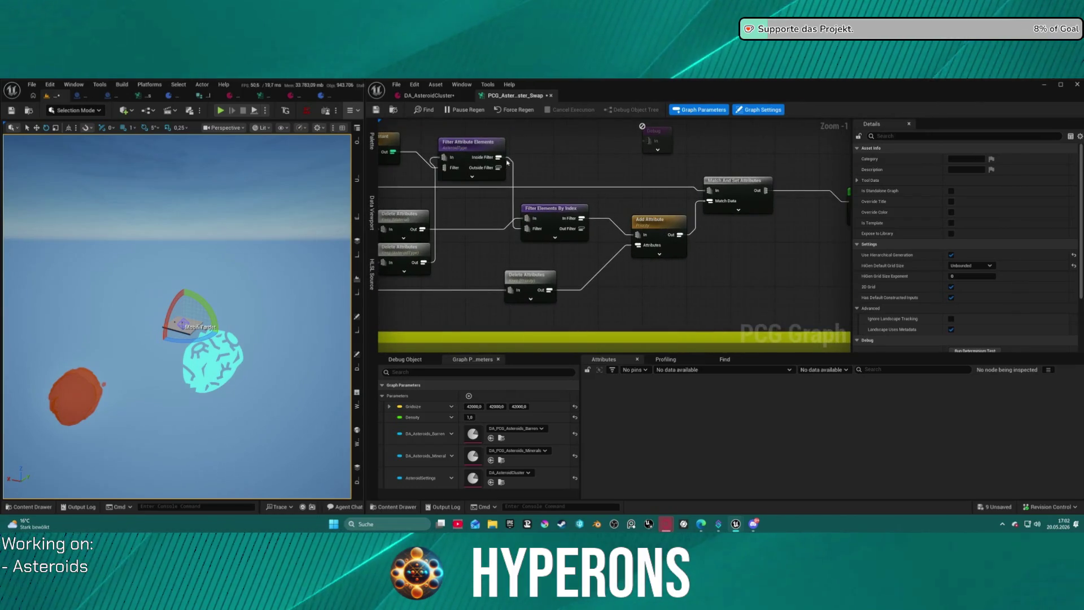
pyautogui.moveTo(500, 157)
pyautogui.mouseDown()
pyautogui.moveTo(813, 223)
pyautogui.moveTo(790, 211)
pyautogui.moveTo(327, 226)
pyautogui.moveTo(556, 203)
pyautogui.moveTo(538, 189)
pyautogui.mouseUp()
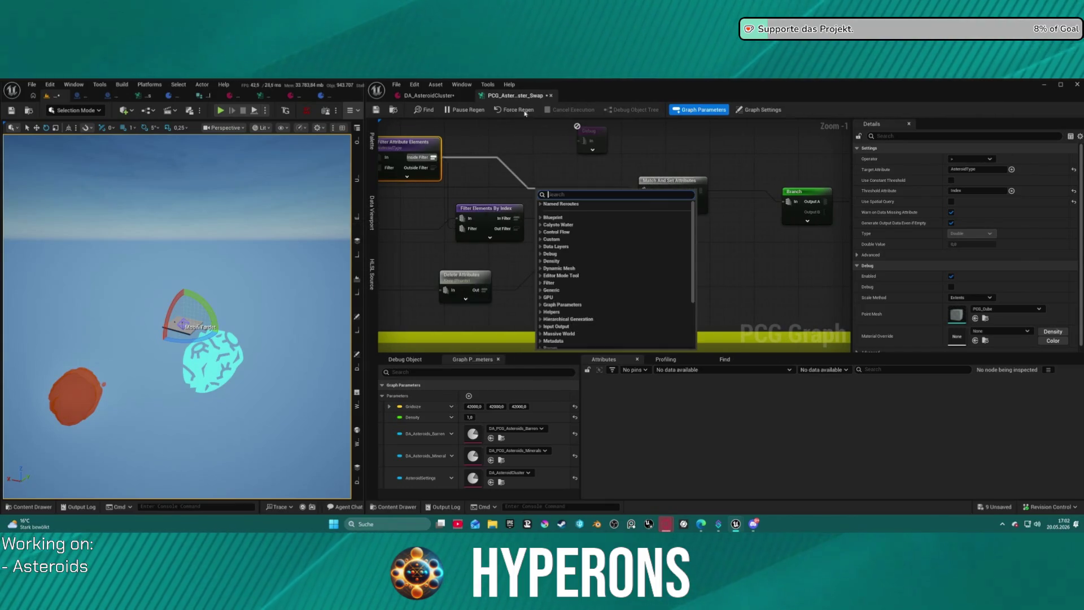
pyautogui.click(509, 85)
pyautogui.press('Escape')
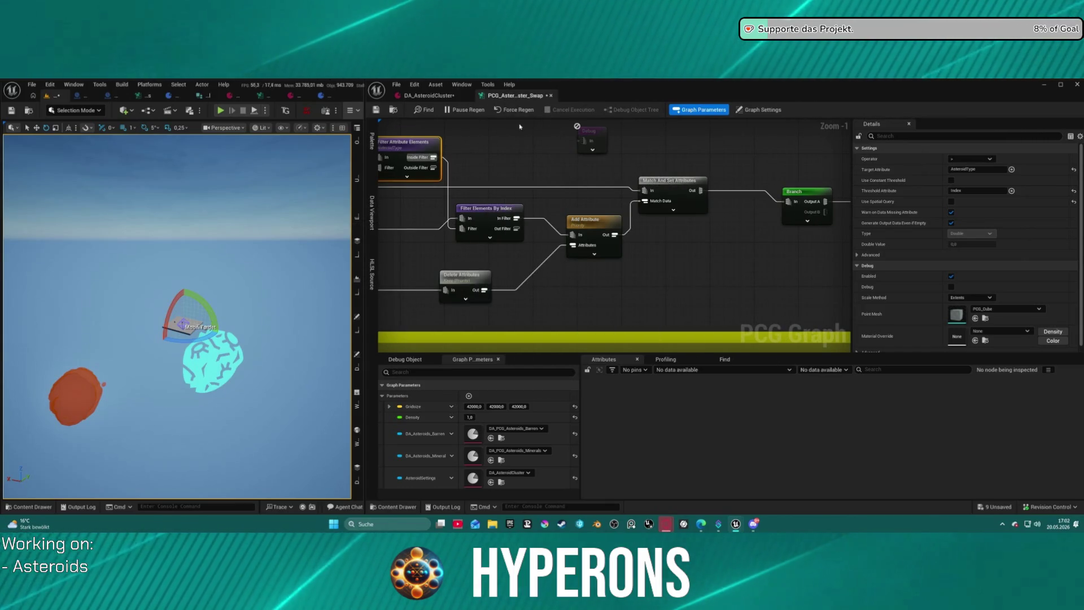
# - Inspect Branch's Output A and Match And Set Attributes, then zoom out to the Static Mesh Spawner
pyautogui.click(830, 202)
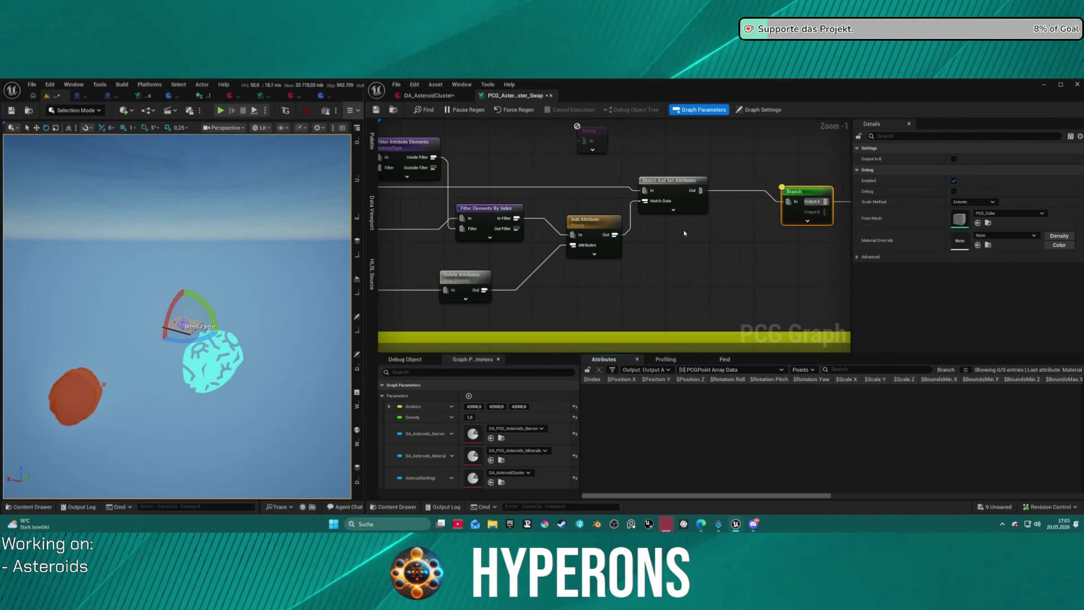
pyautogui.moveTo(659, 225)
pyautogui.mouseDown()
pyautogui.moveTo(517, 213)
pyautogui.moveTo(609, 187)
pyautogui.mouseUp()
pyautogui.click(610, 187)
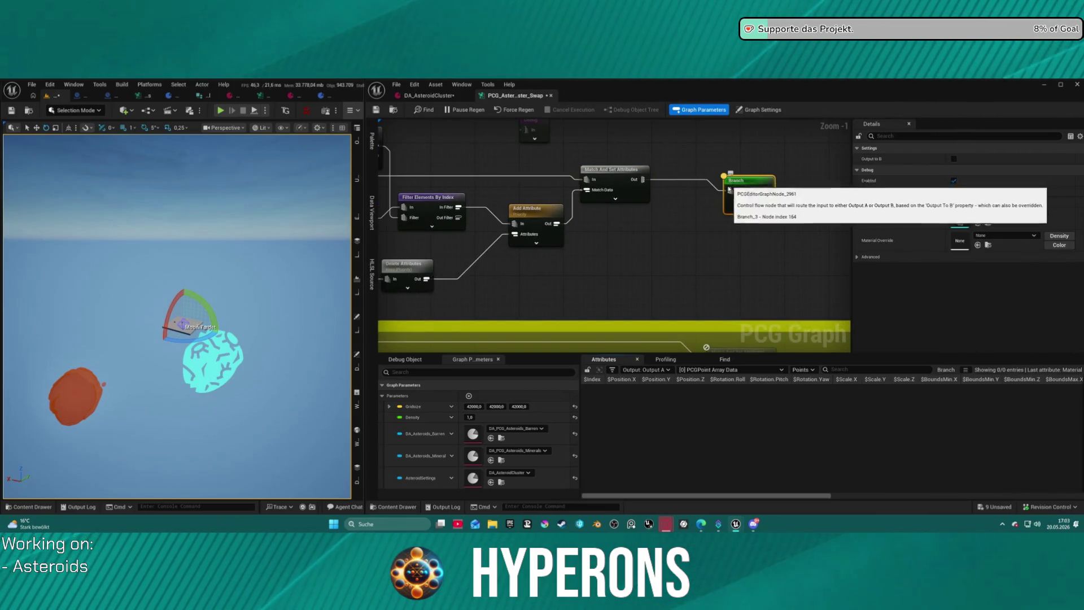
pyautogui.click(734, 183)
pyautogui.scroll(-3, 636, 242)
pyautogui.moveTo(695, 266); pyautogui.dragTo(608, 269)
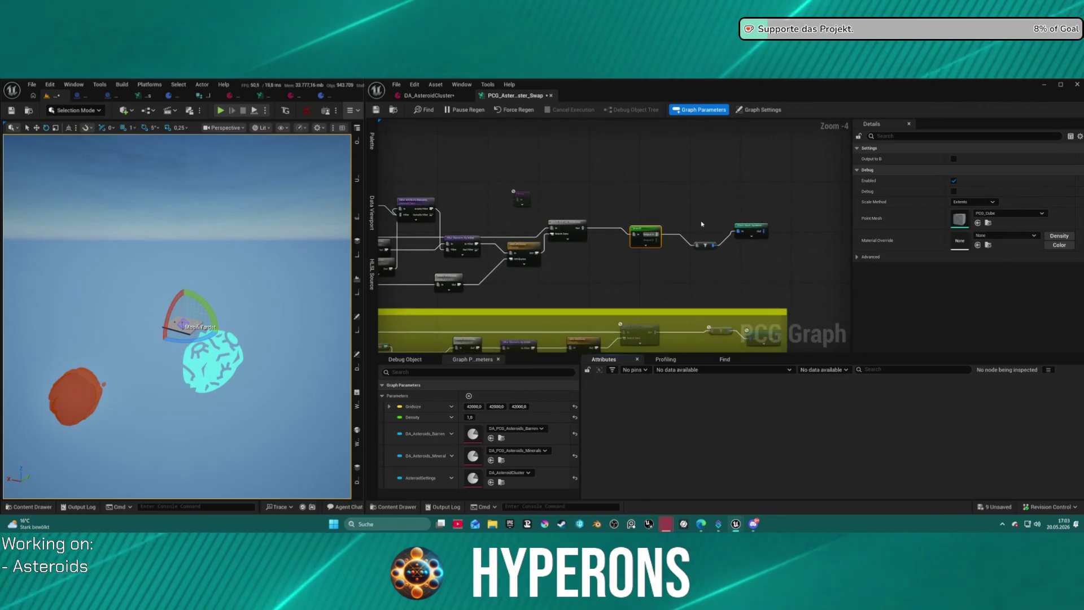
# - Inspect the Static Mesh Spawner and expand the Branch node's advanced pins
pyautogui.click(746, 227)
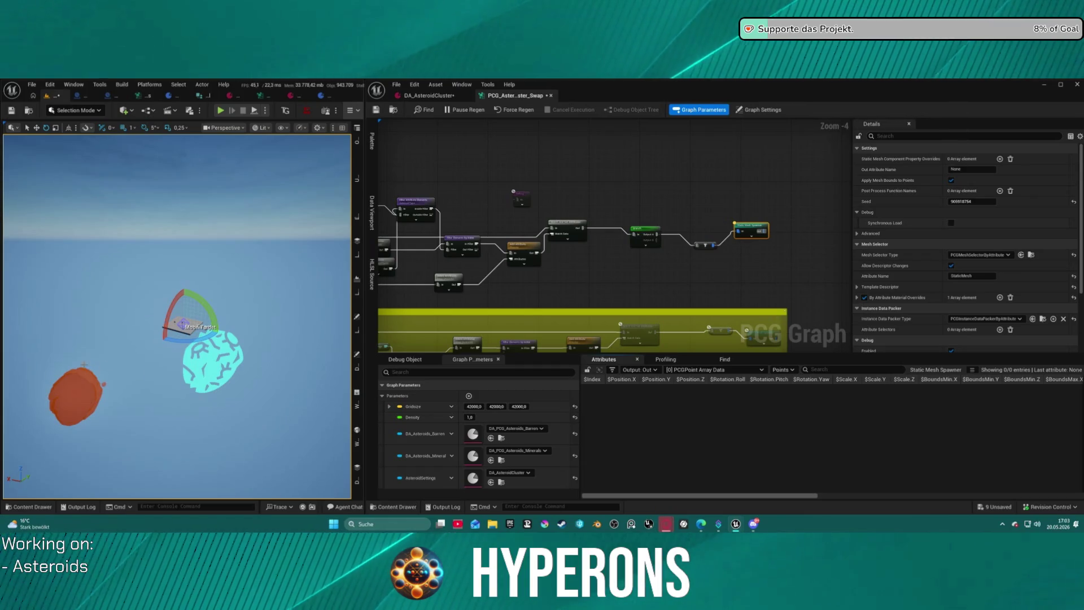
pyautogui.scroll(2, 493, 253)
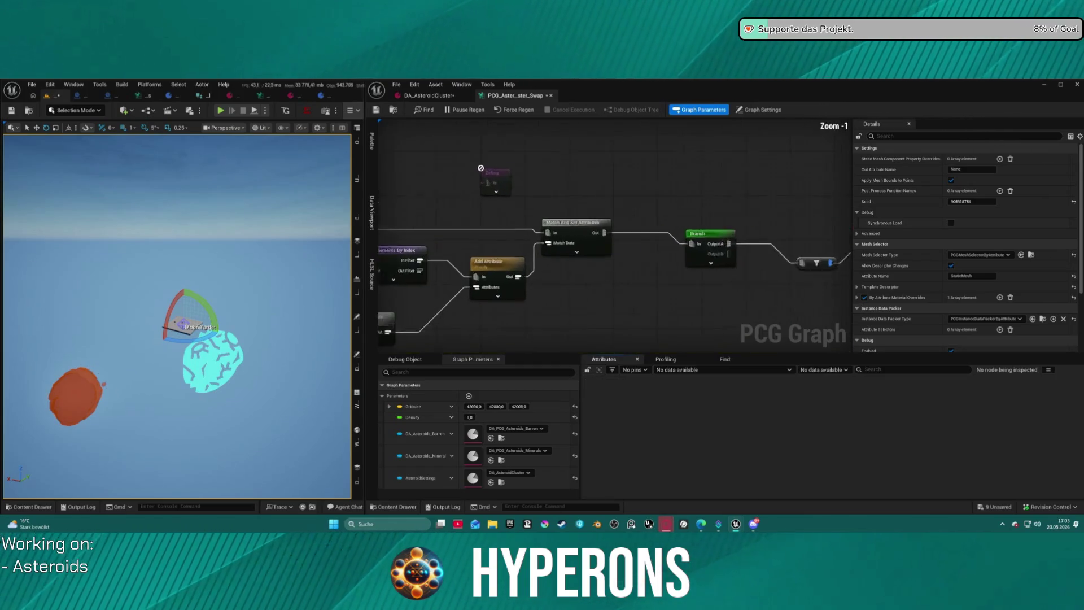
pyautogui.moveTo(621, 226)
pyautogui.mouseDown()
pyautogui.moveTo(573, 186)
pyautogui.moveTo(540, 197)
pyautogui.moveTo(491, 190)
pyautogui.moveTo(565, 189)
pyautogui.moveTo(556, 167)
pyautogui.mouseUp()
pyautogui.moveTo(695, 239)
pyautogui.mouseDown()
pyautogui.moveTo(834, 220)
pyautogui.moveTo(582, 265)
pyautogui.moveTo(404, 209)
pyautogui.moveTo(402, 176)
pyautogui.mouseUp()
pyautogui.click(728, 231)
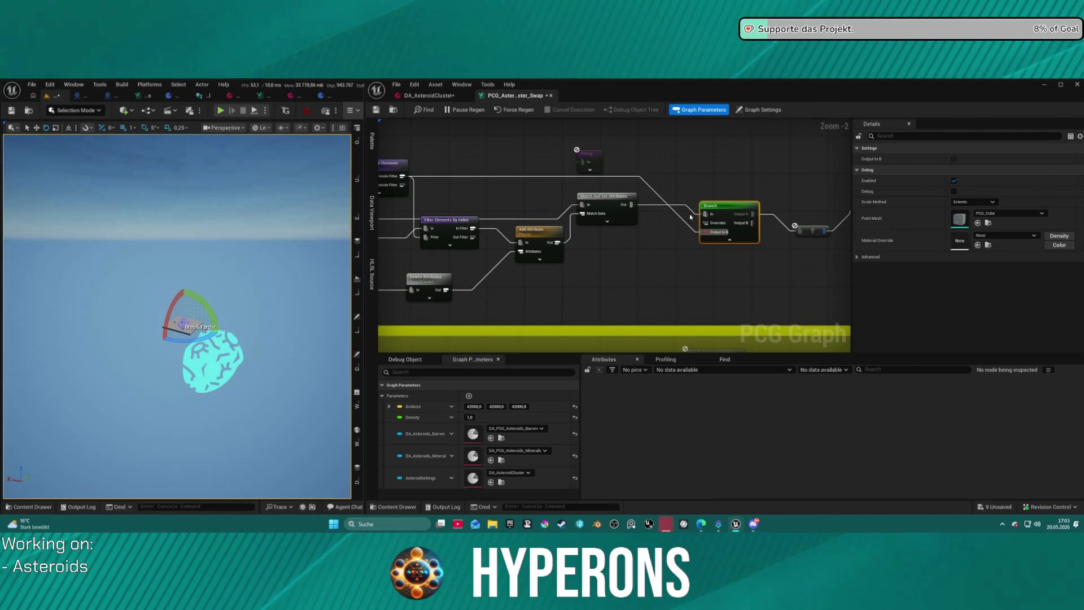
pyautogui.moveTo(690, 216); pyautogui.dragTo(576, 212)
# - Align the Branch level with Match And Set Attributes and zoom out and back in to review
pyautogui.moveTo(483, 260); pyautogui.dragTo(639, 239)
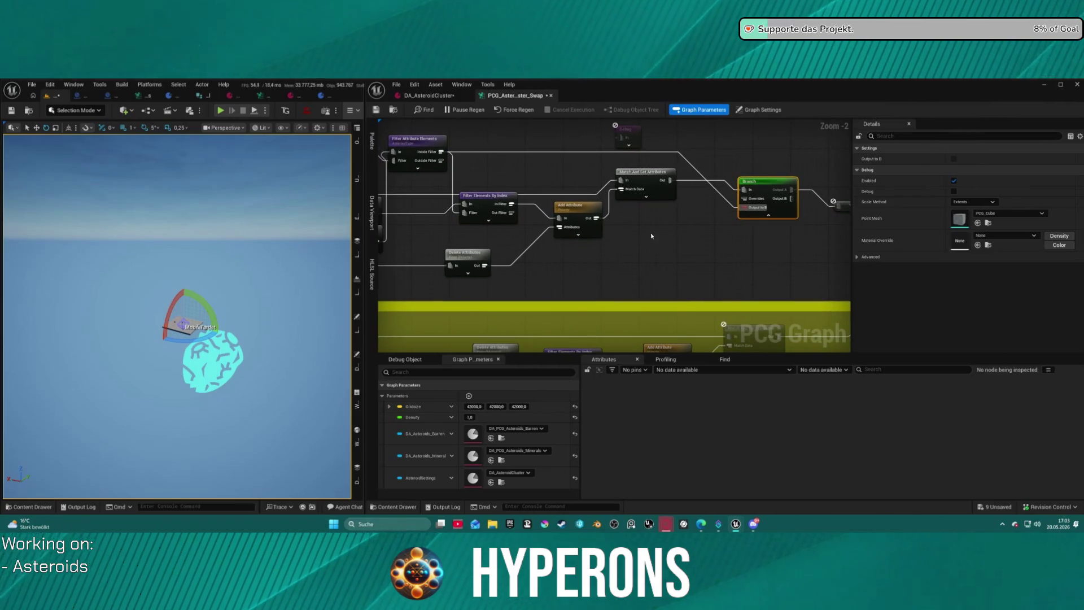
pyautogui.moveTo(419, 151); pyautogui.dragTo(418, 154)
pyautogui.moveTo(753, 184); pyautogui.dragTo(745, 171)
pyautogui.scroll(-3, 605, 226)
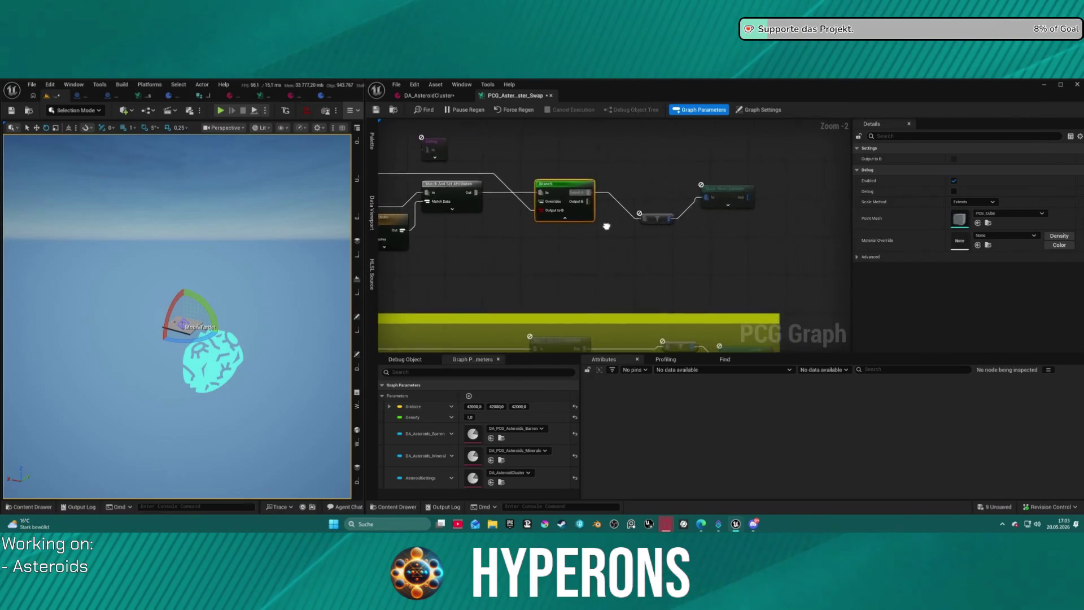
pyautogui.click(675, 186)
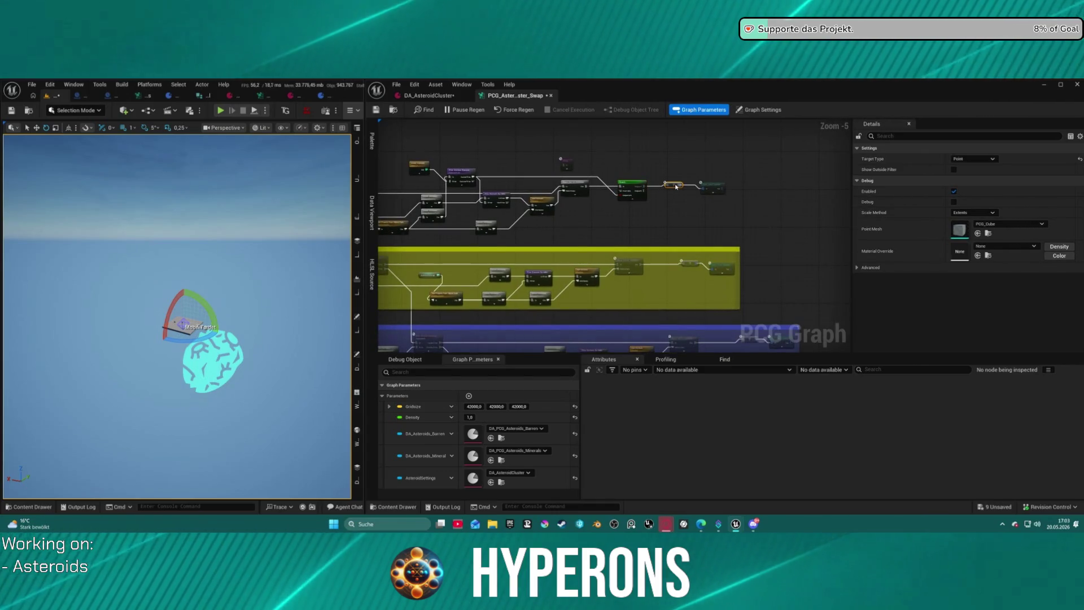
pyautogui.scroll(1, 683, 197)
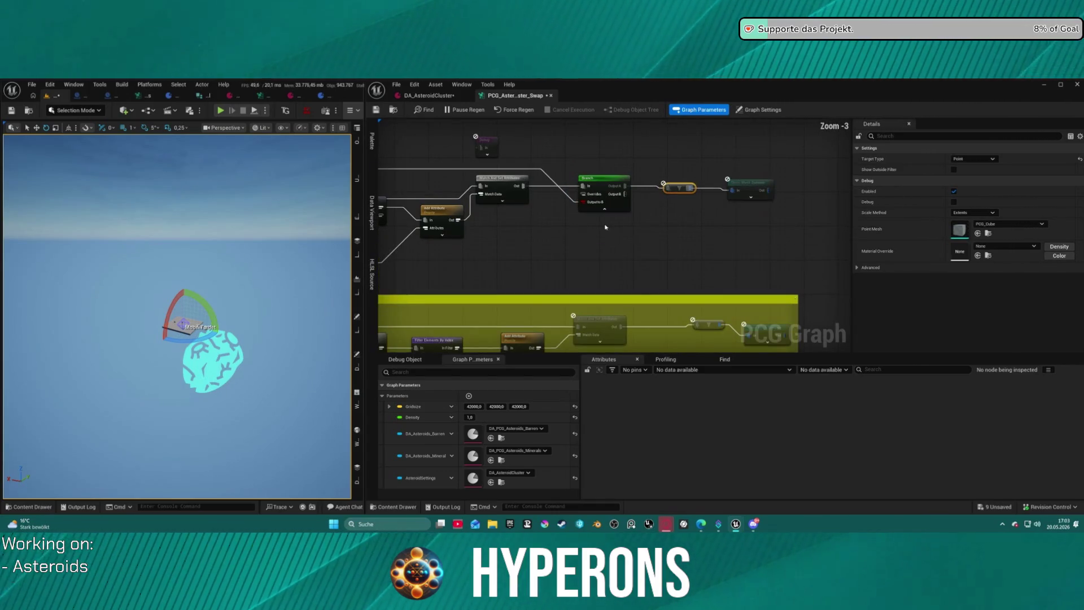
pyautogui.scroll(1, 687, 205)
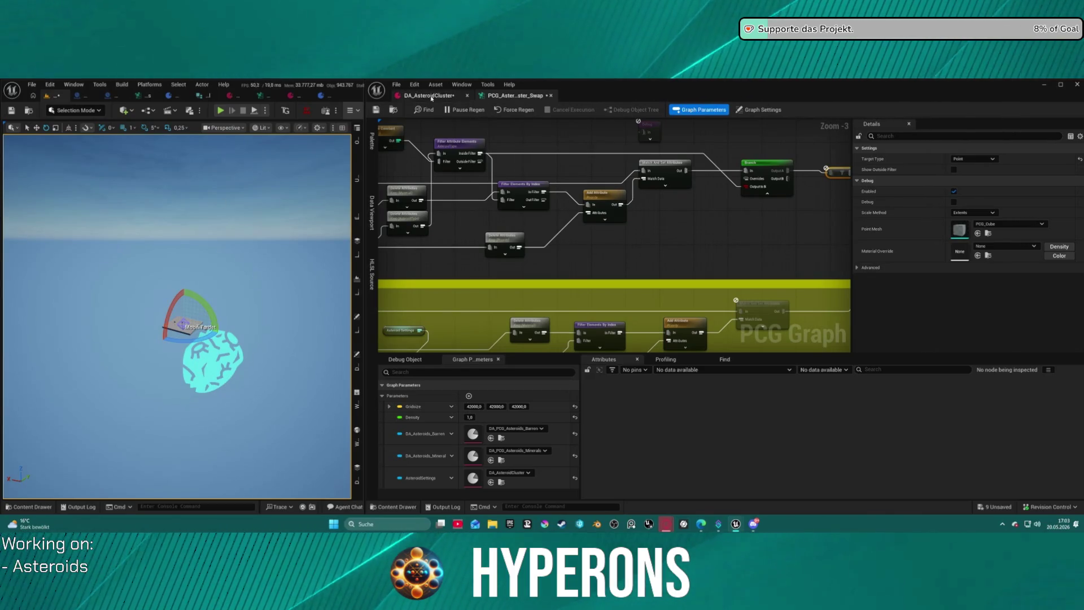
# - Add index 3 as M_Asteroid_M_Aetherium in DA_AsteroidCluster, save it, and return to the graph
pyautogui.click(428, 96)
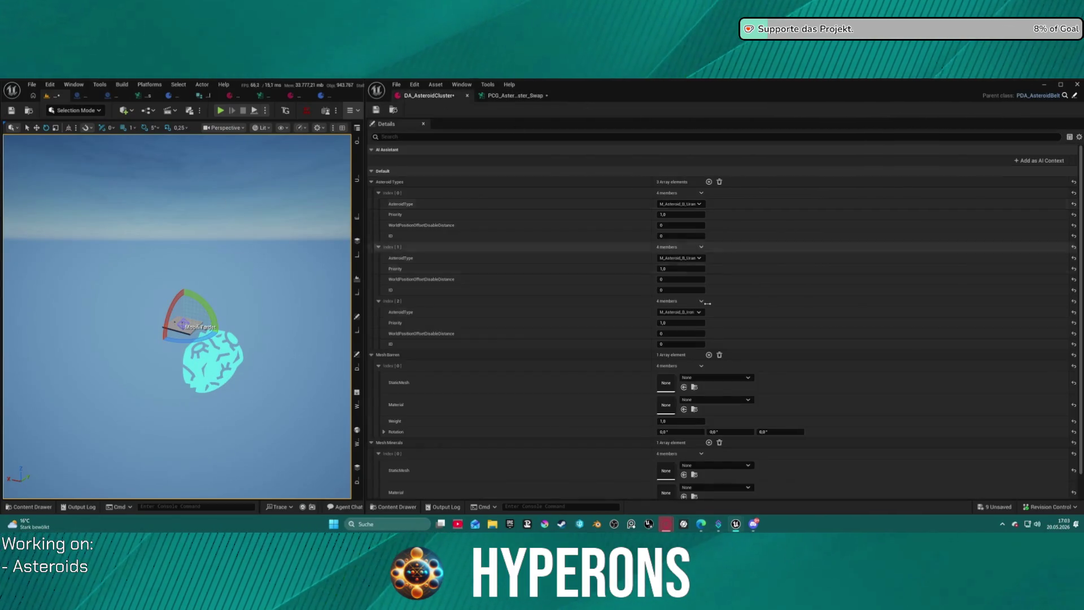
pyautogui.click(708, 181)
pyautogui.click(683, 367)
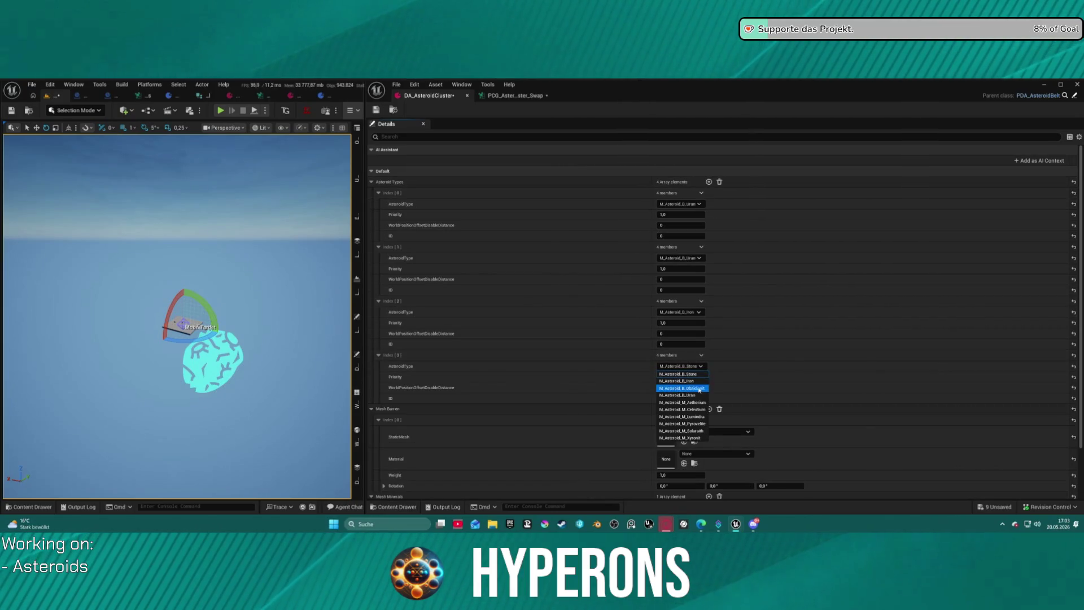
pyautogui.click(698, 402)
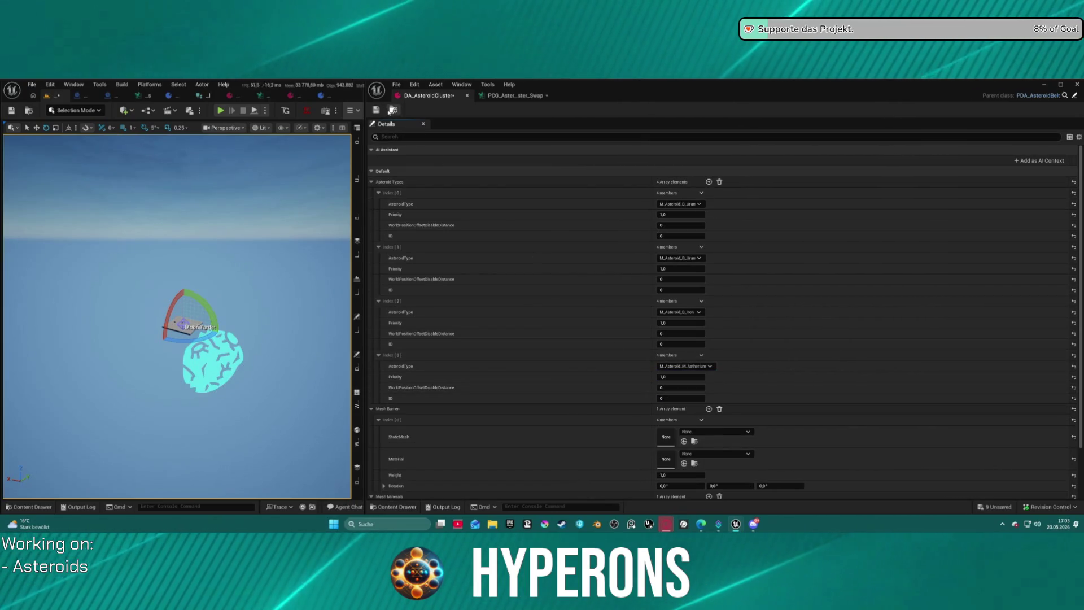
pyautogui.click(377, 111)
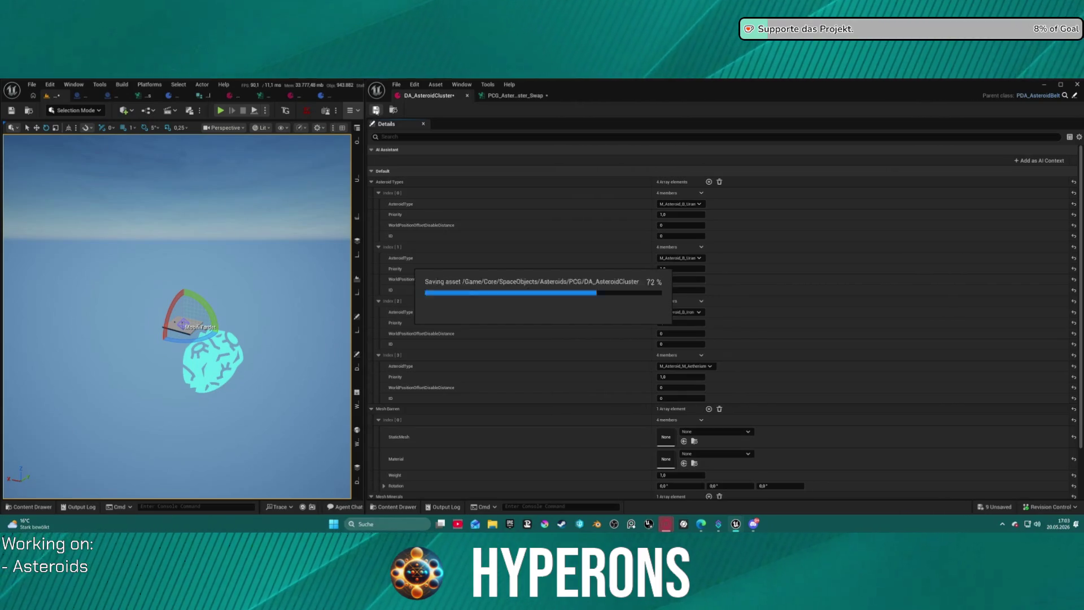
pyautogui.click(510, 96)
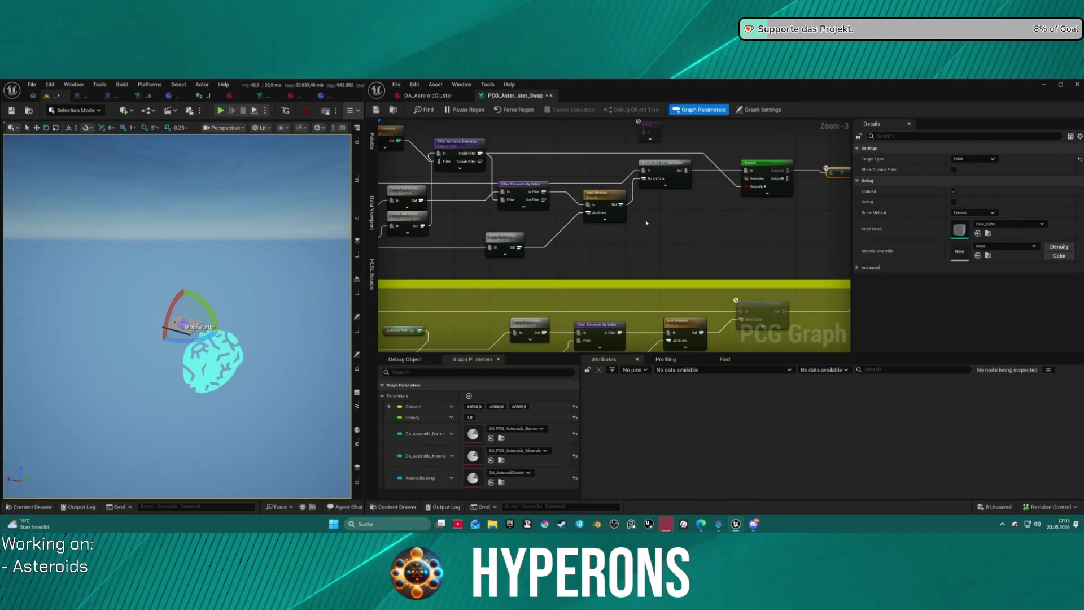
# - Wire Filter Attribute Elements' Inside Filter into Debug and inspect it, showing AsteroidType 4
pyautogui.scroll(2, 647, 223)
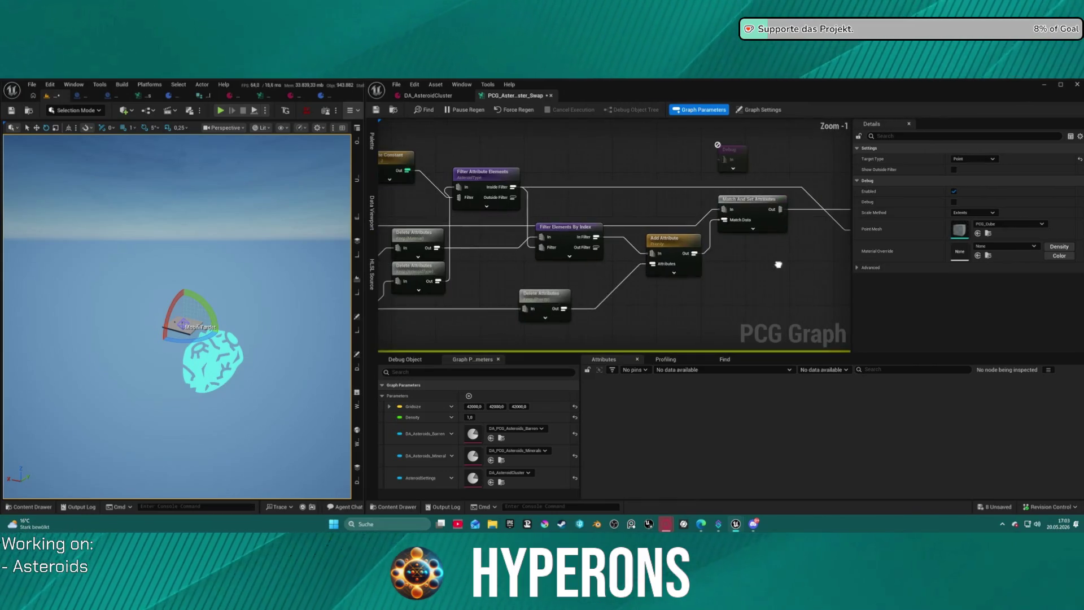
pyautogui.moveTo(675, 199); pyautogui.dragTo(559, 202)
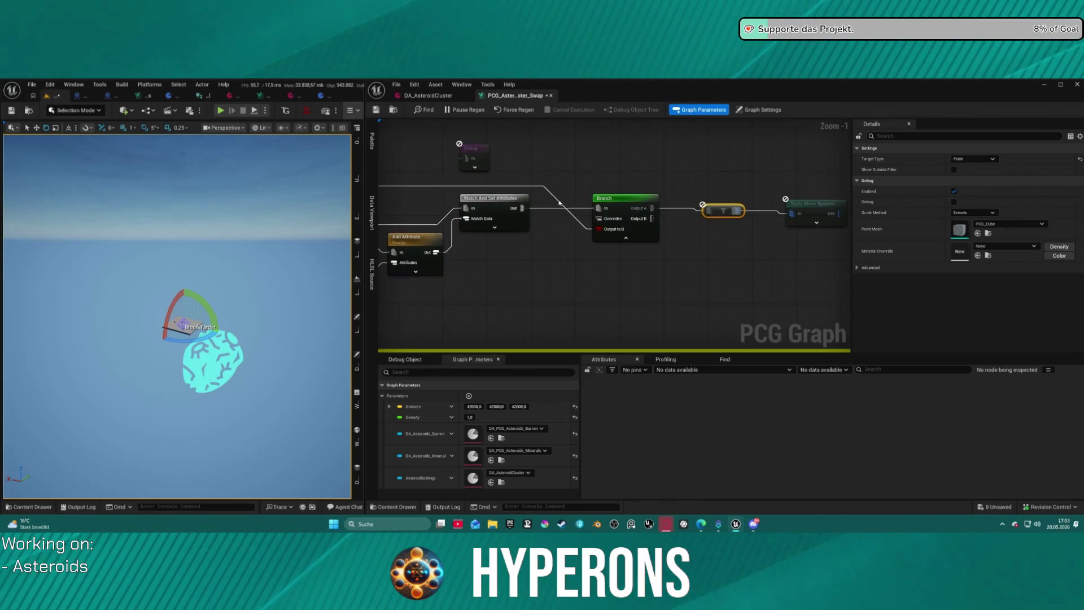
pyautogui.click(632, 207)
pyautogui.moveTo(292, 169)
pyautogui.mouseDown()
pyautogui.moveTo(460, 175)
pyautogui.moveTo(633, 152)
pyautogui.mouseUp()
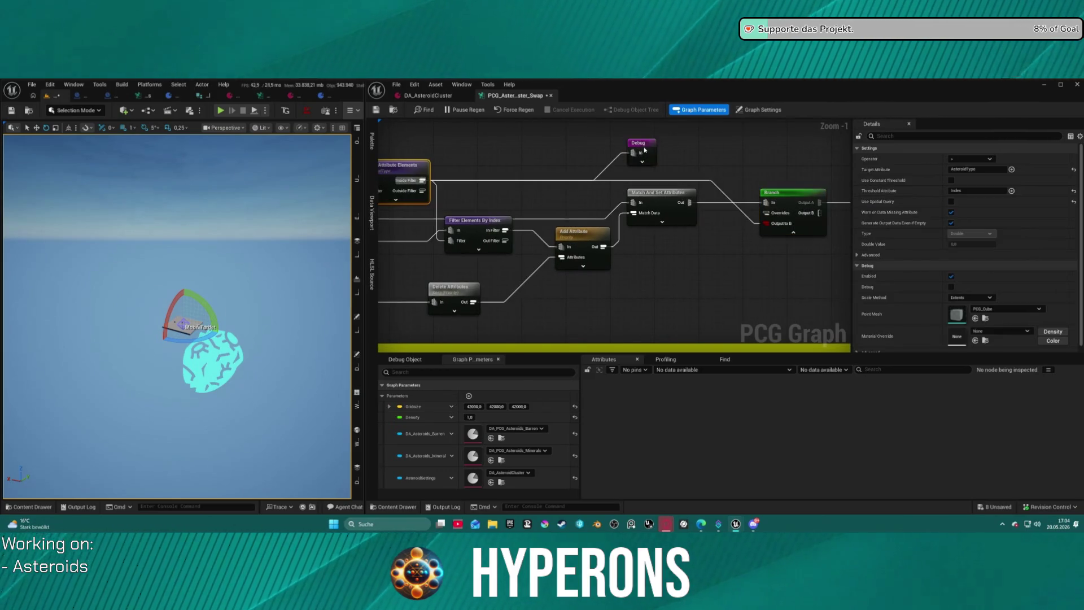
pyautogui.click(644, 143)
pyautogui.press('a')
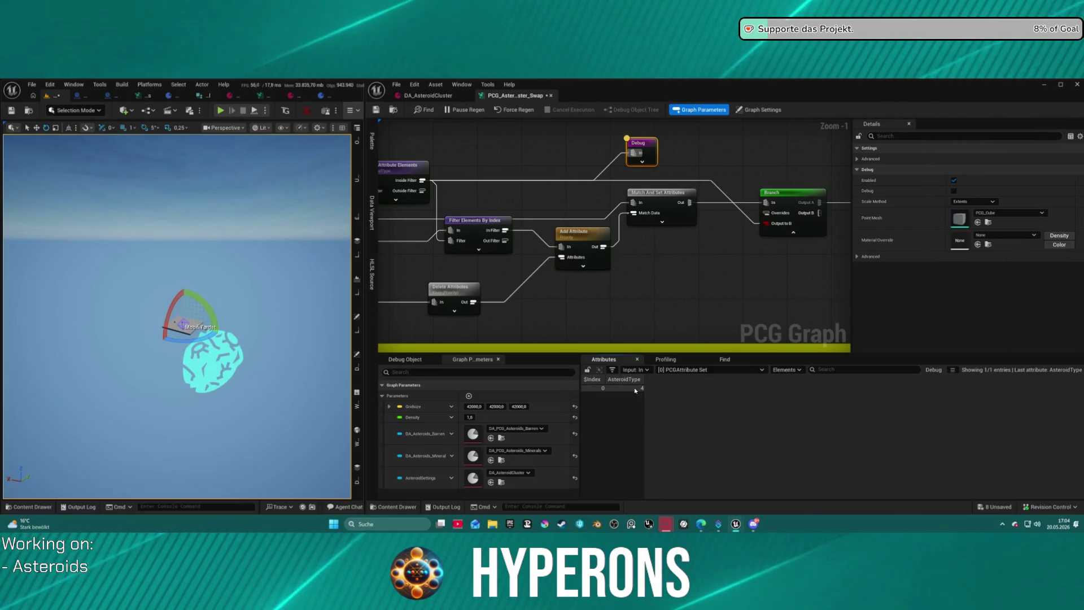
pyautogui.moveTo(732, 290)
pyautogui.mouseDown()
pyautogui.moveTo(554, 283)
pyautogui.moveTo(650, 271)
pyautogui.mouseUp()
pyautogui.moveTo(531, 205)
pyautogui.mouseDown()
pyautogui.moveTo(678, 212)
pyautogui.moveTo(656, 288)
pyautogui.mouseUp()
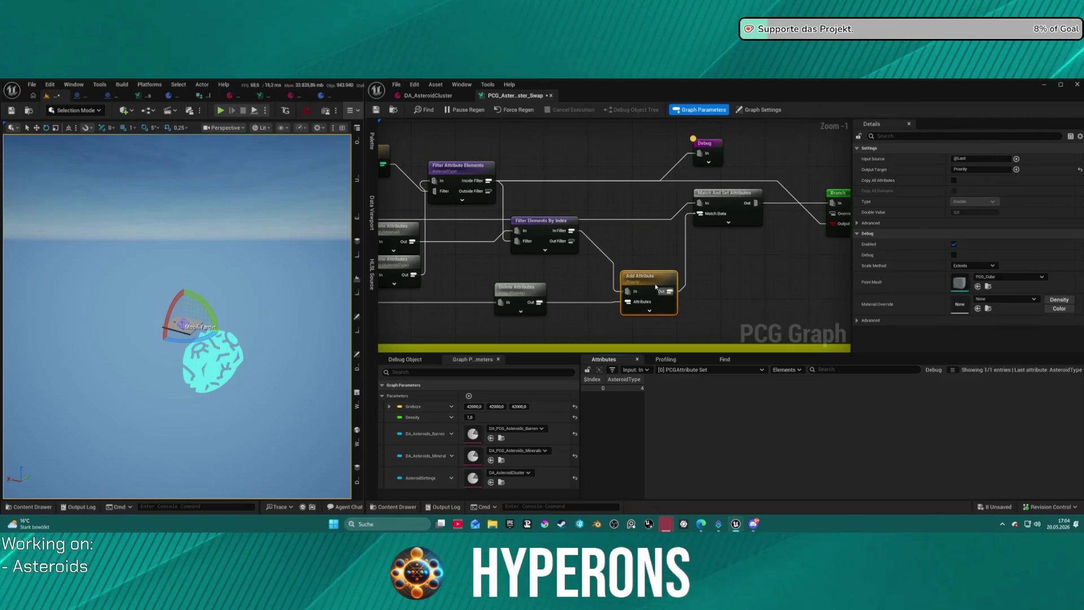
# - Inspect the Delete Attributes output, showing ten Material entries indexed 0–9
pyautogui.click(525, 294)
pyautogui.moveTo(541, 222)
pyautogui.mouseDown()
pyautogui.moveTo(537, 232)
pyautogui.moveTo(553, 237)
pyautogui.mouseUp()
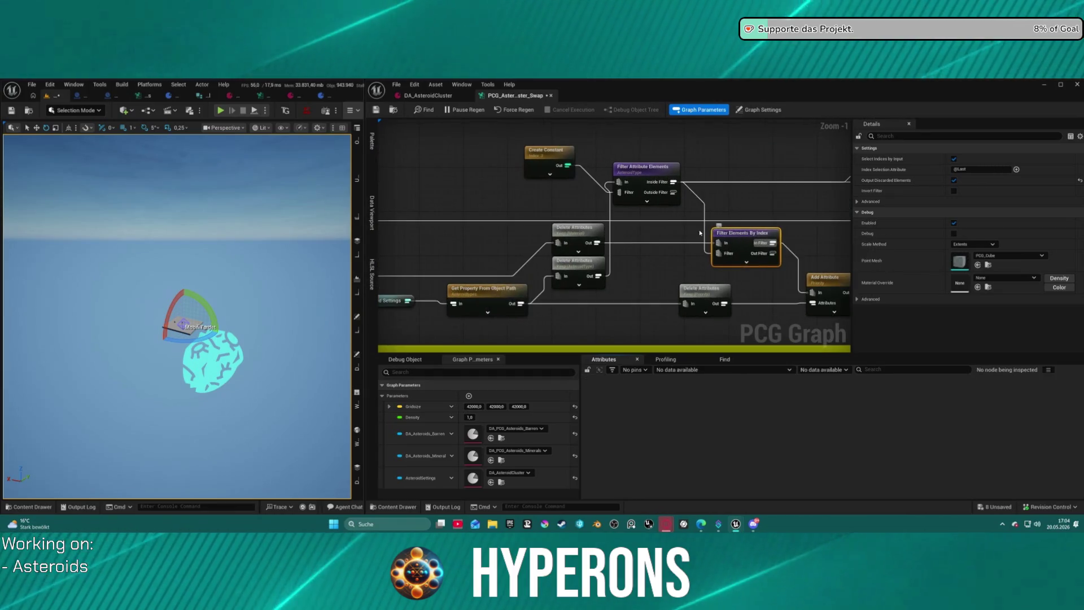
pyautogui.click(582, 237)
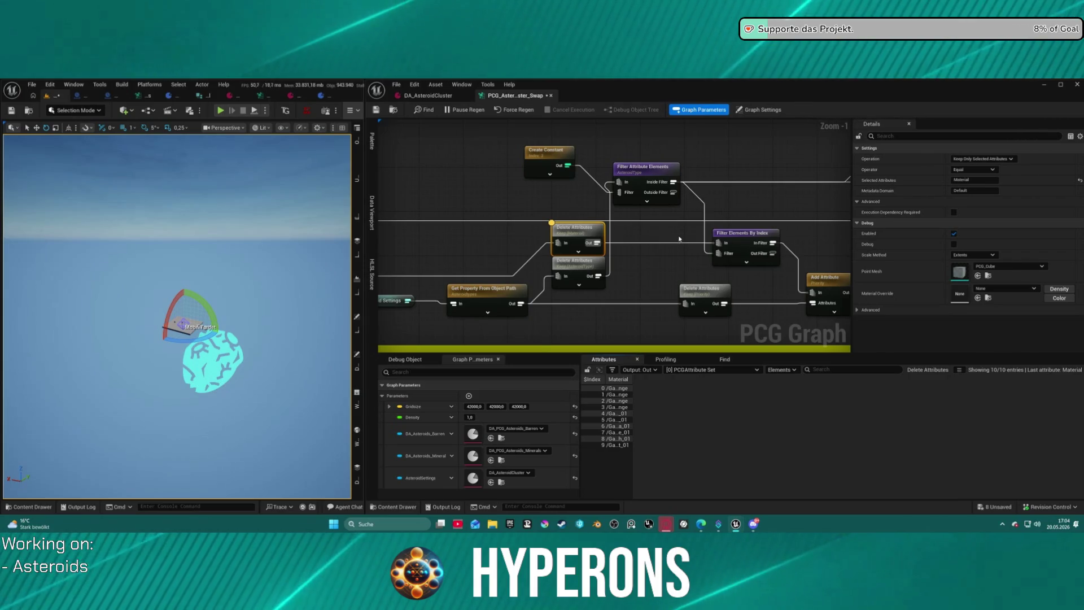
# - Open Filter Elements By Index's settings and switch off Select Indices By Input
pyautogui.moveTo(680, 247); pyautogui.dragTo(563, 254)
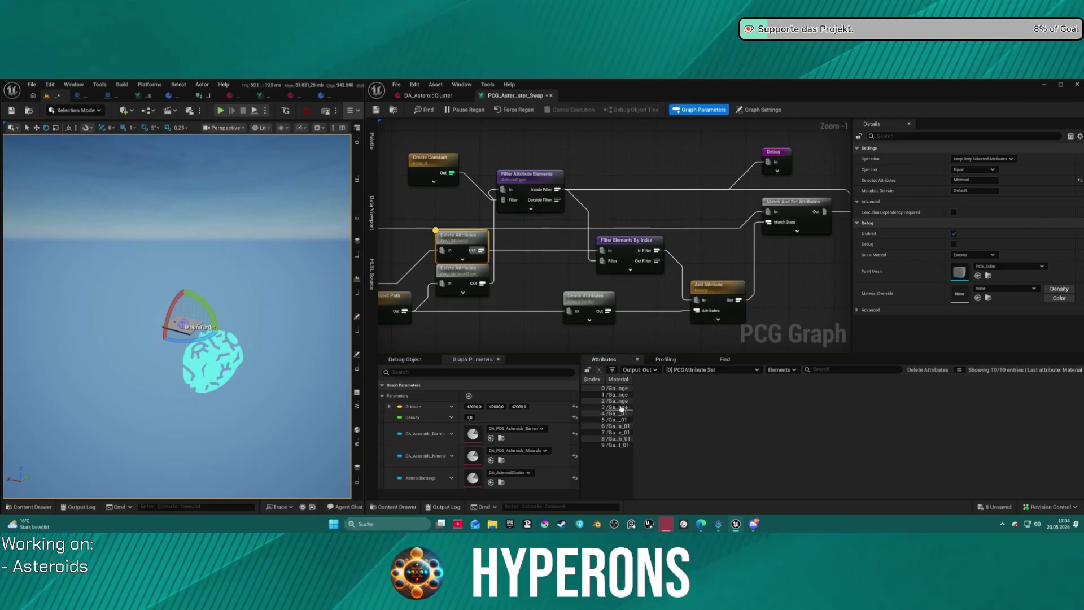
pyautogui.click(628, 255)
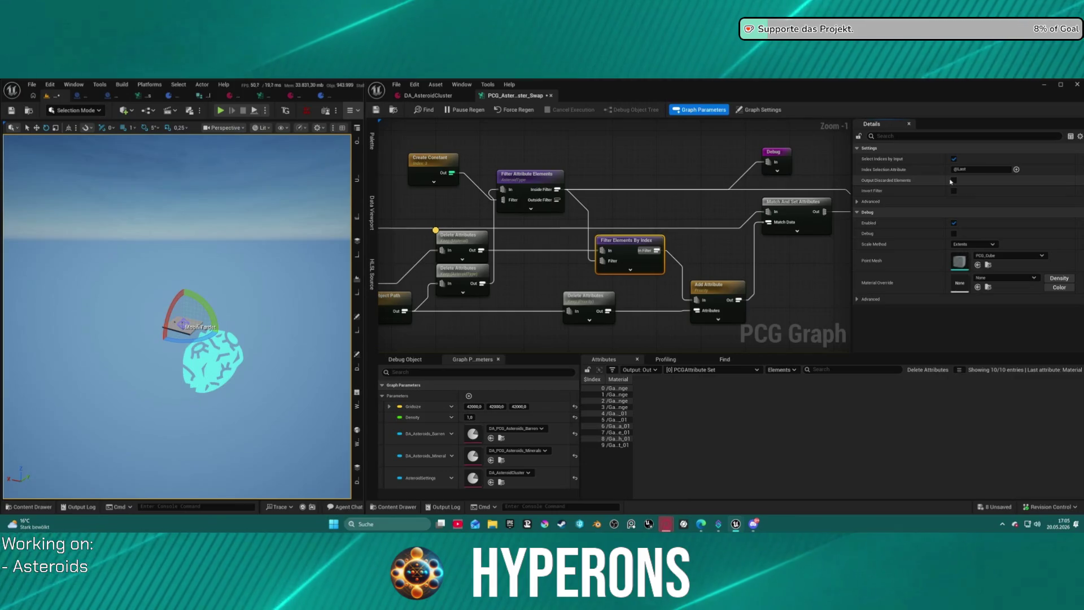
pyautogui.click(954, 160)
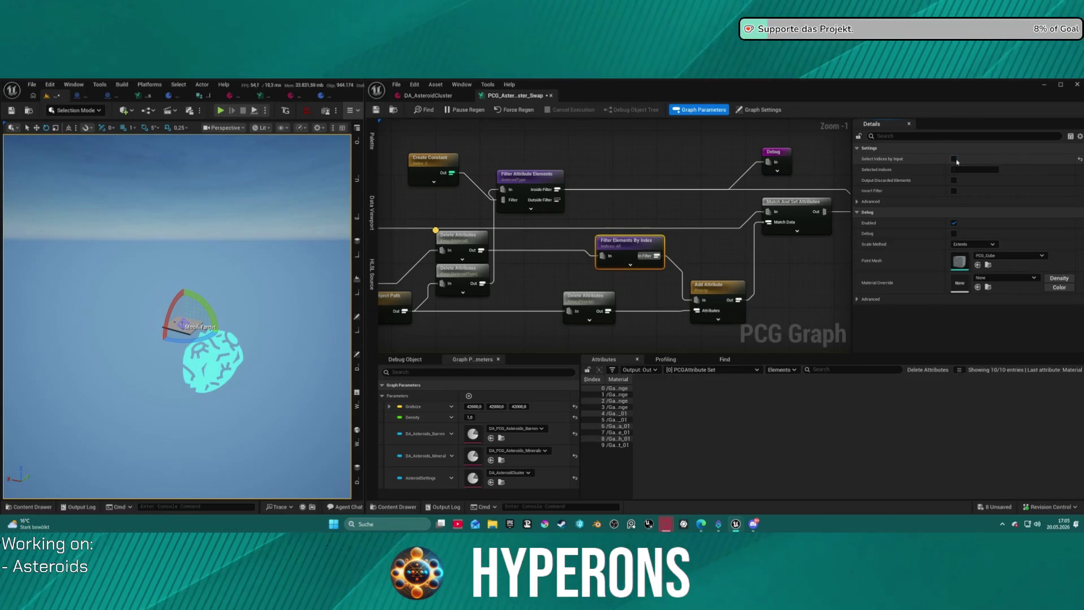
# - Re-enable Select Indices By Input, then inspect the Debug node reading AsteroidType 4
pyautogui.click(954, 159)
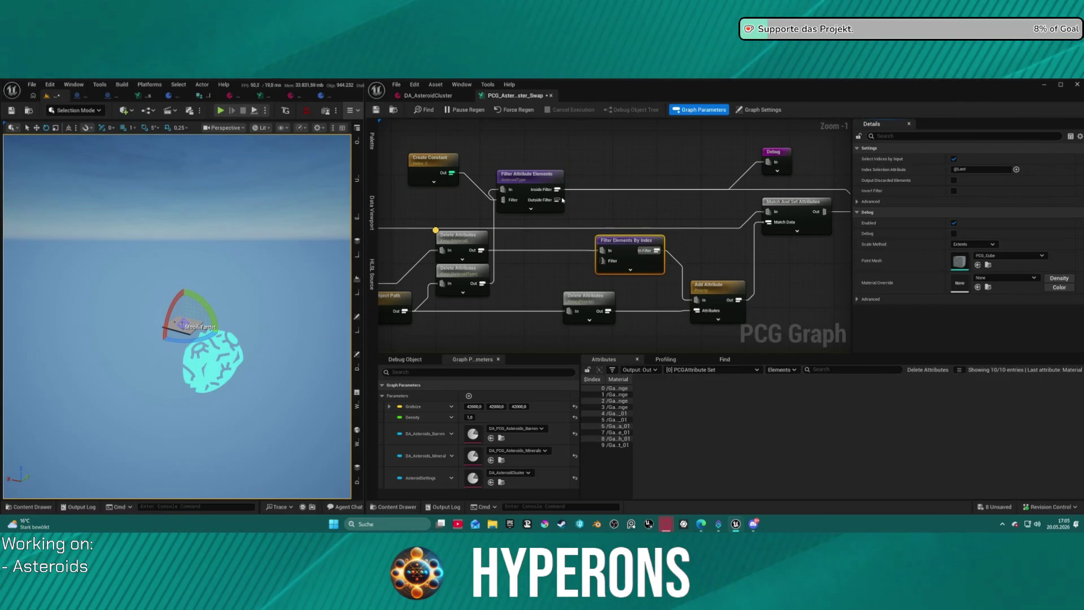
pyautogui.moveTo(564, 191)
pyautogui.mouseDown()
pyautogui.moveTo(607, 235)
pyautogui.moveTo(568, 180)
pyautogui.moveTo(594, 199)
pyautogui.moveTo(602, 260)
pyautogui.mouseUp()
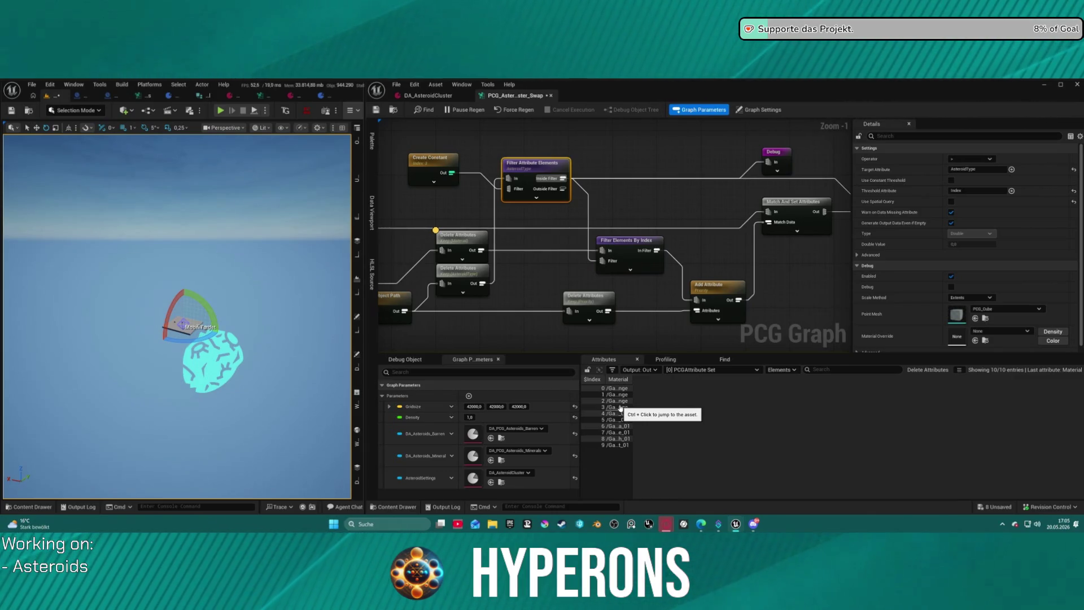
pyautogui.moveTo(647, 197); pyautogui.dragTo(545, 181)
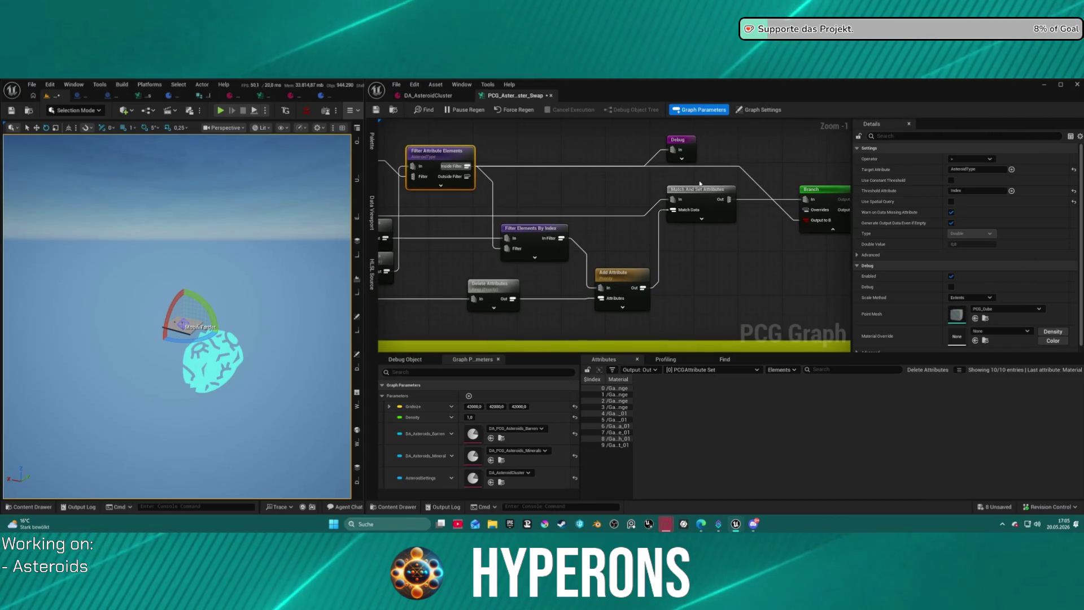
pyautogui.click(685, 149)
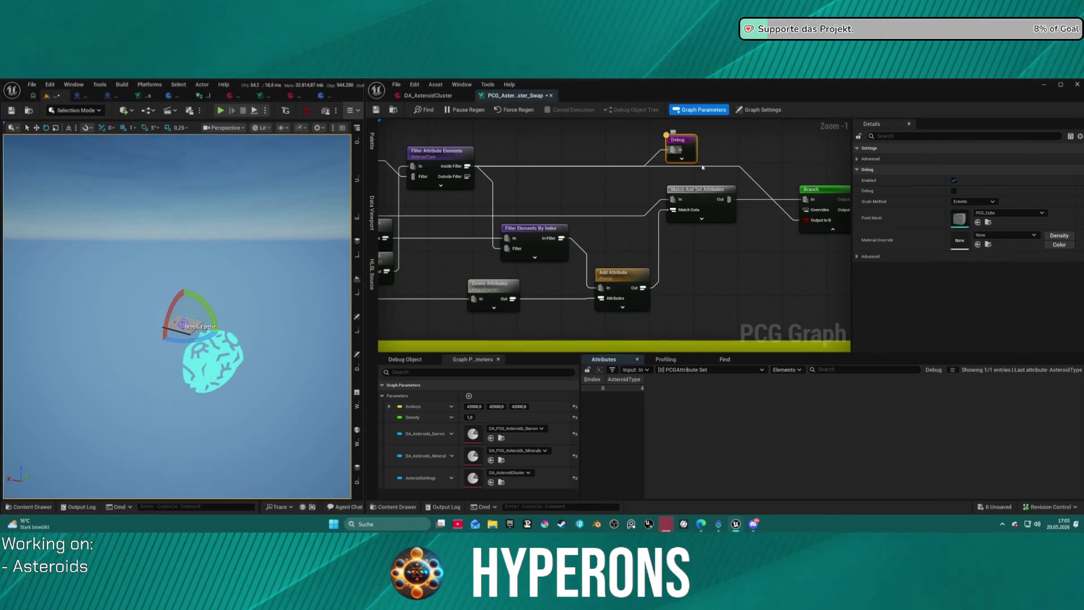
# - Add an Attribute Compare Equal node off the Branch's Output to B using the 'eq' search
pyautogui.click(438, 151)
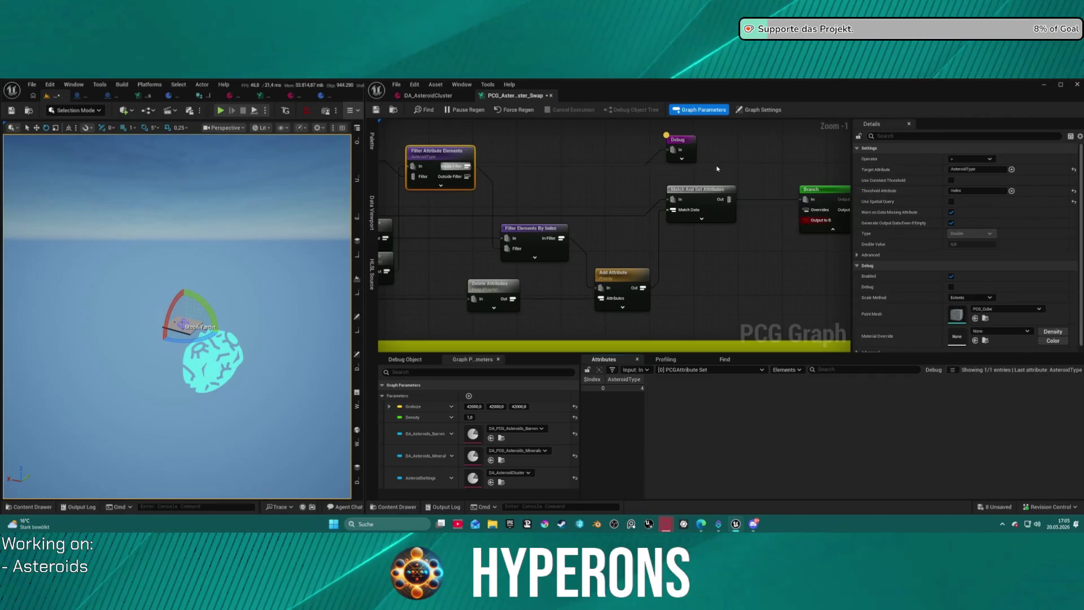
pyautogui.moveTo(703, 169)
pyautogui.mouseDown()
pyautogui.moveTo(577, 170)
pyautogui.moveTo(689, 159)
pyautogui.mouseUp()
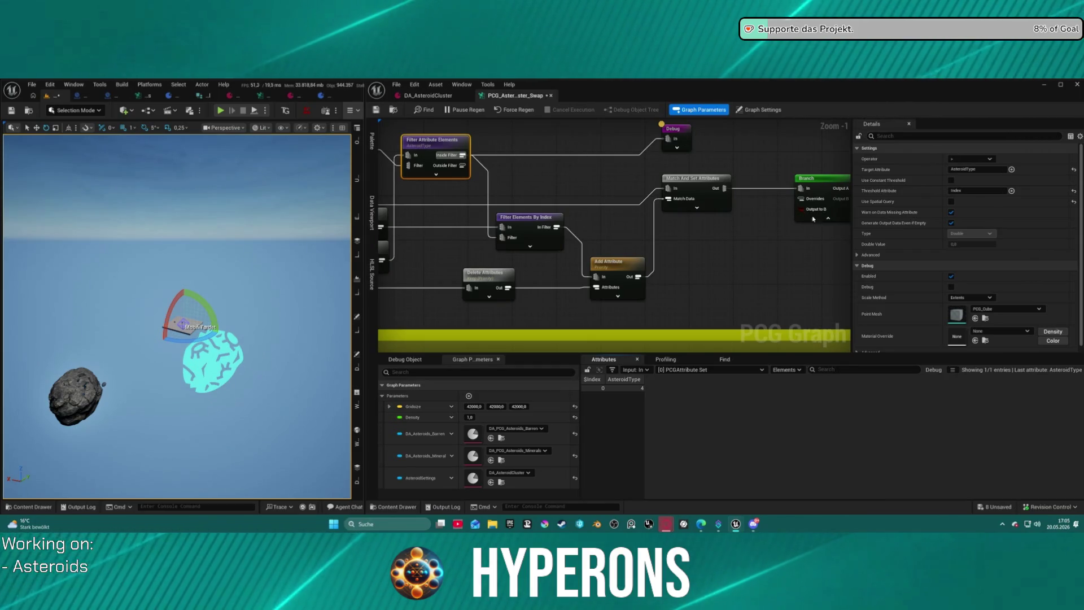
pyautogui.moveTo(799, 209); pyautogui.dragTo(751, 250)
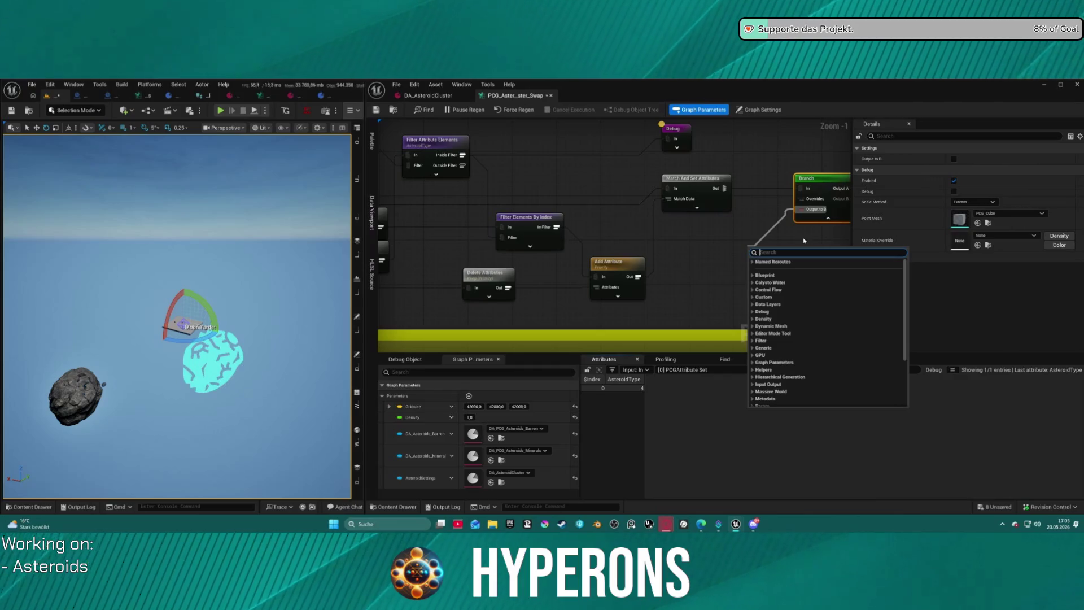
pyautogui.write('eq')
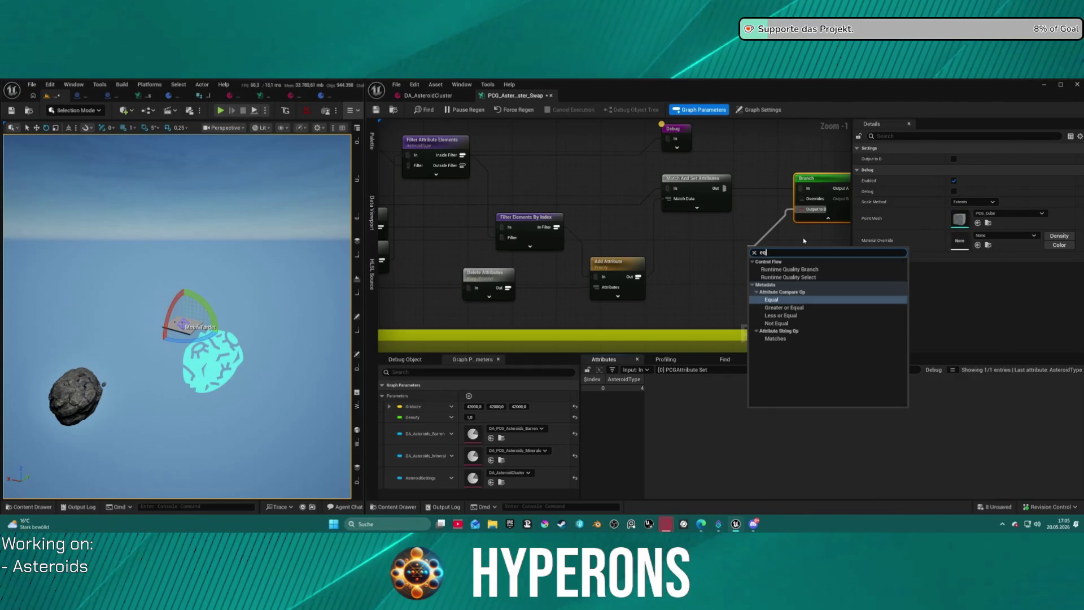
pyautogui.press('Return')
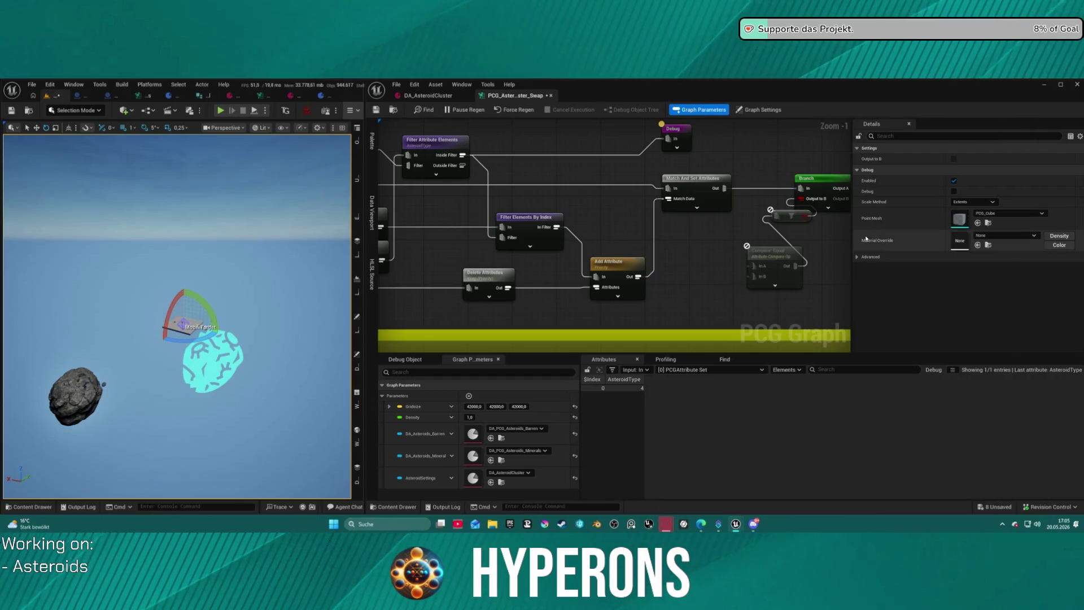
pyautogui.moveTo(784, 214)
pyautogui.mouseDown()
pyautogui.moveTo(734, 211)
pyautogui.moveTo(723, 242)
pyautogui.moveTo(663, 239)
pyautogui.moveTo(702, 286)
pyautogui.mouseUp()
pyautogui.click(716, 207)
# - Paste a copy of the Create Constant node beside the Compare Equal node
pyautogui.click(669, 244)
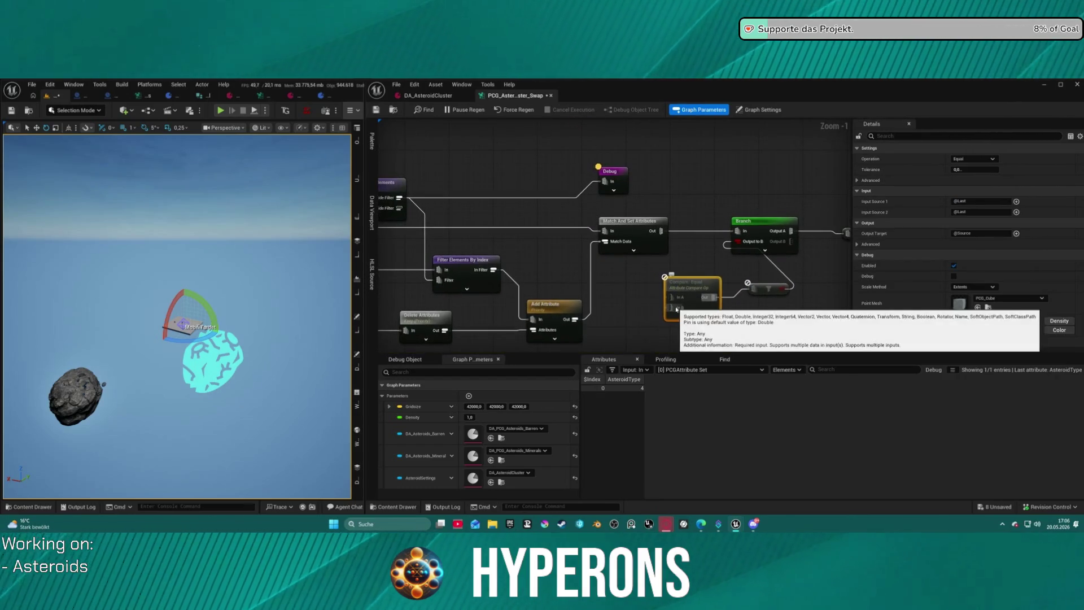
pyautogui.moveTo(343, 211); pyautogui.dragTo(562, 218)
pyautogui.click(474, 185)
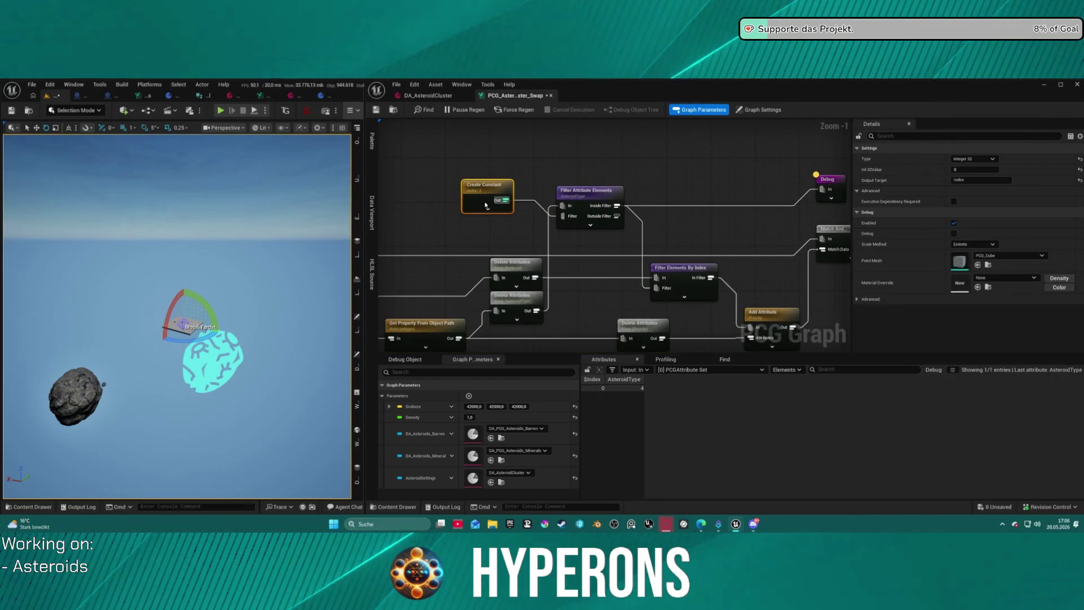
pyautogui.moveTo(650, 305); pyautogui.dragTo(433, 285)
pyautogui.click(687, 269)
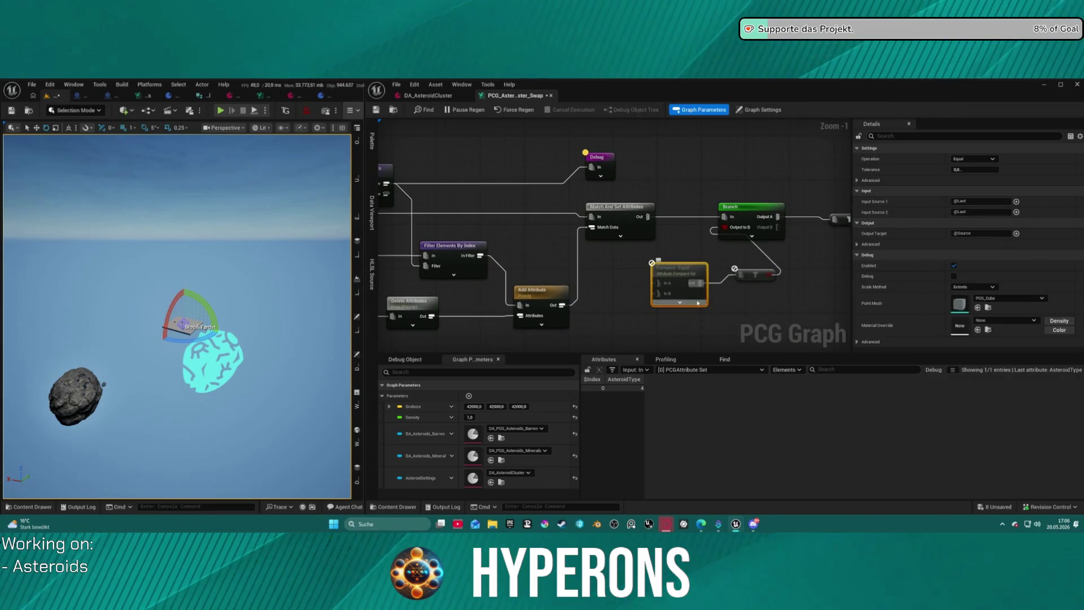
pyautogui.hotkey('ctrl', 'v')
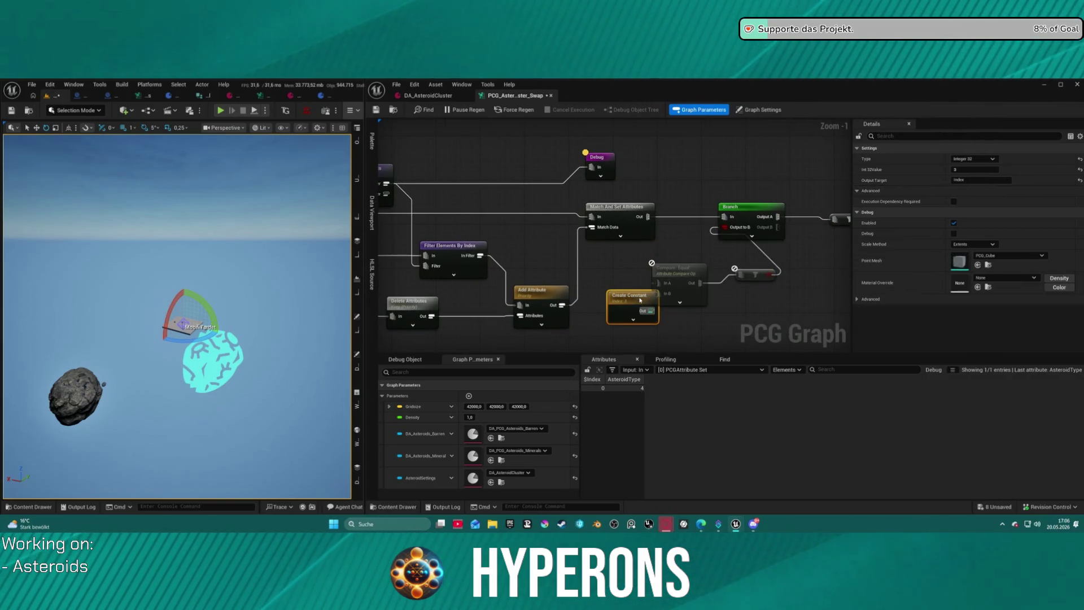
# - Delete the Create Constant copy and the Compare Equal node after a trial In A wire
pyautogui.click(680, 270)
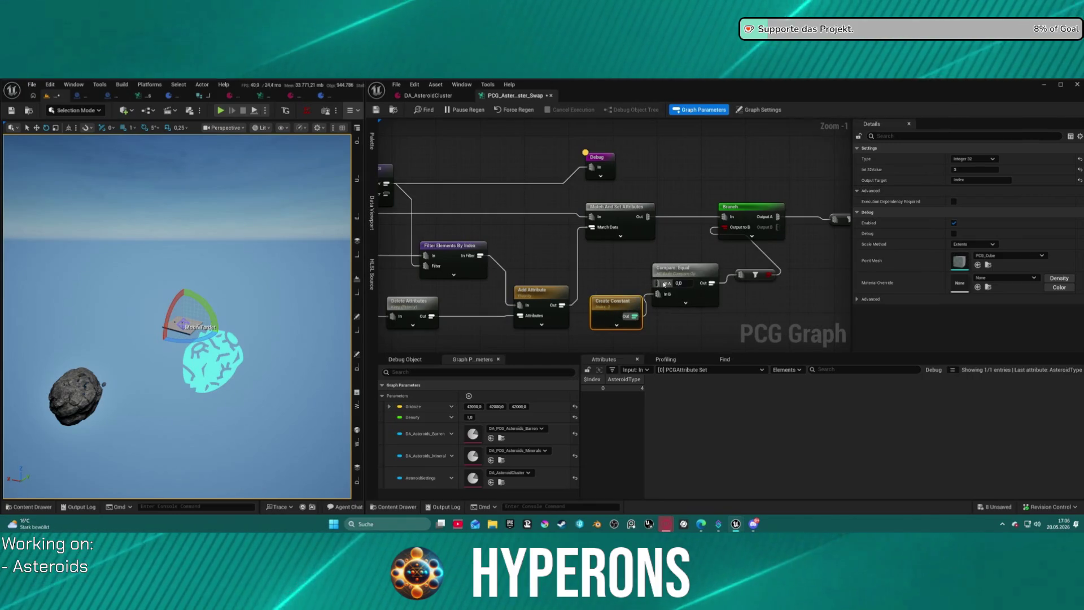
pyautogui.moveTo(659, 283)
pyautogui.mouseDown()
pyautogui.moveTo(605, 249)
pyautogui.moveTo(426, 195)
pyautogui.moveTo(565, 265)
pyautogui.mouseUp()
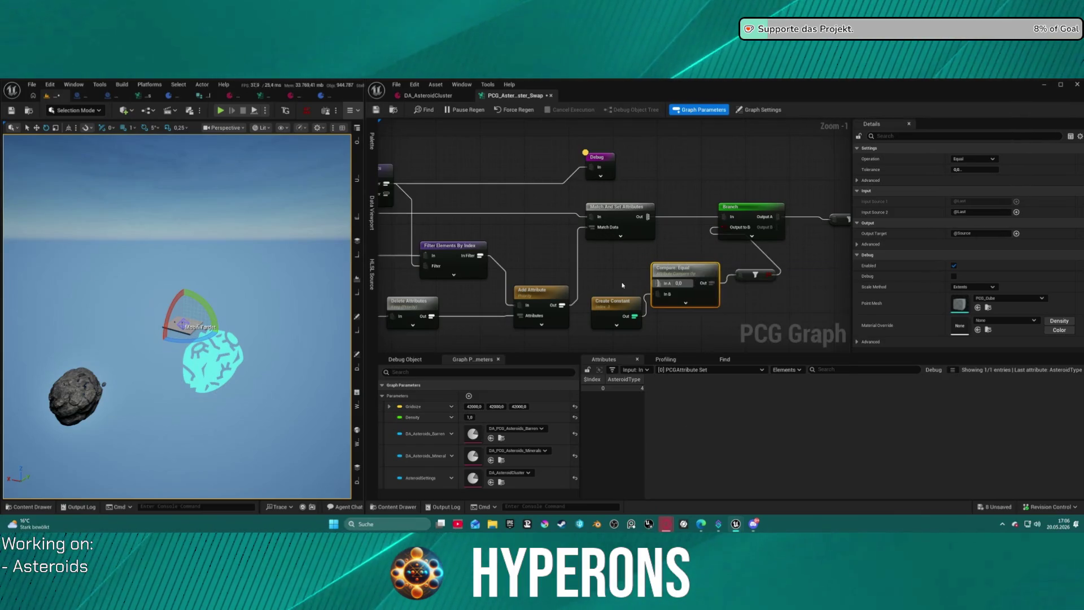
pyautogui.click(626, 306)
pyautogui.press('Delete')
pyautogui.click(685, 269)
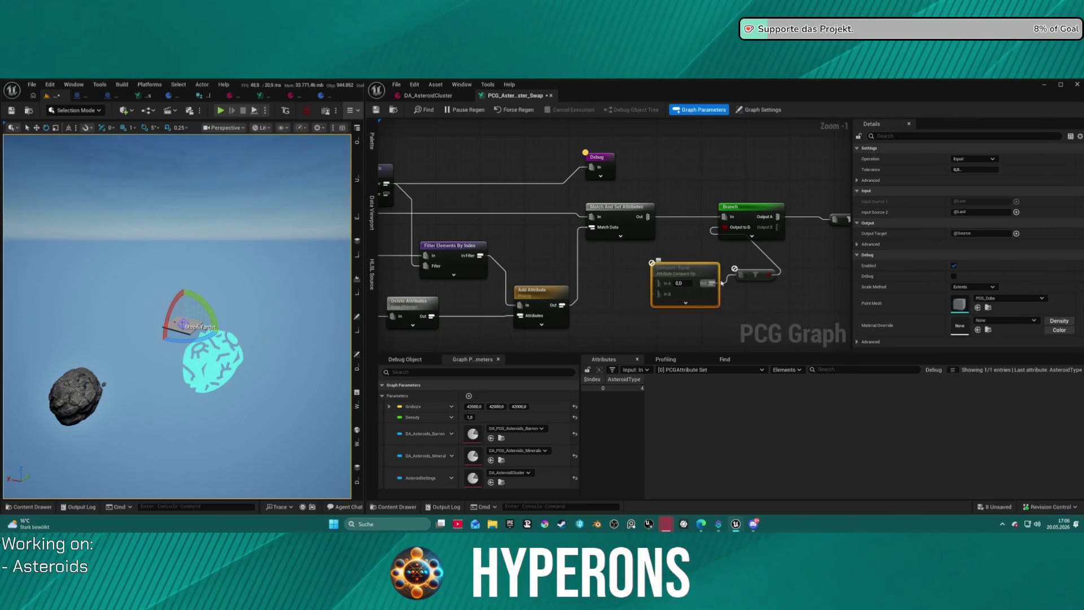
pyautogui.press('Delete')
pyautogui.scroll(1, 694, 214)
pyautogui.click(585, 149)
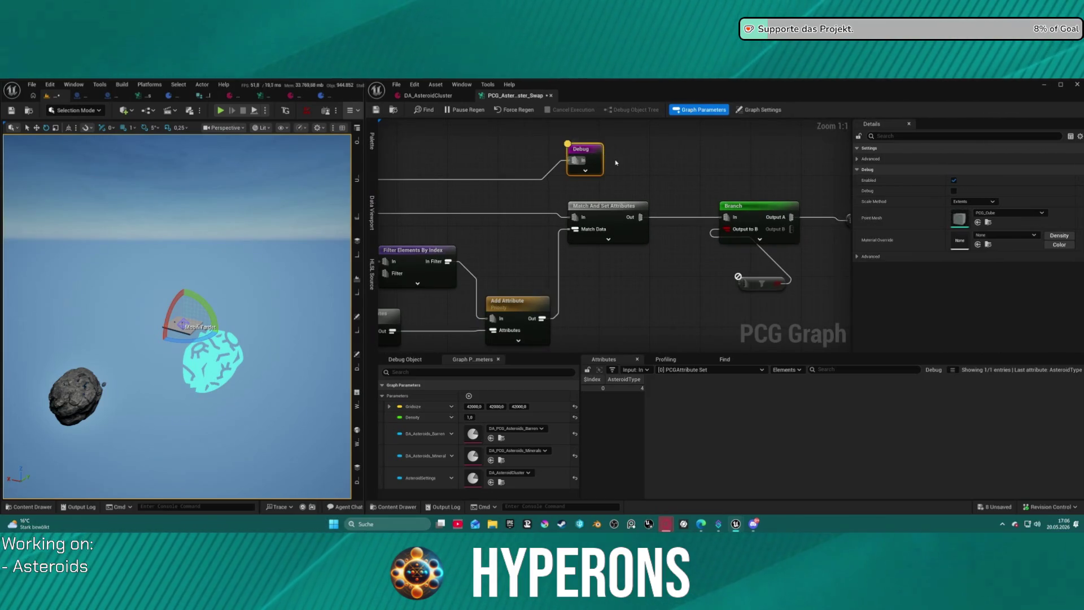
# - Rearrange the graph, moving the Debug node and the small filter node above the Branch
pyautogui.moveTo(669, 187); pyautogui.dragTo(699, 254)
pyautogui.moveTo(618, 225); pyautogui.dragTo(534, 180)
pyautogui.moveTo(446, 339)
pyautogui.mouseDown()
pyautogui.moveTo(626, 282)
pyautogui.moveTo(543, 345)
pyautogui.mouseUp()
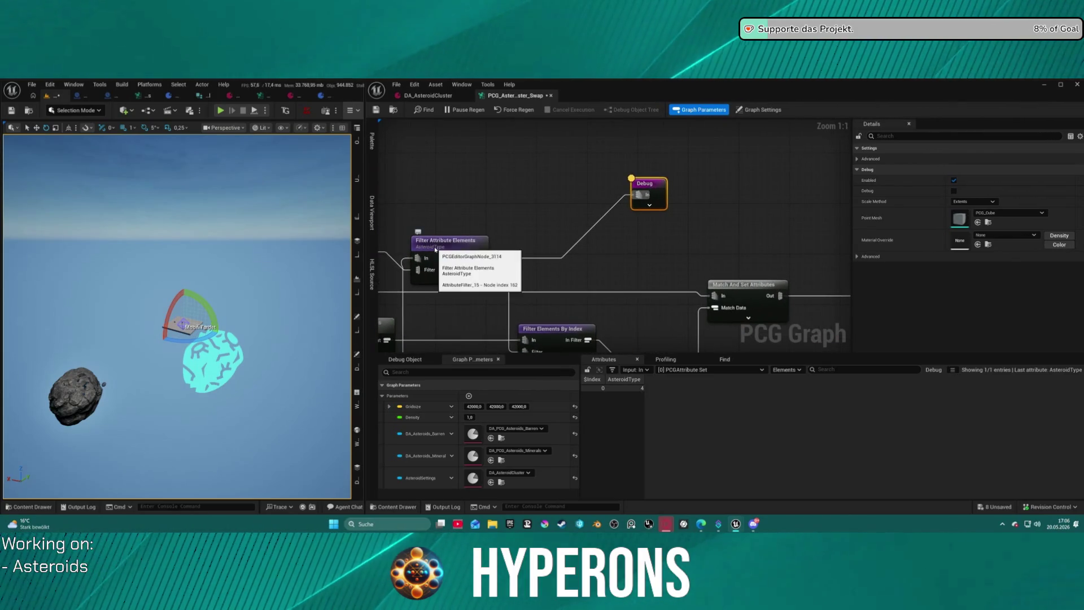
pyautogui.click(451, 252)
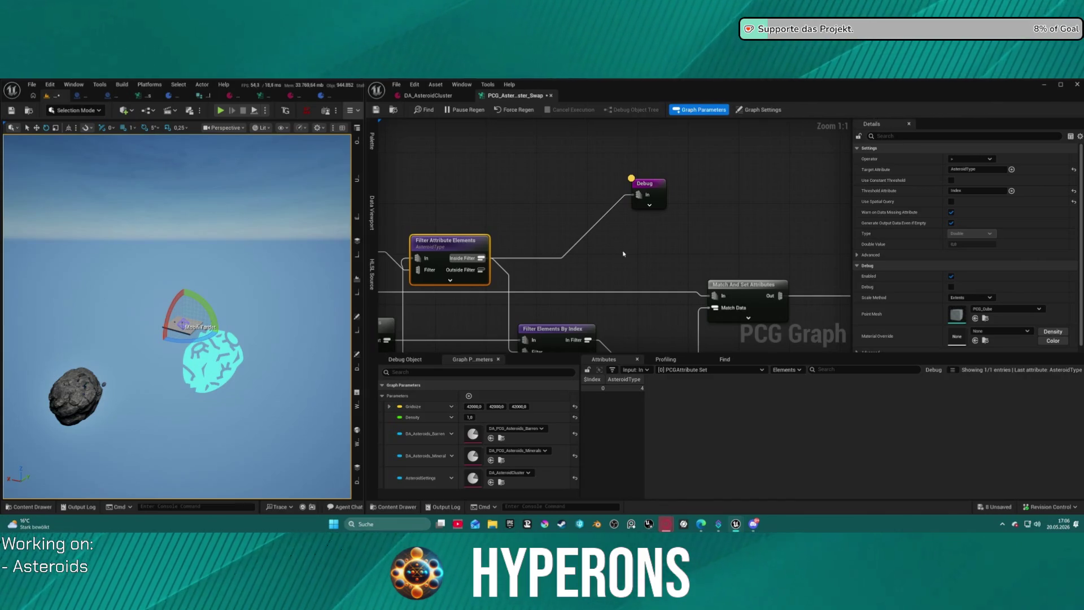
pyautogui.moveTo(765, 215)
pyautogui.mouseDown()
pyautogui.moveTo(561, 243)
pyautogui.moveTo(674, 221)
pyautogui.moveTo(666, 240)
pyautogui.mouseUp()
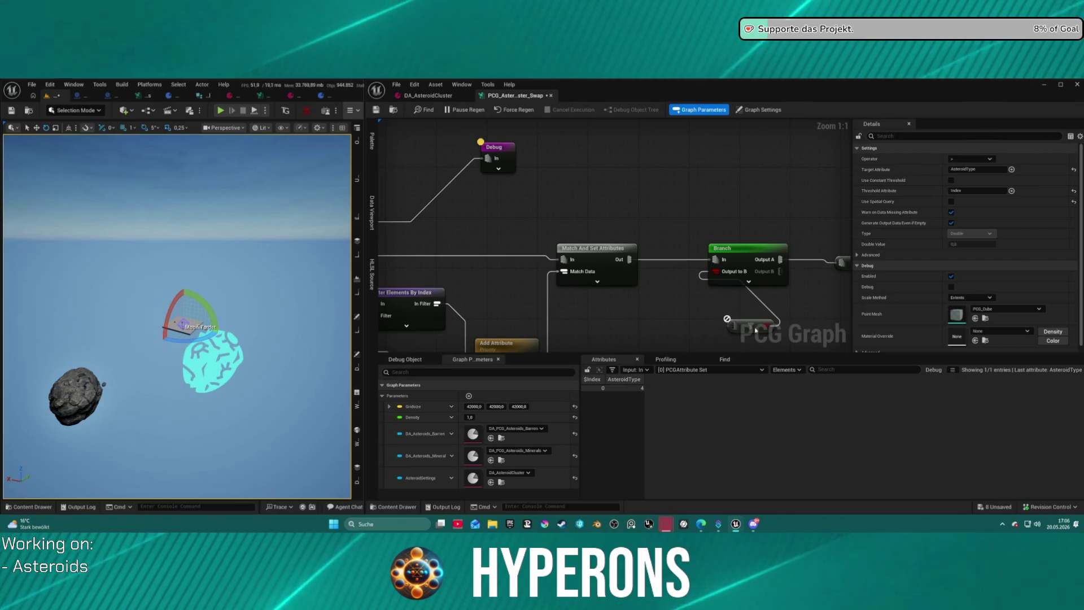
pyautogui.moveTo(736, 323)
pyautogui.mouseDown()
pyautogui.moveTo(656, 269)
pyautogui.moveTo(665, 174)
pyautogui.moveTo(584, 190)
pyautogui.mouseUp()
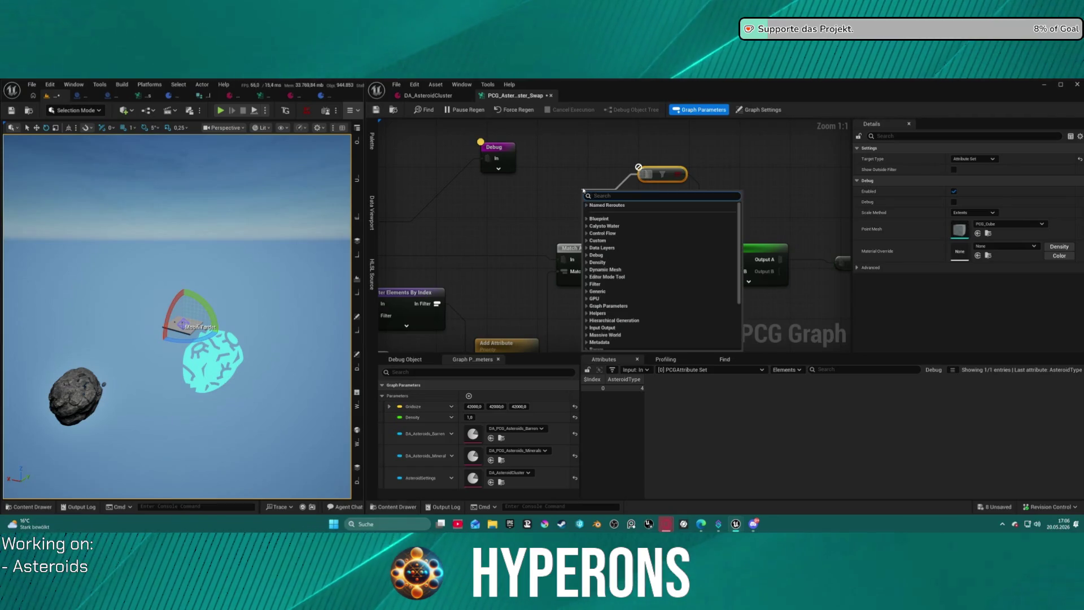
# - Add a Greater or Equal compare node and drag a Create Constant wire toward it
pyautogui.write('grea')
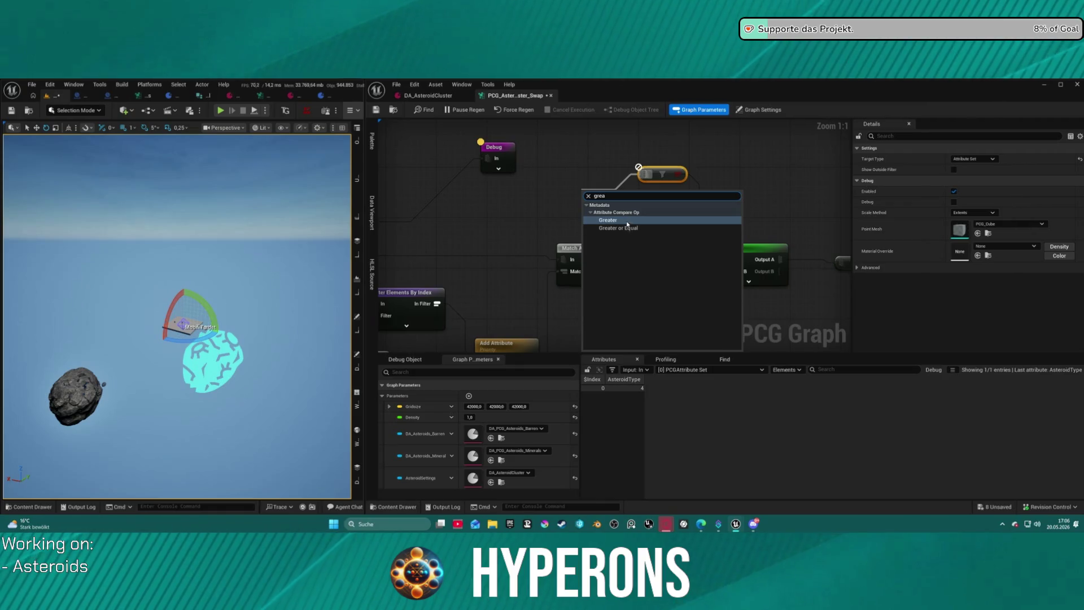
pyautogui.click(619, 229)
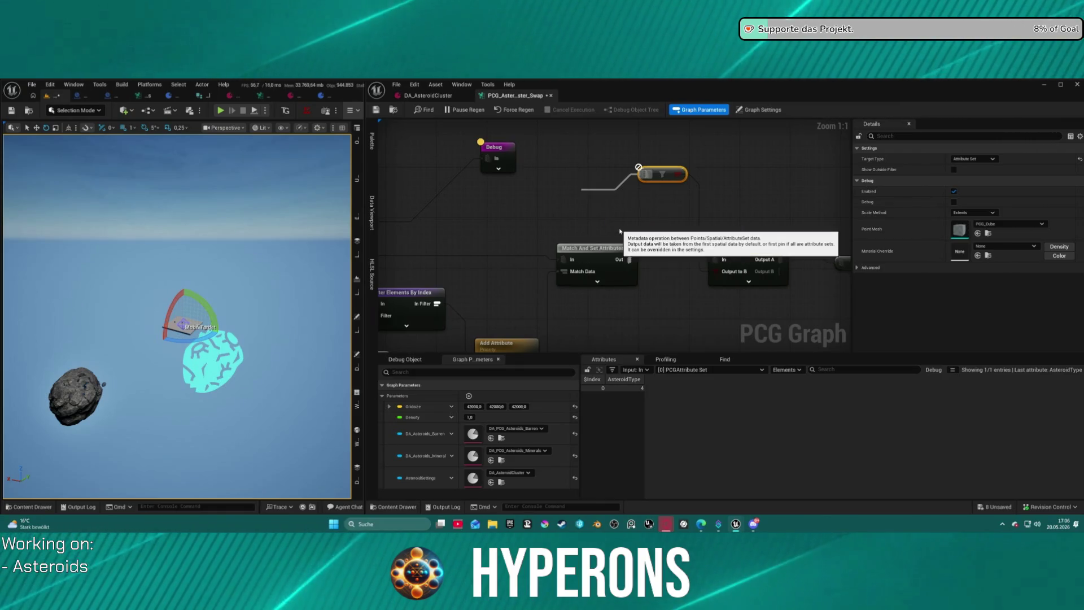
pyautogui.click(591, 144)
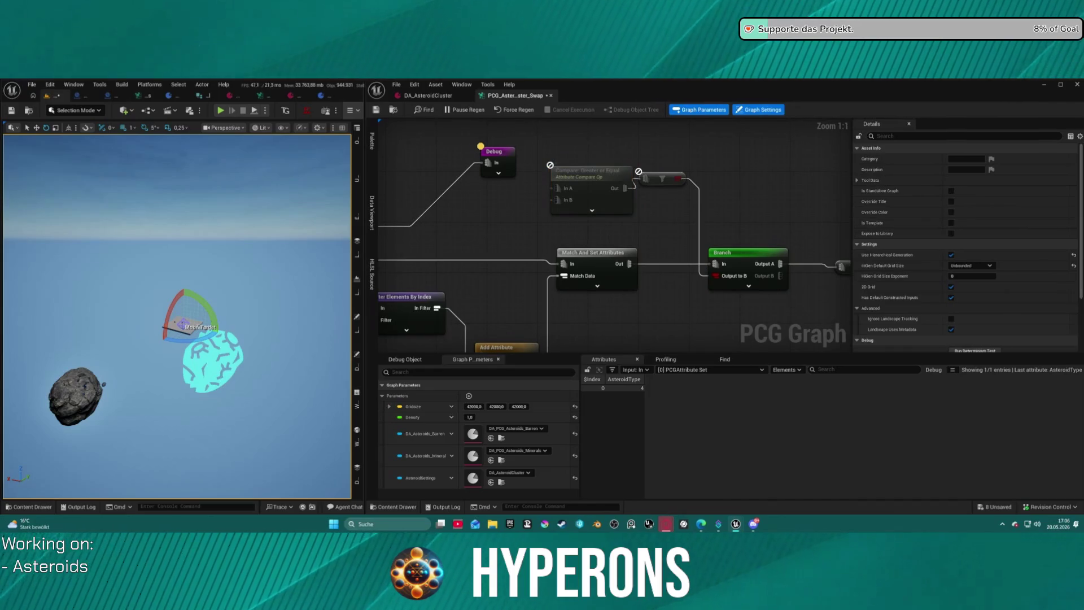
pyautogui.moveTo(515, 222); pyautogui.dragTo(685, 218)
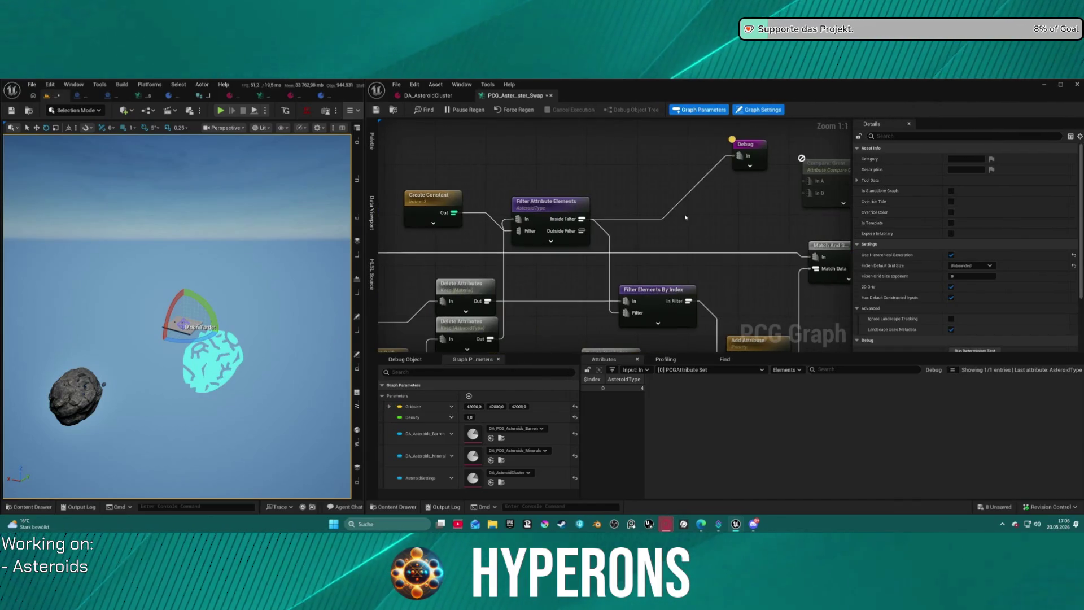
pyautogui.moveTo(453, 213); pyautogui.dragTo(455, 214)
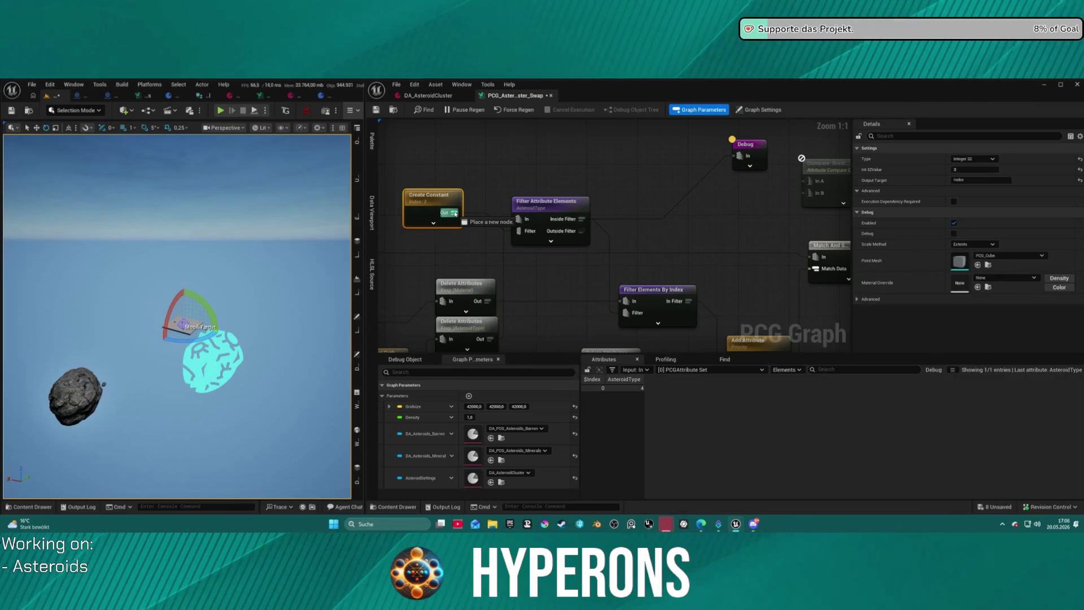
pyautogui.moveTo(531, 198)
pyautogui.mouseDown()
pyautogui.moveTo(762, 201)
pyautogui.moveTo(621, 210)
pyautogui.mouseUp()
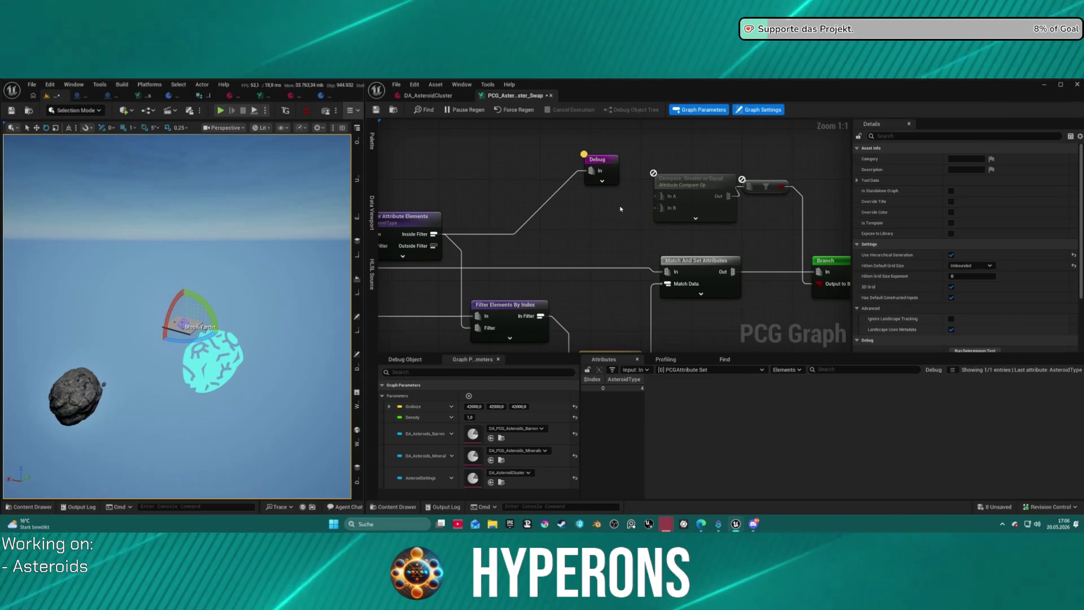
# - Replace it with a Compare: Greater node found via 'grea' and wire In B to Inside Filter
pyautogui.click(678, 206)
pyautogui.press('Delete')
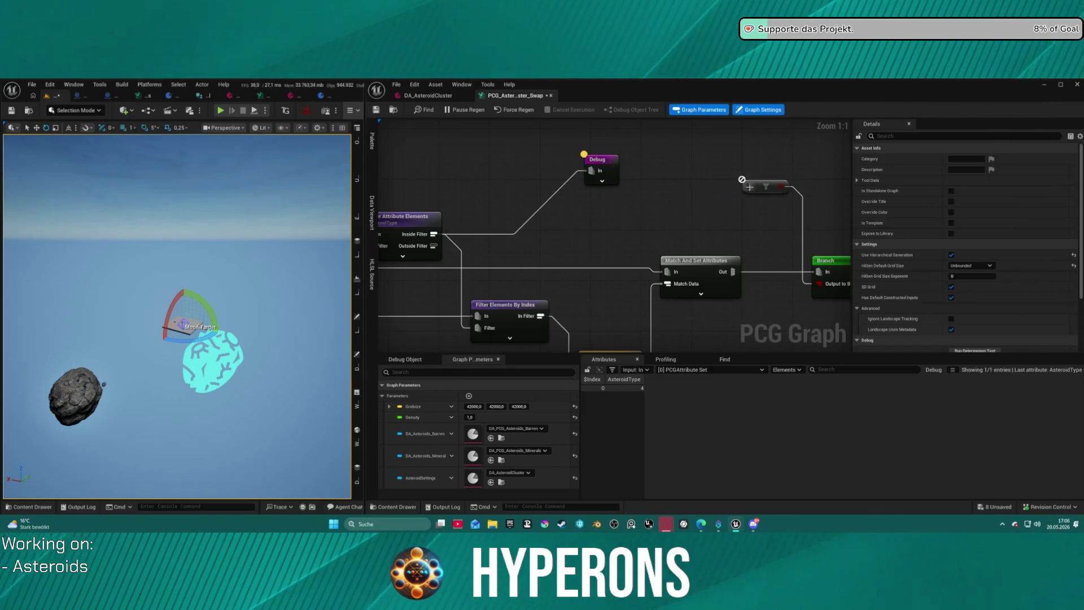
pyautogui.click(754, 188)
pyautogui.rightClick(688, 202)
pyautogui.write('grea')
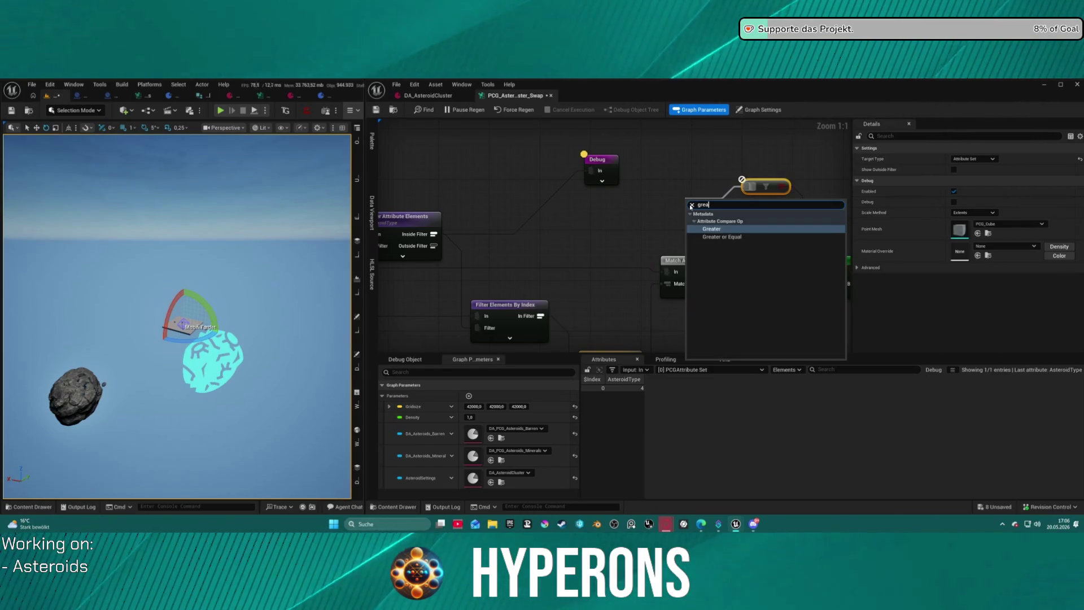
pyautogui.press('Return')
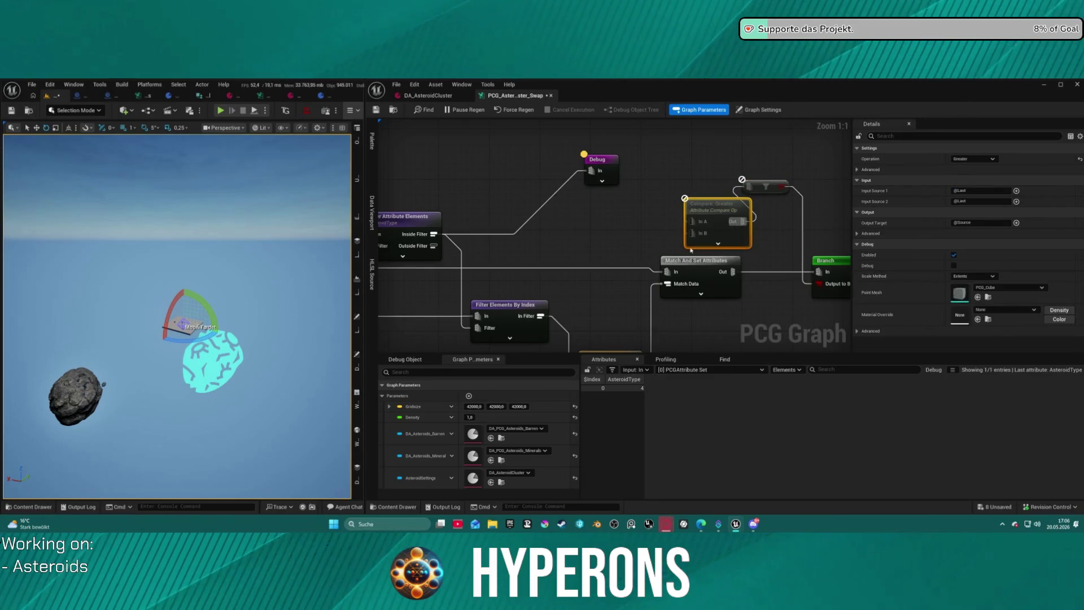
pyautogui.moveTo(693, 232)
pyautogui.mouseDown()
pyautogui.moveTo(435, 236)
pyautogui.moveTo(395, 226)
pyautogui.moveTo(459, 212)
pyautogui.moveTo(668, 234)
pyautogui.mouseUp()
# - Inspect the Compare: Greater output and glance at the DA_AsteroidCluster asset
pyautogui.press('Home')
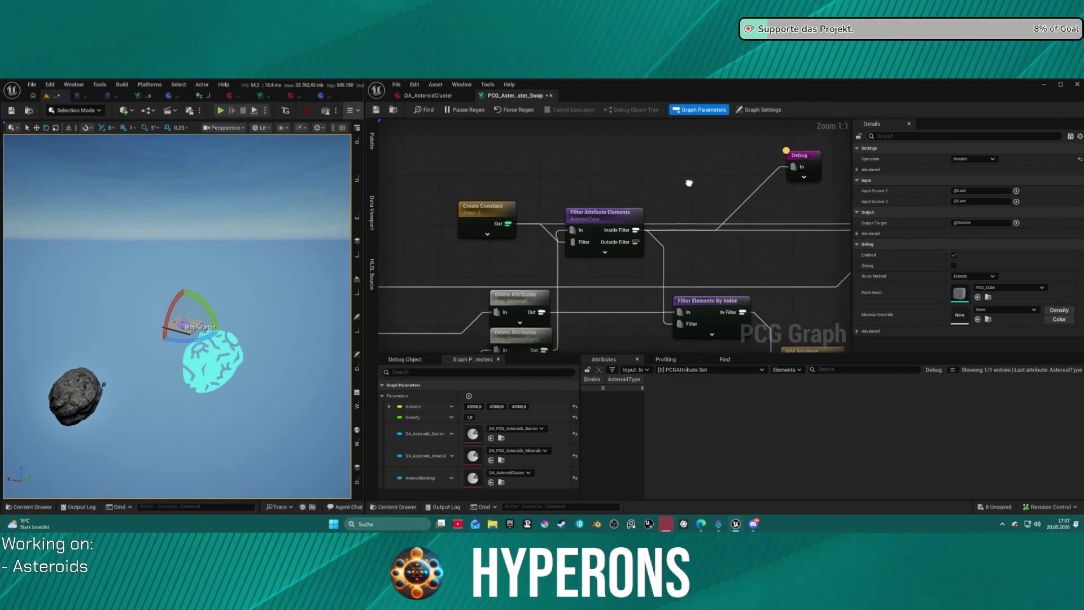
pyautogui.press('a')
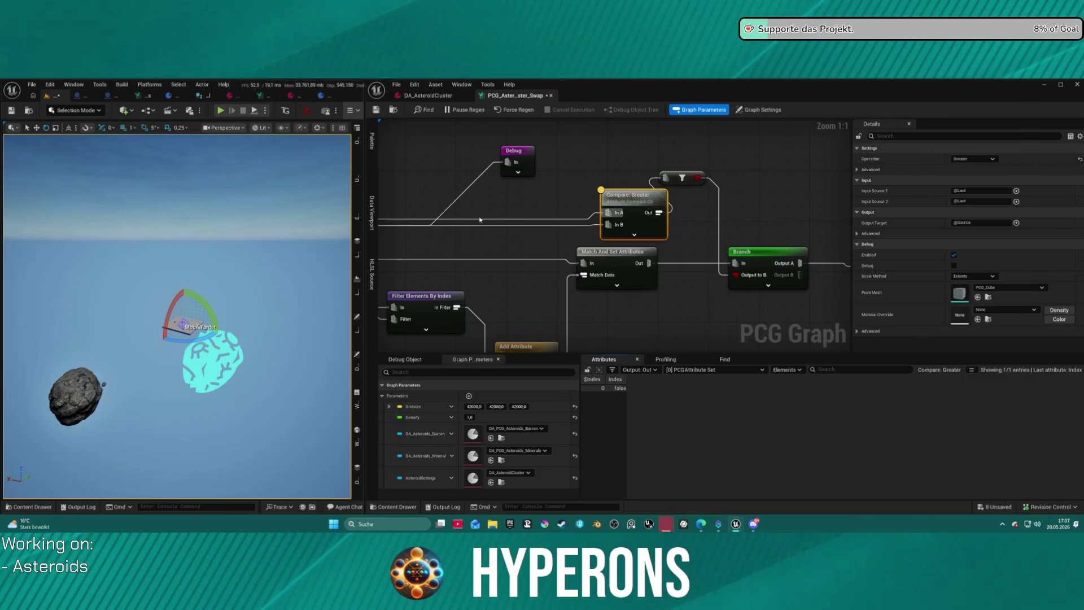
pyautogui.click(428, 96)
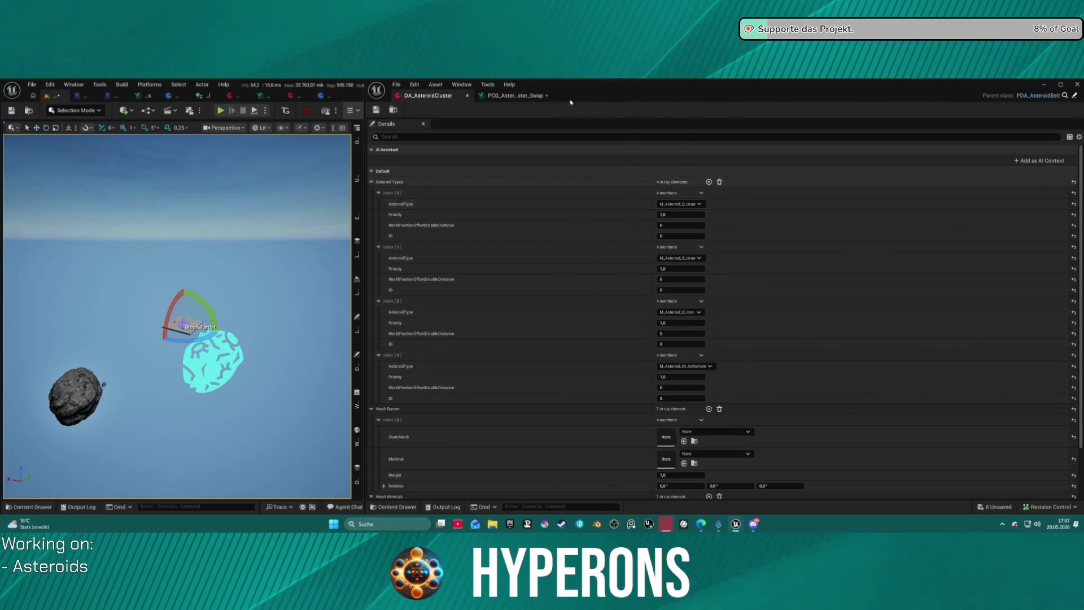
pyautogui.click(499, 95)
# - Check the Create Constant value and move Compare: Greater up and left
pyautogui.moveTo(478, 199)
pyautogui.mouseDown()
pyautogui.moveTo(704, 195)
pyautogui.moveTo(589, 202)
pyautogui.mouseUp()
pyautogui.click(420, 199)
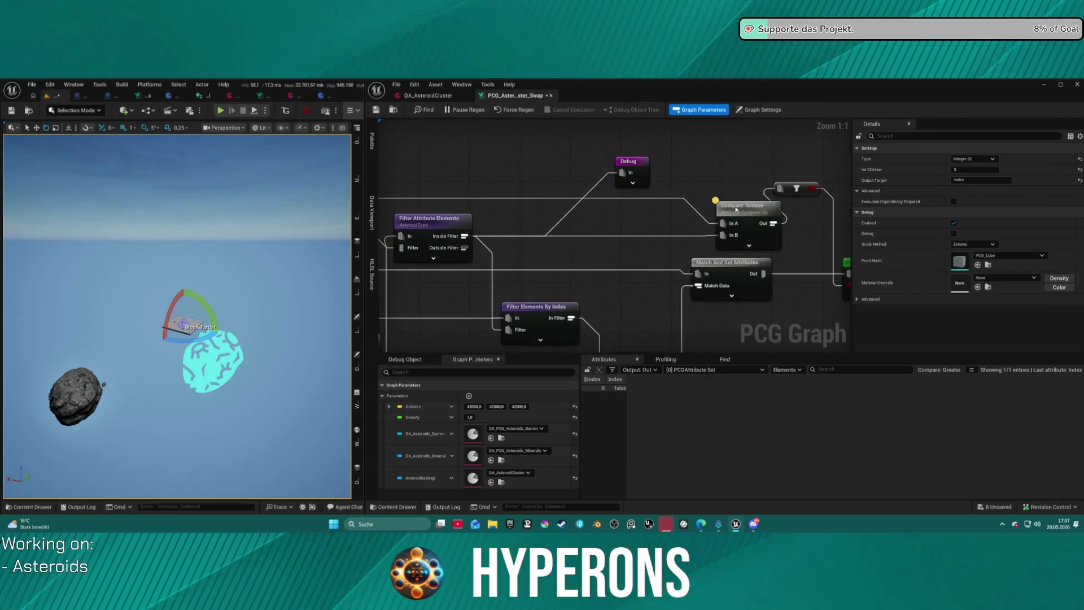
pyautogui.moveTo(735, 209); pyautogui.dragTo(711, 190)
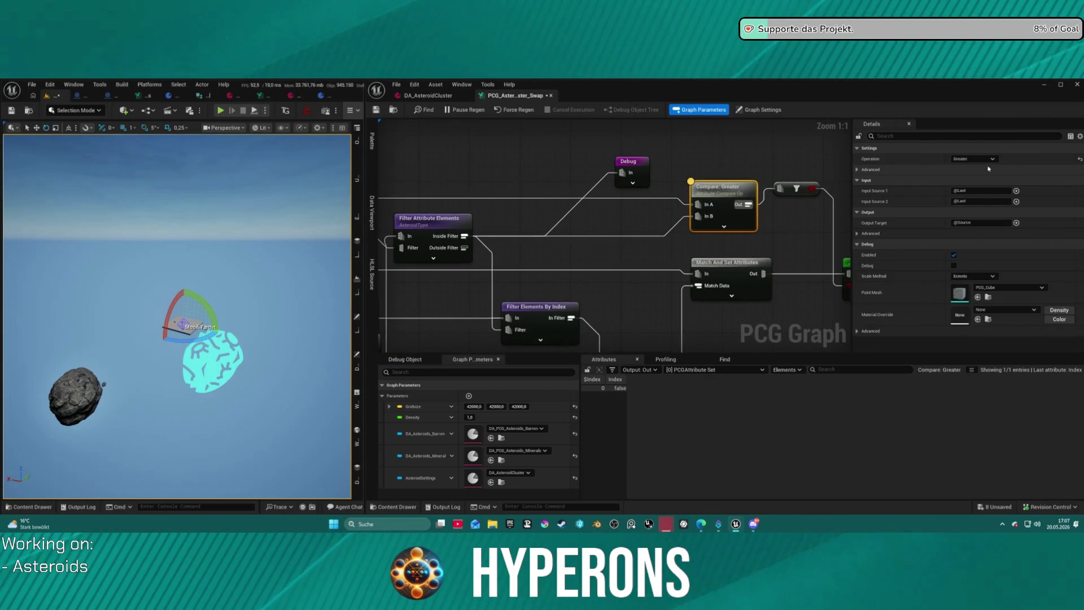
# - Edit the compare's input sources, copying the AsteroidType attribute name from Filter Attribute Elements
pyautogui.click(971, 191)
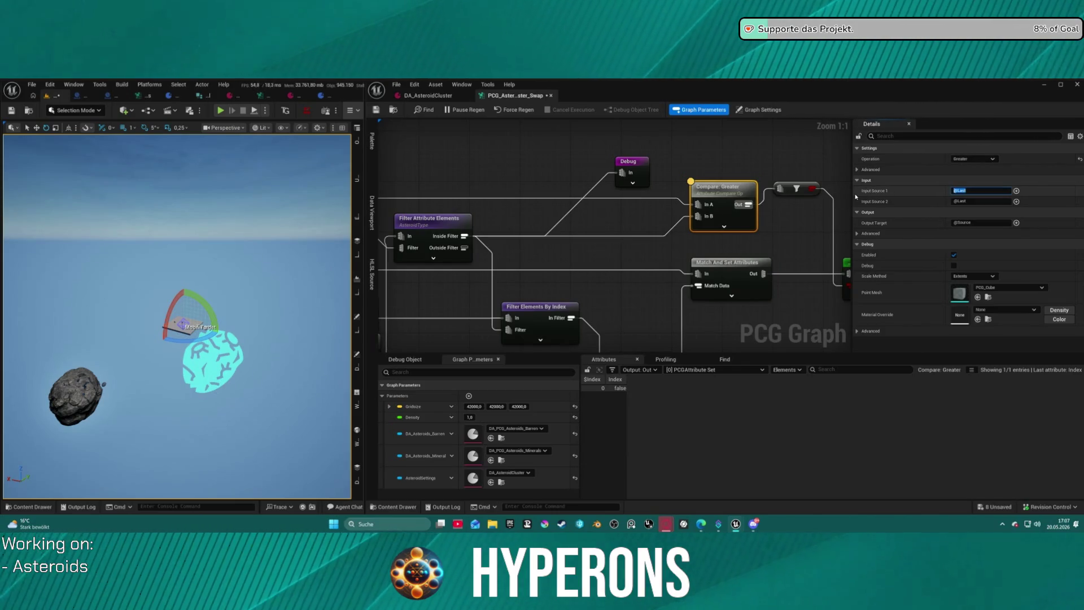
pyautogui.moveTo(824, 243); pyautogui.dragTo(577, 248)
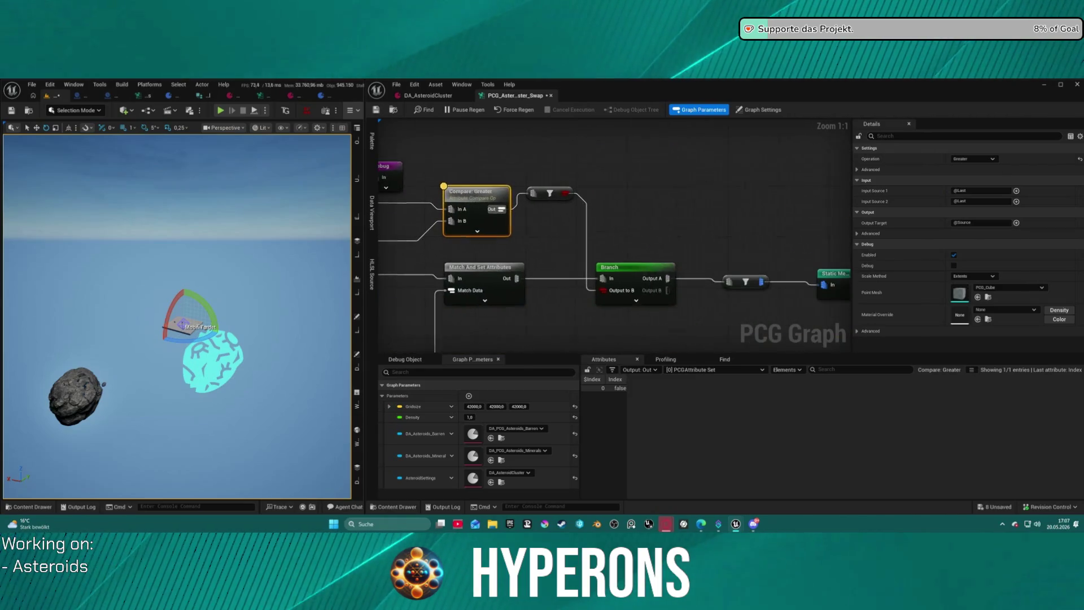
pyautogui.moveTo(437, 192); pyautogui.dragTo(435, 193)
pyautogui.click(982, 201)
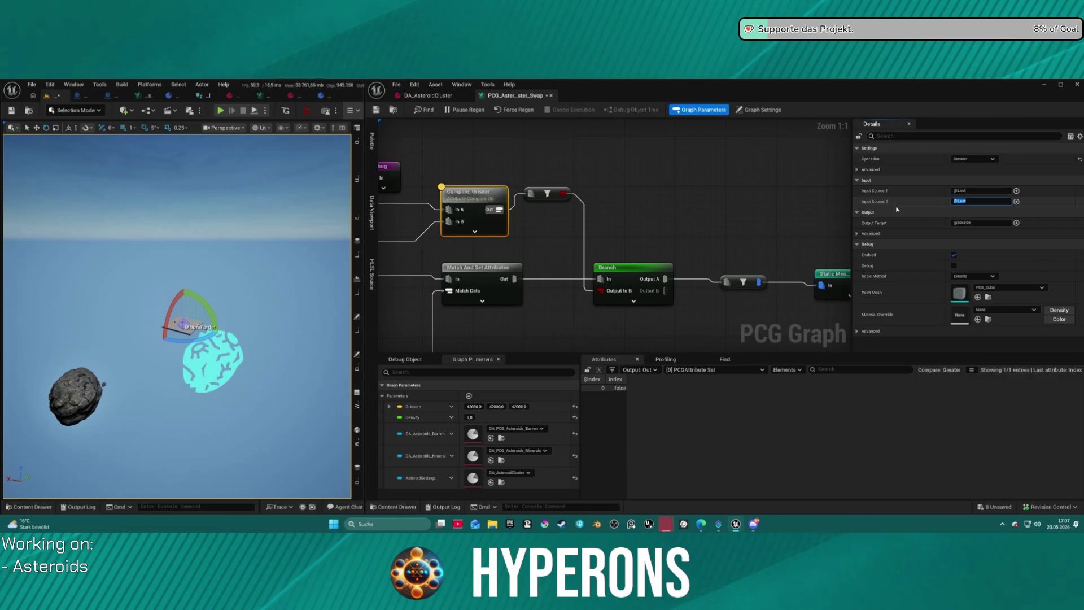
pyautogui.moveTo(564, 254)
pyautogui.mouseDown()
pyautogui.moveTo(897, 218)
pyautogui.moveTo(864, 218)
pyautogui.mouseUp()
pyautogui.keyDown('shift'); pyautogui.rightClick(888, 174); pyautogui.keyUp('shift')
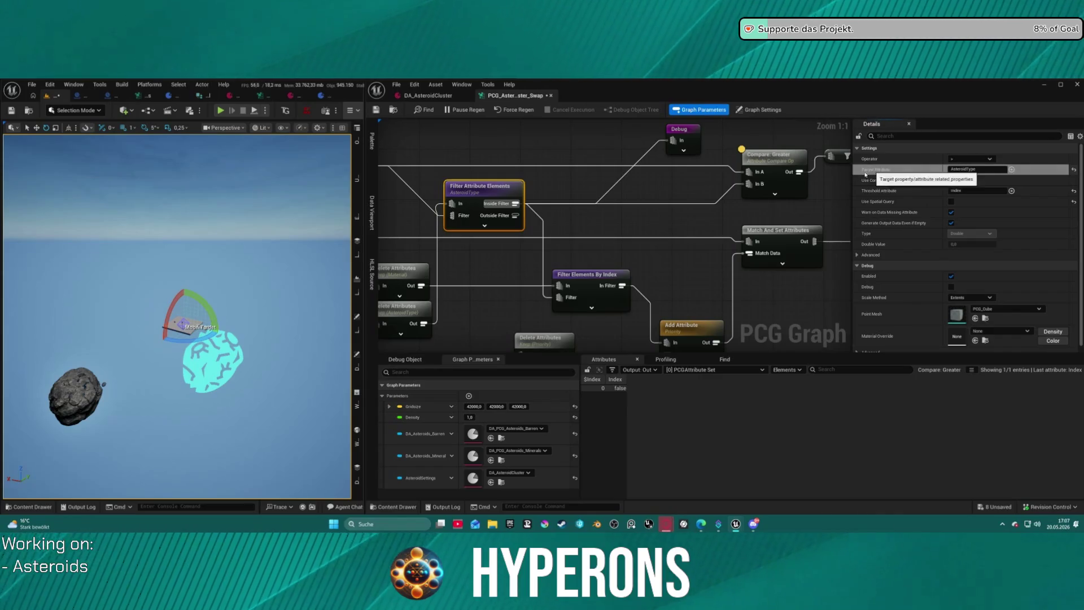
pyautogui.click(774, 158)
pyautogui.keyDown('shift'); pyautogui.click(903, 202); pyautogui.keyUp('shift')
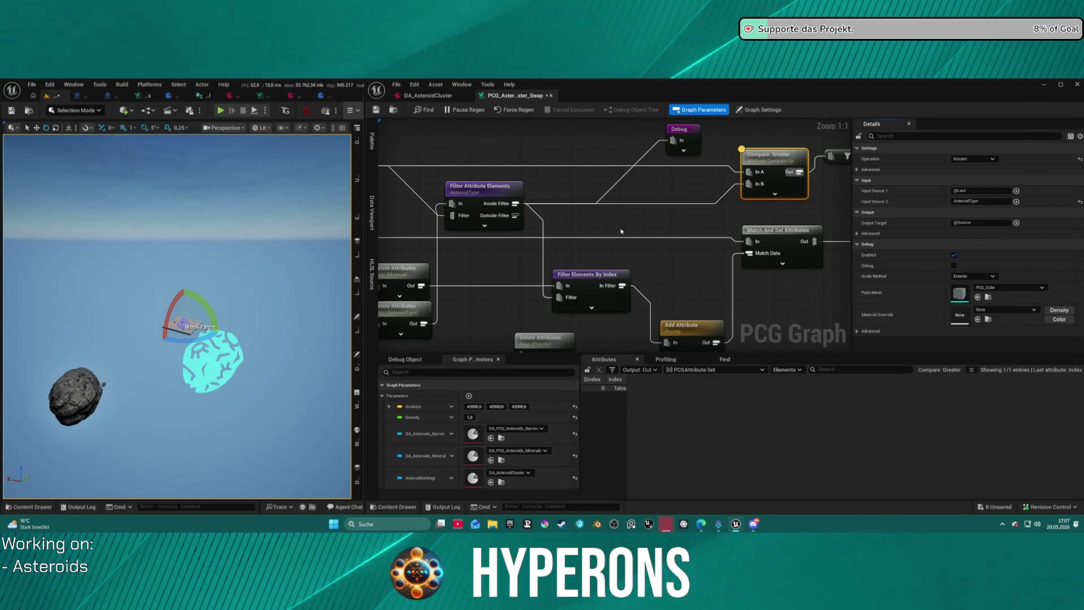
pyautogui.moveTo(774, 168); pyautogui.dragTo(667, 181)
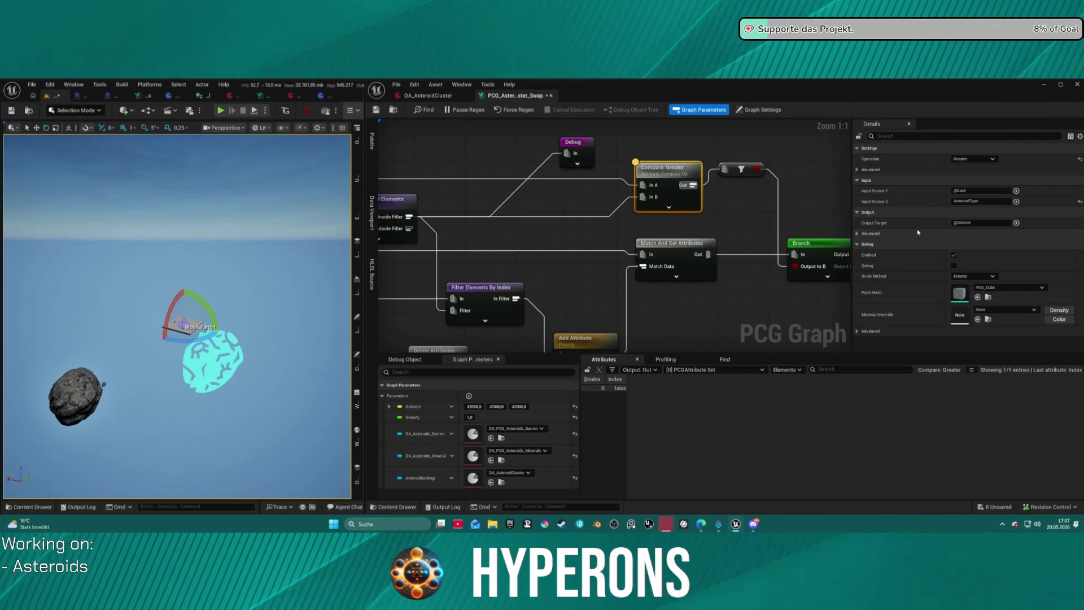
# - Keep the operation as Greater, then enable, wire and revert Execution Dependency Required
pyautogui.click(974, 159)
pyautogui.click(966, 180)
pyautogui.click(865, 170)
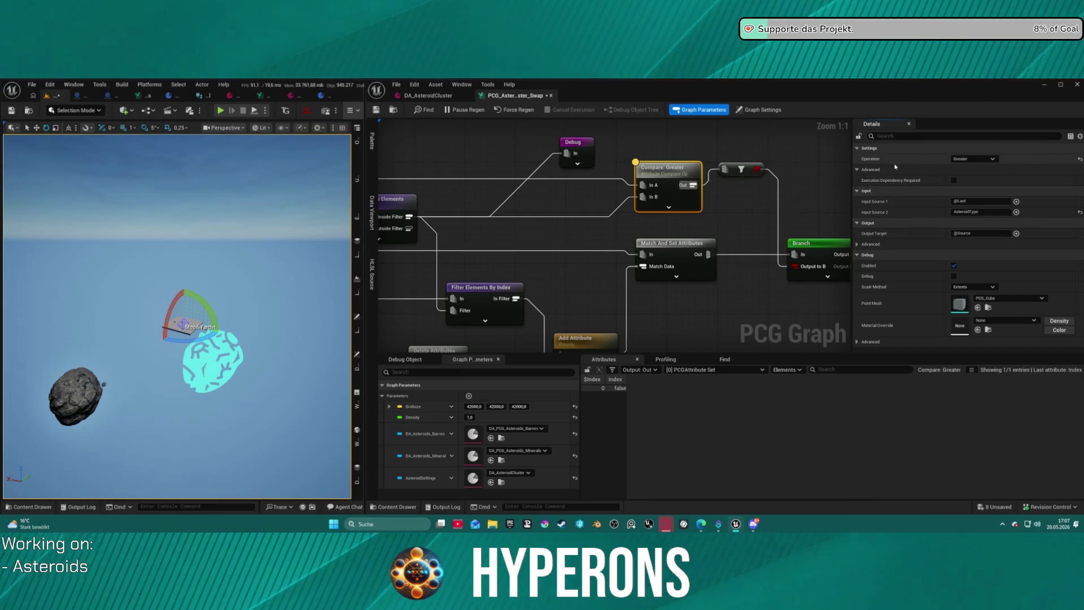
pyautogui.moveTo(672, 176)
pyautogui.mouseDown()
pyautogui.moveTo(722, 163)
pyautogui.moveTo(703, 163)
pyautogui.mouseUp()
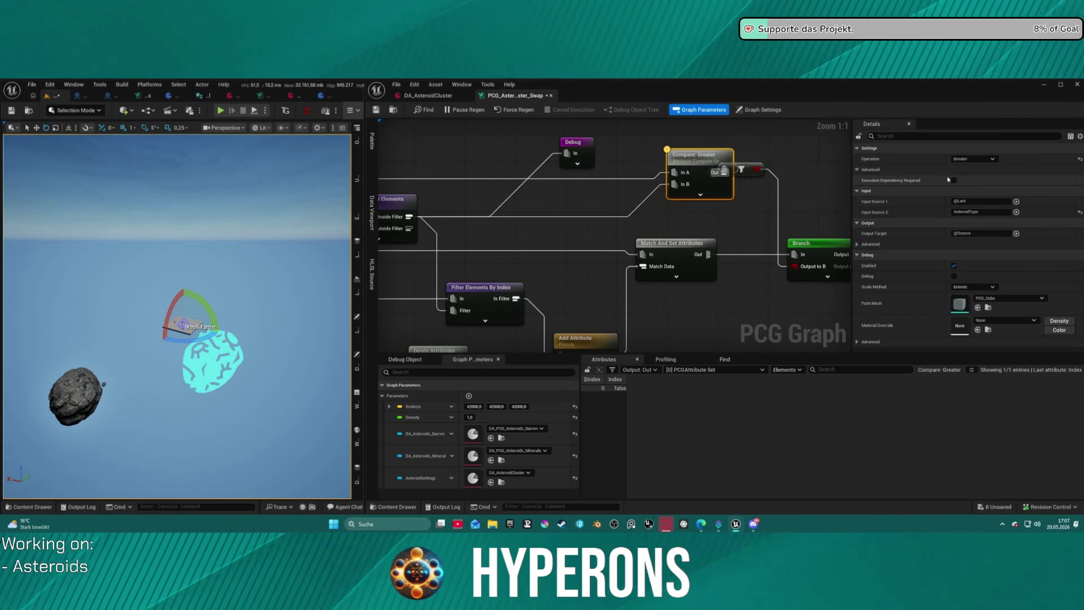
pyautogui.click(954, 180)
pyautogui.moveTo(684, 199); pyautogui.dragTo(722, 249)
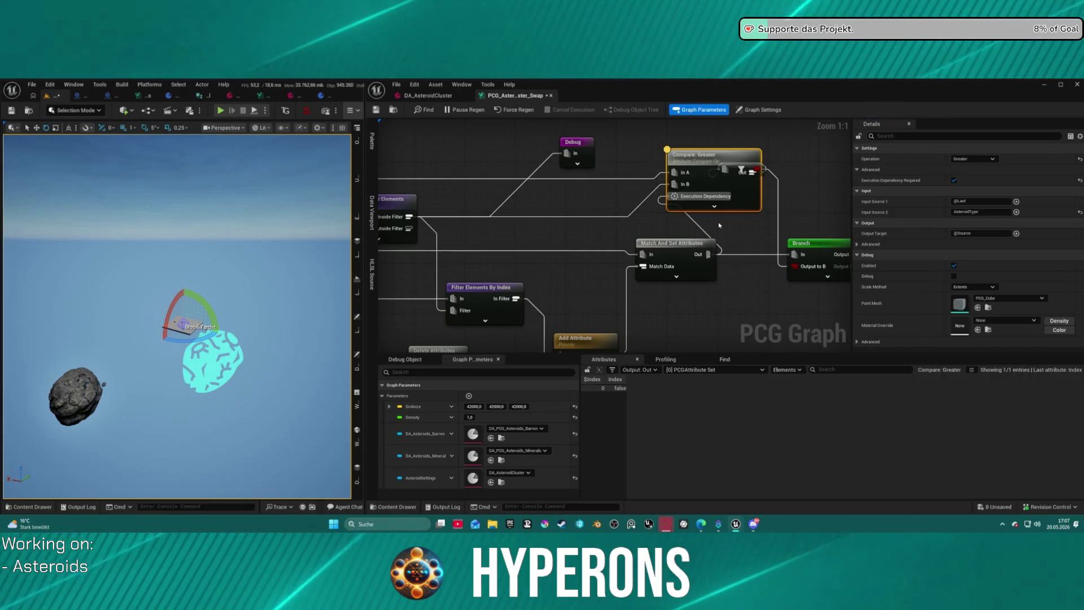
pyautogui.click(697, 226)
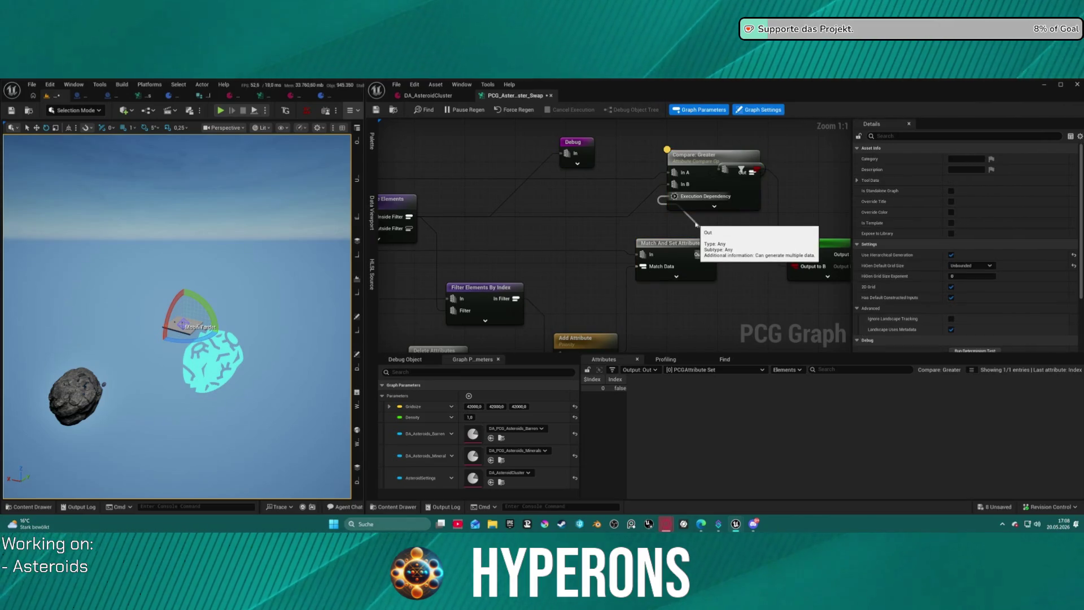
pyautogui.keyDown('alt'); pyautogui.click(697, 224); pyautogui.keyUp('alt')
pyautogui.moveTo(696, 160); pyautogui.dragTo(627, 160)
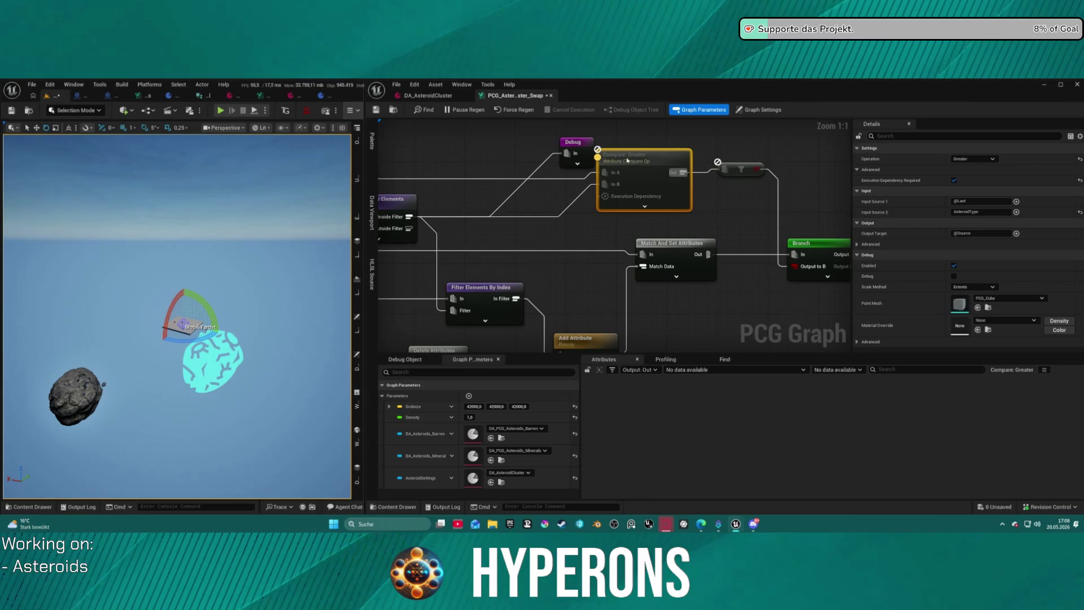
pyautogui.click(954, 180)
# - Rearrange the nodes, delete the Debug node, and select Compare: Greater to edit In A
pyautogui.moveTo(684, 205); pyautogui.dragTo(742, 204)
pyautogui.moveTo(714, 167); pyautogui.dragTo(746, 180)
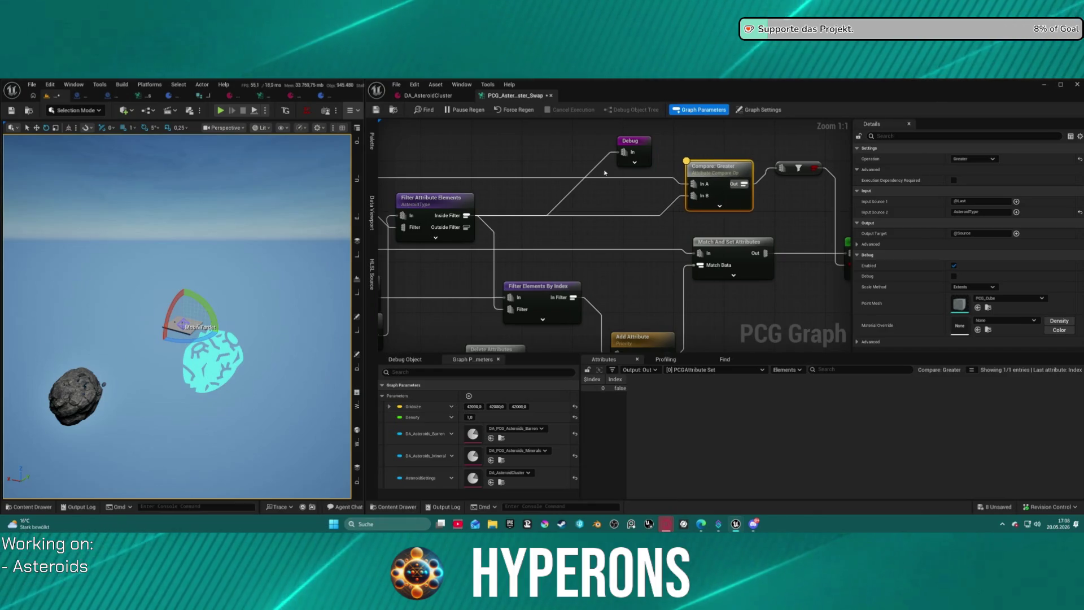
pyautogui.moveTo(362, 182); pyautogui.dragTo(484, 177)
pyautogui.moveTo(413, 154)
pyautogui.mouseDown()
pyautogui.moveTo(404, 148)
pyautogui.moveTo(745, 148)
pyautogui.mouseUp()
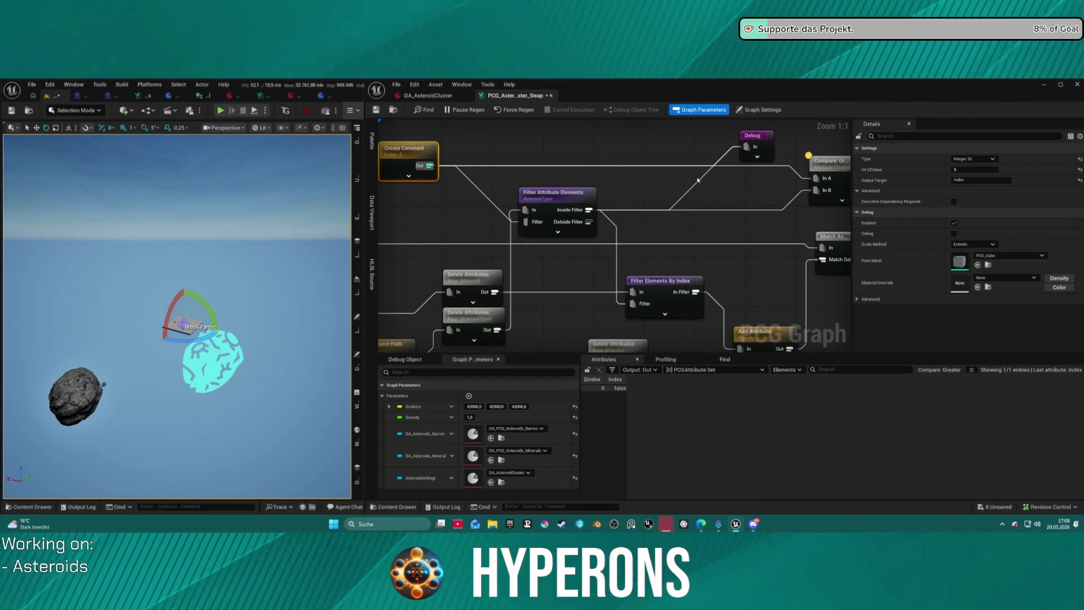
pyautogui.click(556, 195)
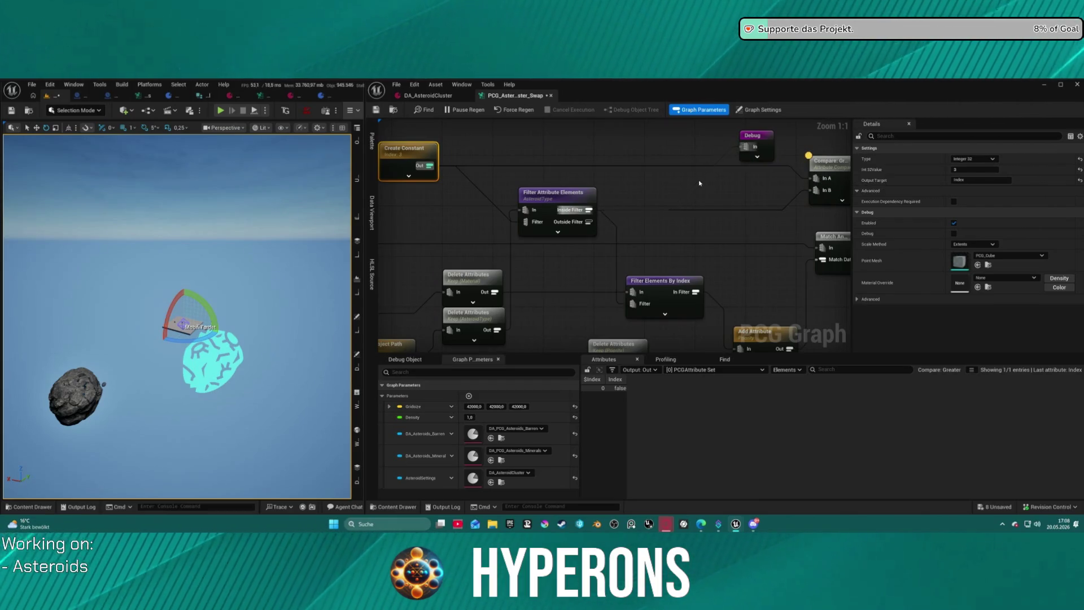
pyautogui.click(772, 148)
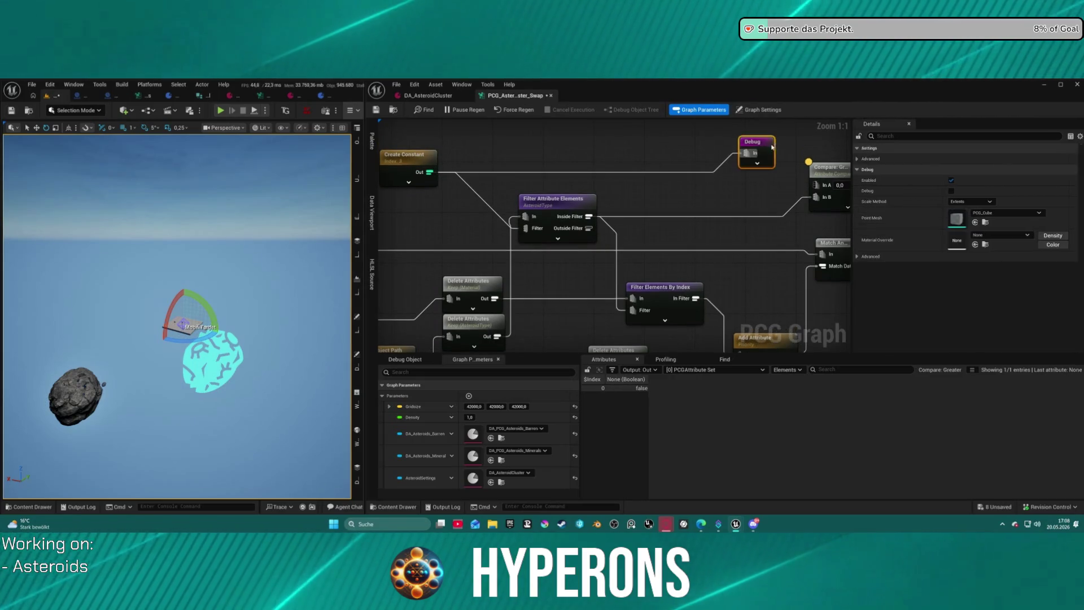
pyautogui.press('Delete')
pyautogui.click(841, 185)
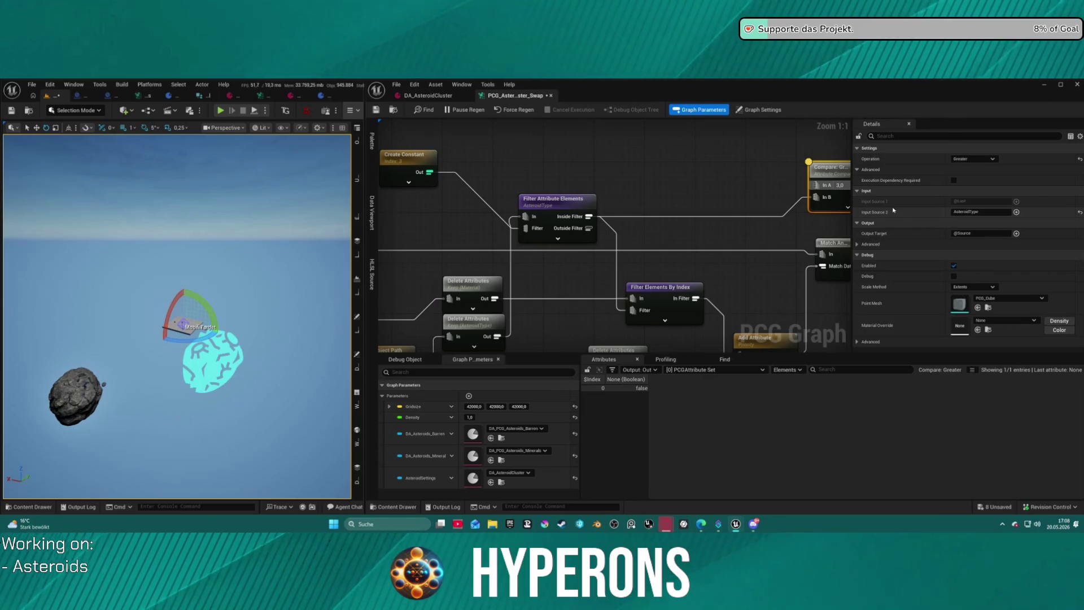
pyautogui.moveTo(746, 201)
pyautogui.mouseDown()
pyautogui.moveTo(653, 202)
pyautogui.moveTo(763, 182)
pyautogui.moveTo(758, 169)
pyautogui.mouseUp()
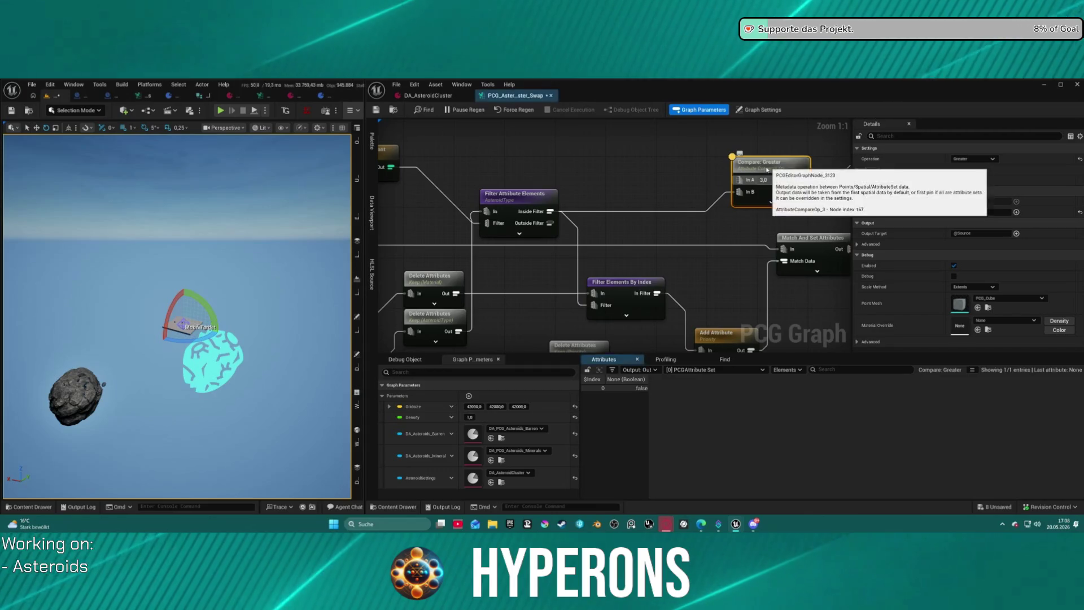
pyautogui.scroll(-2, 519, 159)
pyautogui.moveTo(519, 159); pyautogui.dragTo(577, 171)
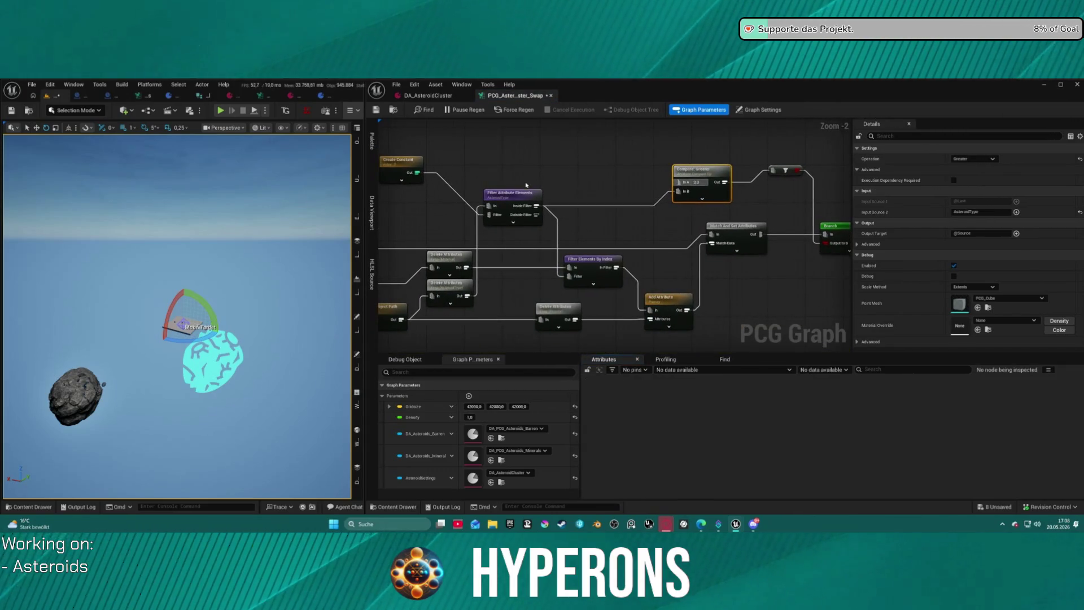
# - Undo to restore the Debug node and its wiring, rewire In A, then delete Compare: Greater
pyautogui.hotkey('ctrl', 'z')
pyautogui.hotkey('ctrl', 'z')
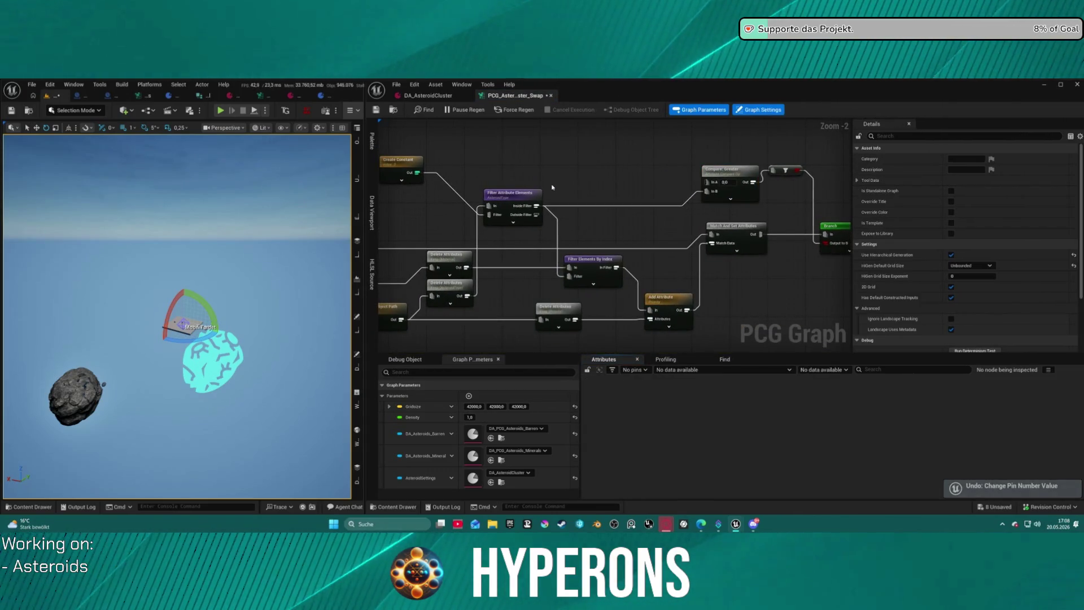
pyautogui.hotkey('ctrl', 'z')
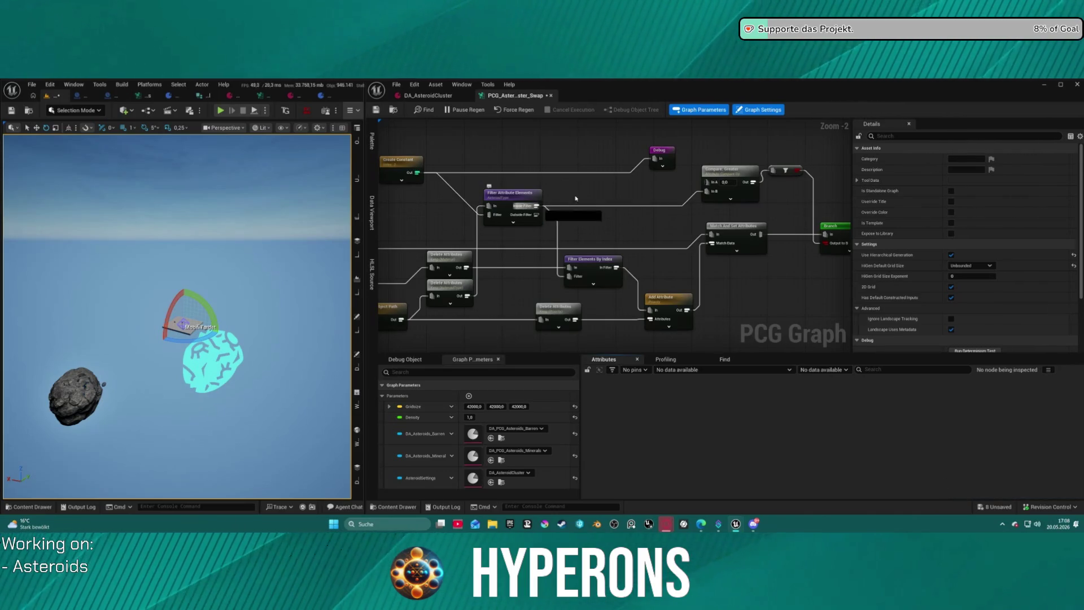
pyautogui.hotkey('ctrl', 'z')
pyautogui.hotkey('ctrl', 'z')
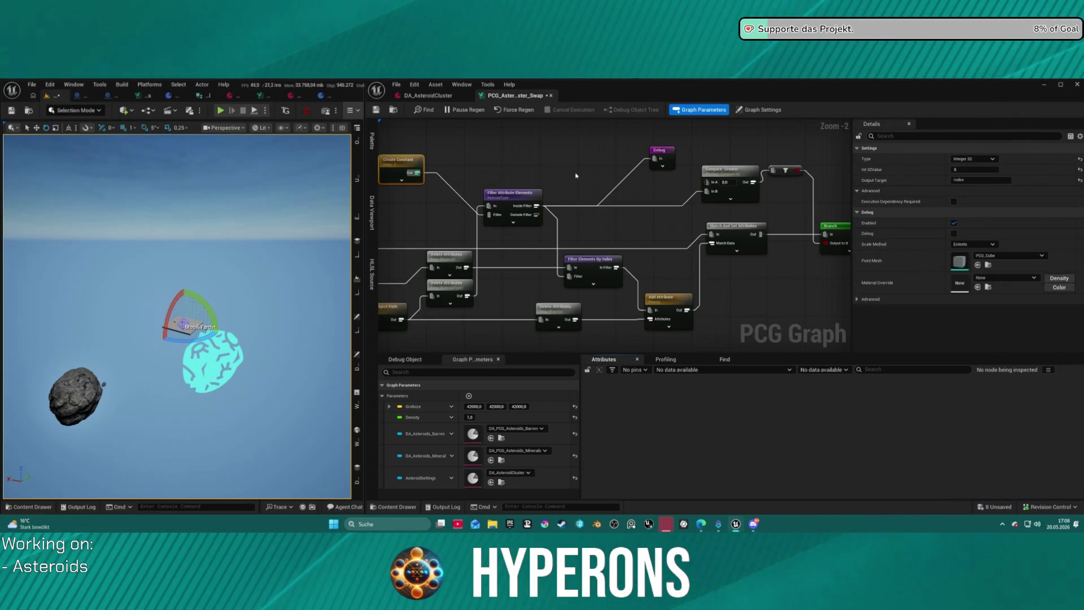
pyautogui.click(664, 151)
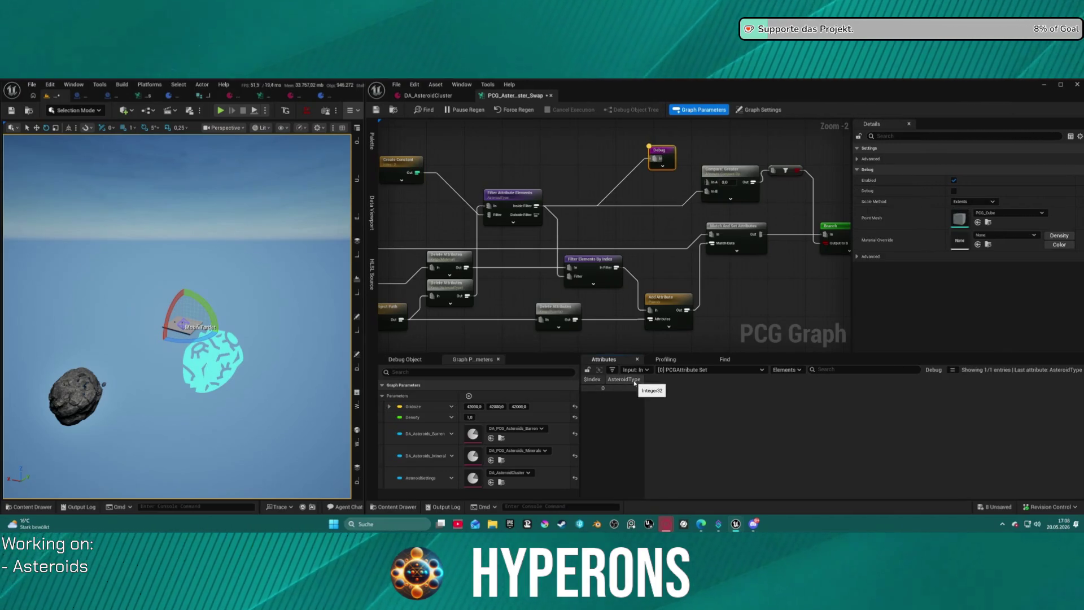
pyautogui.click(732, 173)
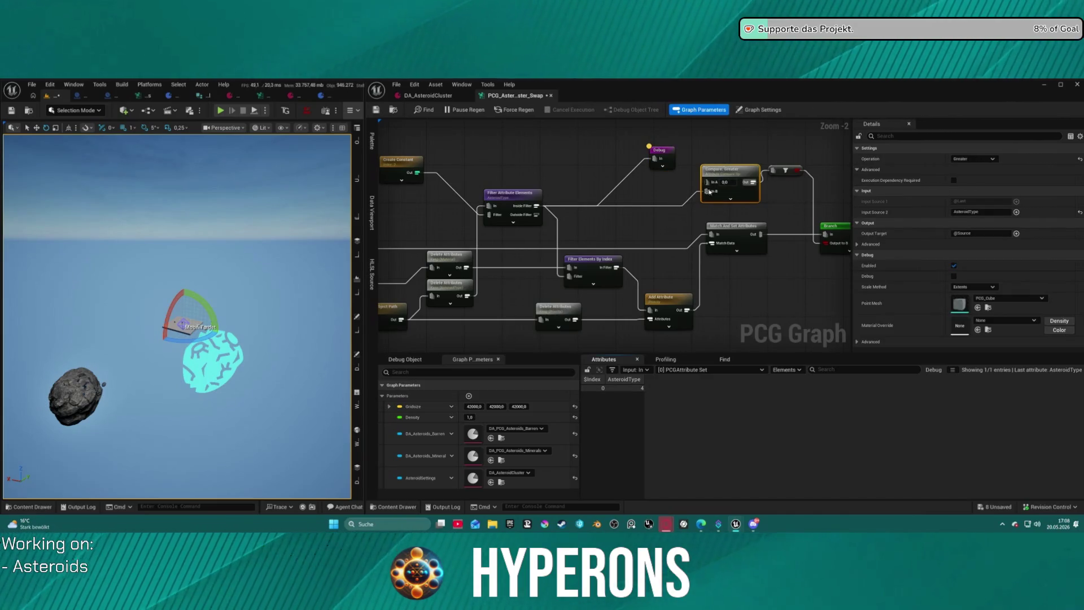
pyautogui.moveTo(709, 191); pyautogui.dragTo(709, 182)
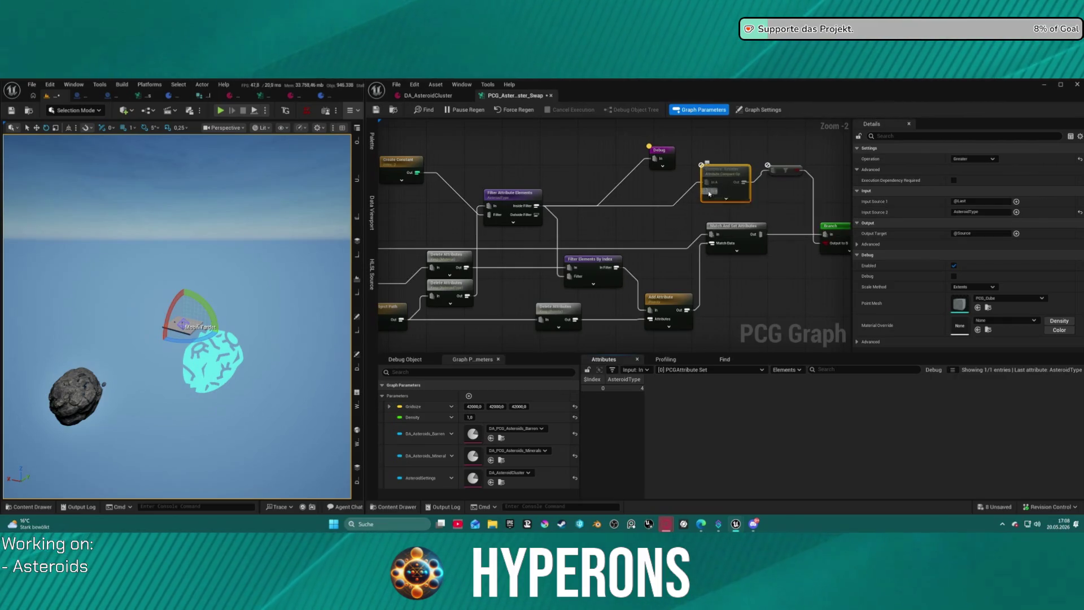
pyautogui.click(661, 234)
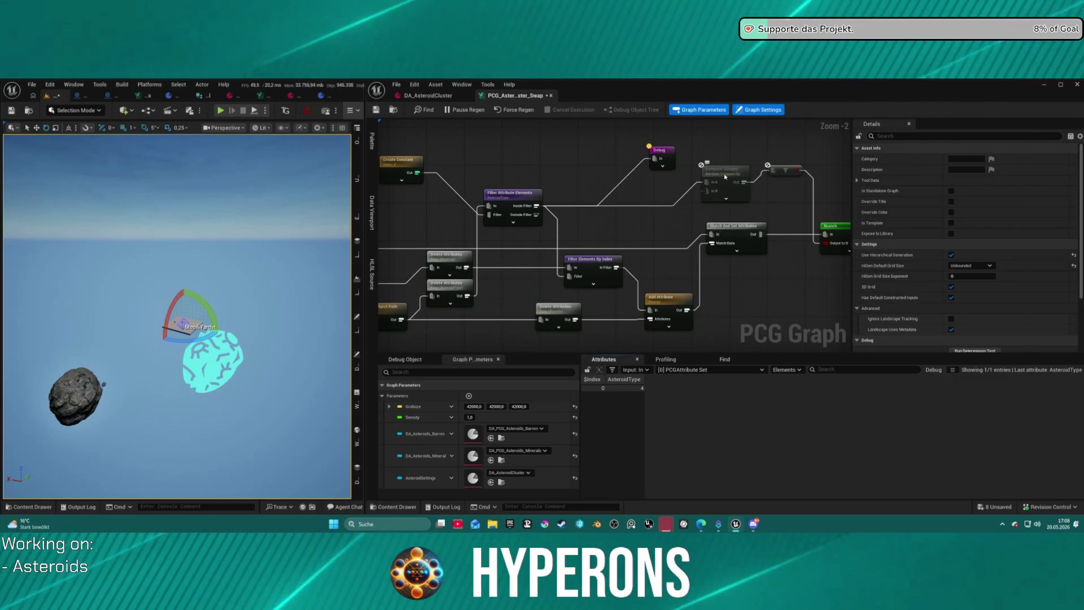
pyautogui.click(726, 193)
pyautogui.scroll(2, 730, 197)
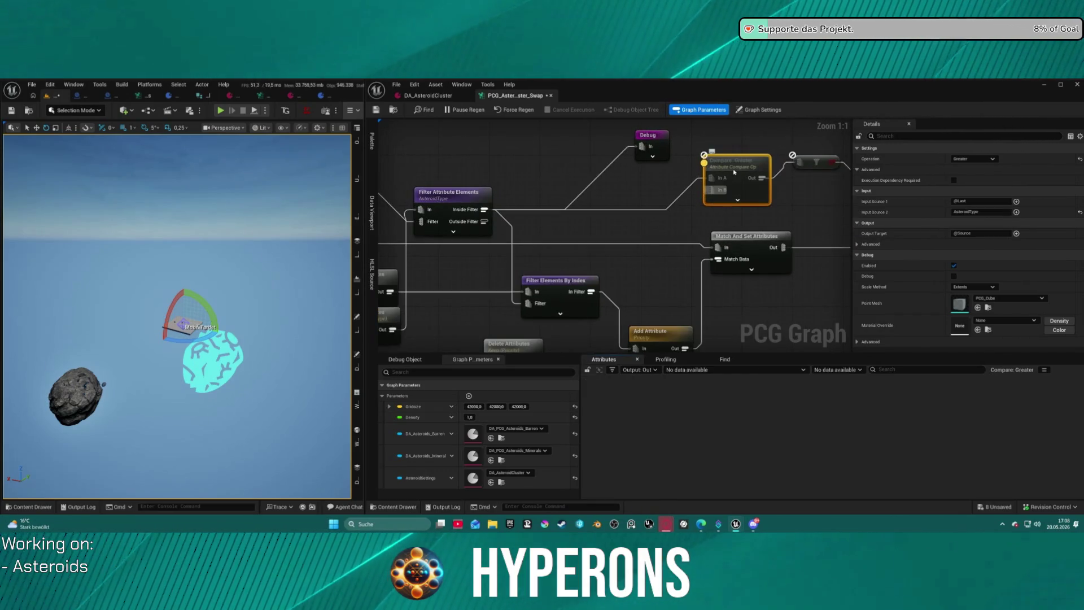
pyautogui.press('Delete')
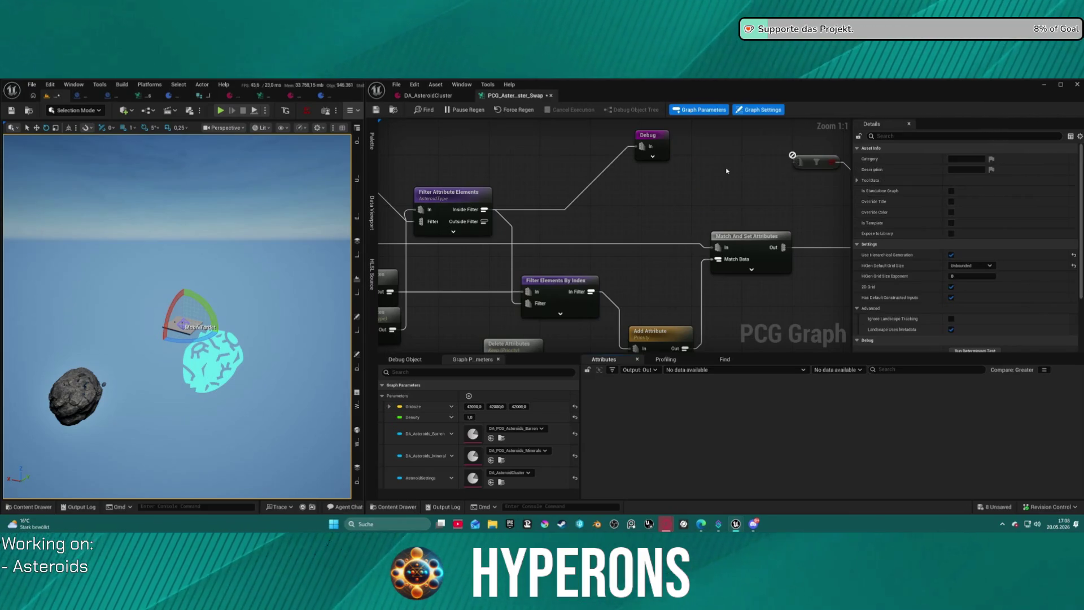
# - Restore the deleted Compare node, reposition it and pull a wire from its In A pin
pyautogui.hotkey('ctrl', 'z')
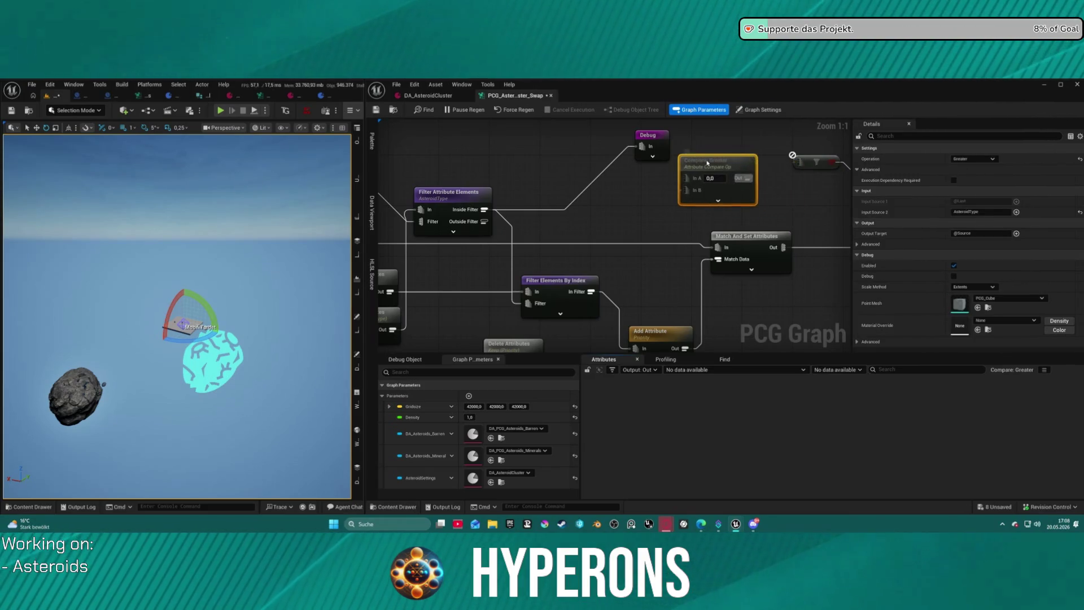
pyautogui.moveTo(689, 192); pyautogui.dragTo(708, 186)
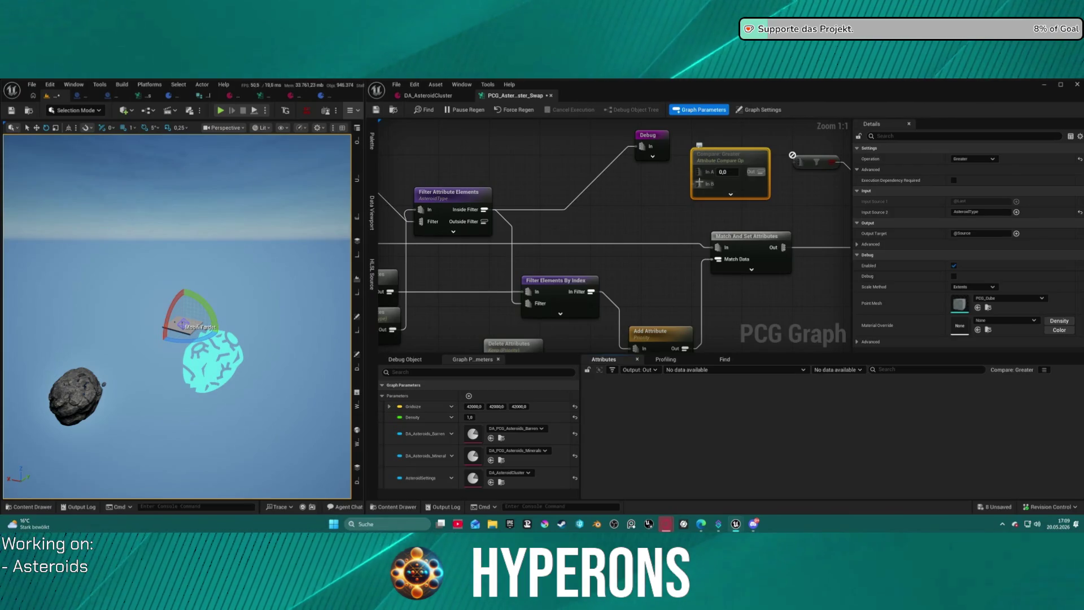
pyautogui.moveTo(699, 172)
pyautogui.mouseDown()
pyautogui.moveTo(652, 200)
pyautogui.moveTo(522, 210)
pyautogui.moveTo(799, 163)
pyautogui.mouseUp()
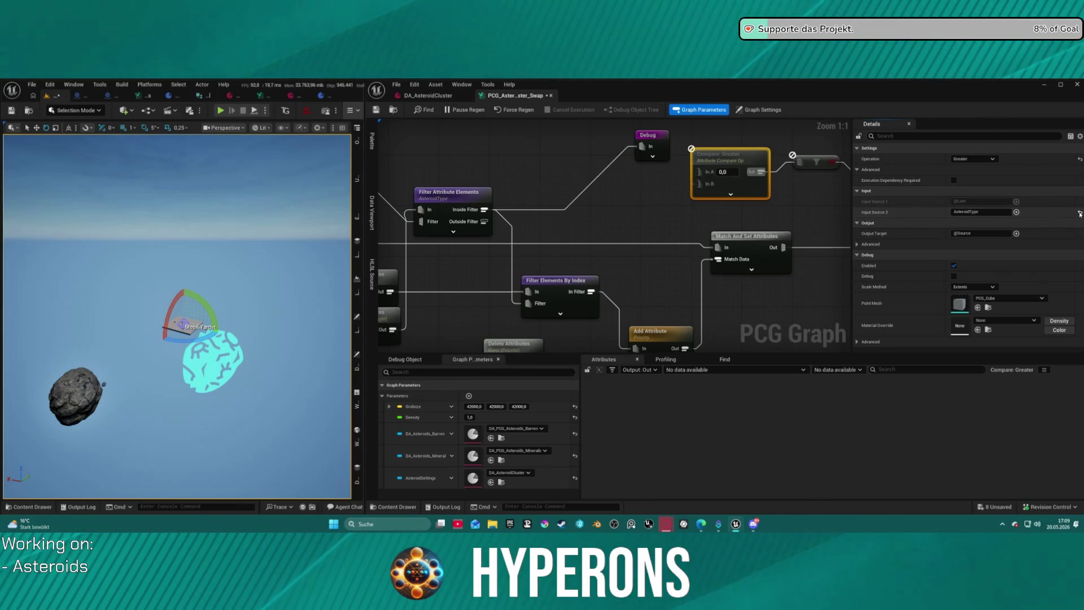
pyautogui.click(688, 175)
pyautogui.click(713, 176)
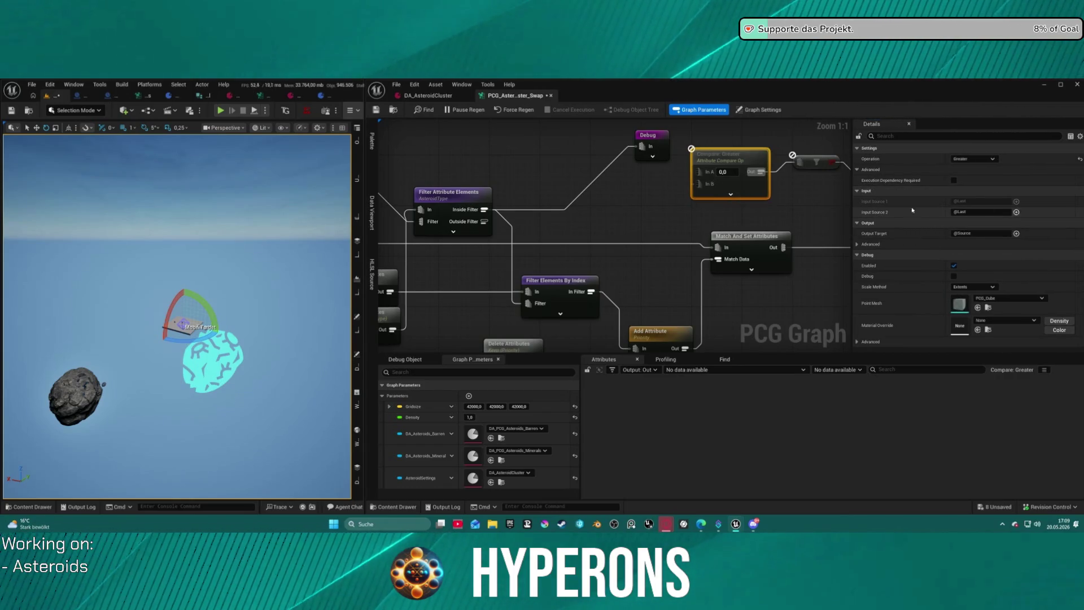
pyautogui.moveTo(724, 163); pyautogui.dragTo(718, 163)
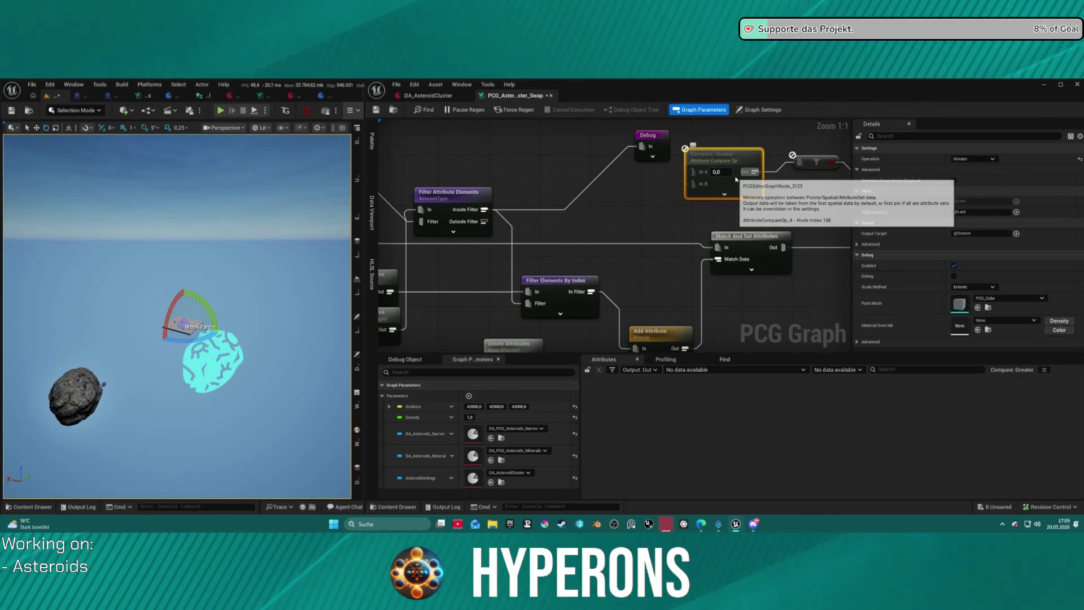
# - Delete the Compare node, bring it back and nudge it left, then delete it again
pyautogui.press('Delete')
pyautogui.hotkey('ctrl', 'z')
pyautogui.moveTo(714, 174); pyautogui.dragTo(697, 174)
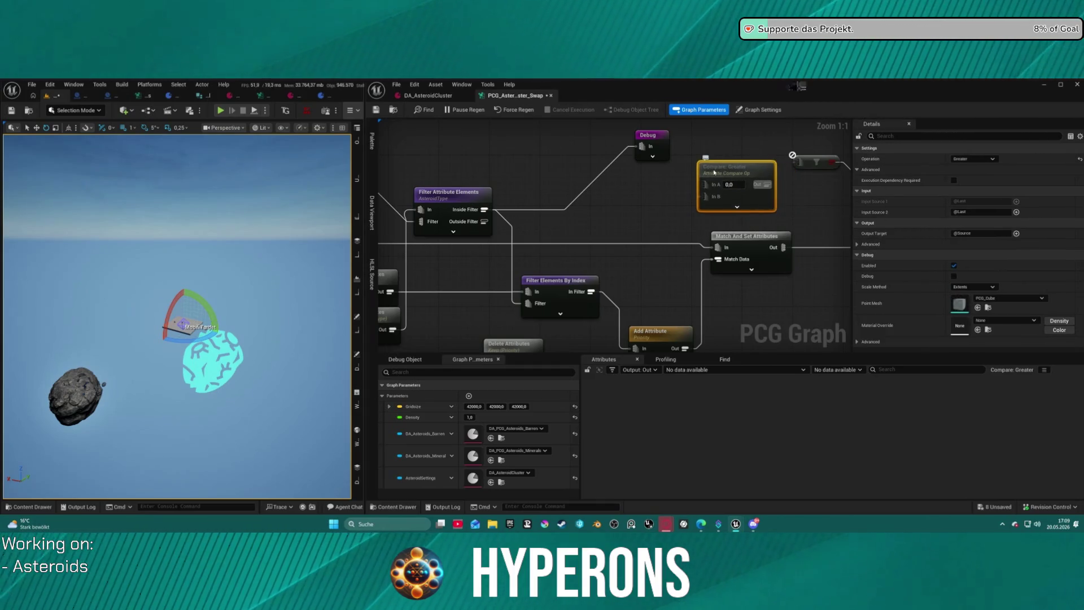
pyautogui.press('Delete')
pyautogui.click(816, 162)
# - Add a fresh Compare: Greater node from node search and position it beside the Branch
pyautogui.rightClick(762, 172)
pyautogui.write('s')
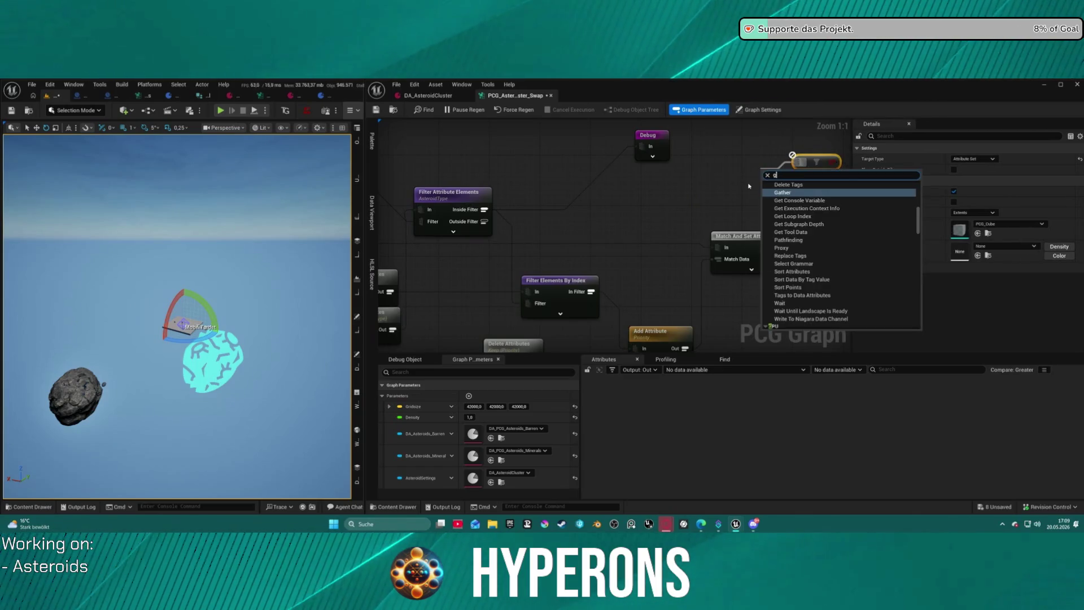
pyautogui.write('reater')
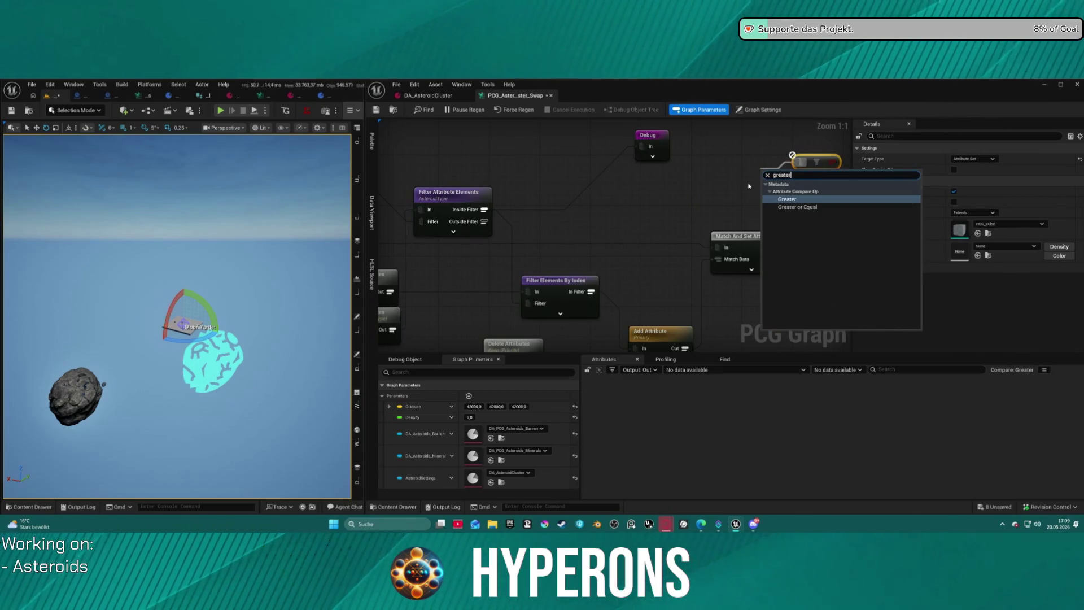
pyautogui.press('Return')
pyautogui.moveTo(772, 176); pyautogui.dragTo(723, 171)
pyautogui.click(819, 218)
pyautogui.click(728, 185)
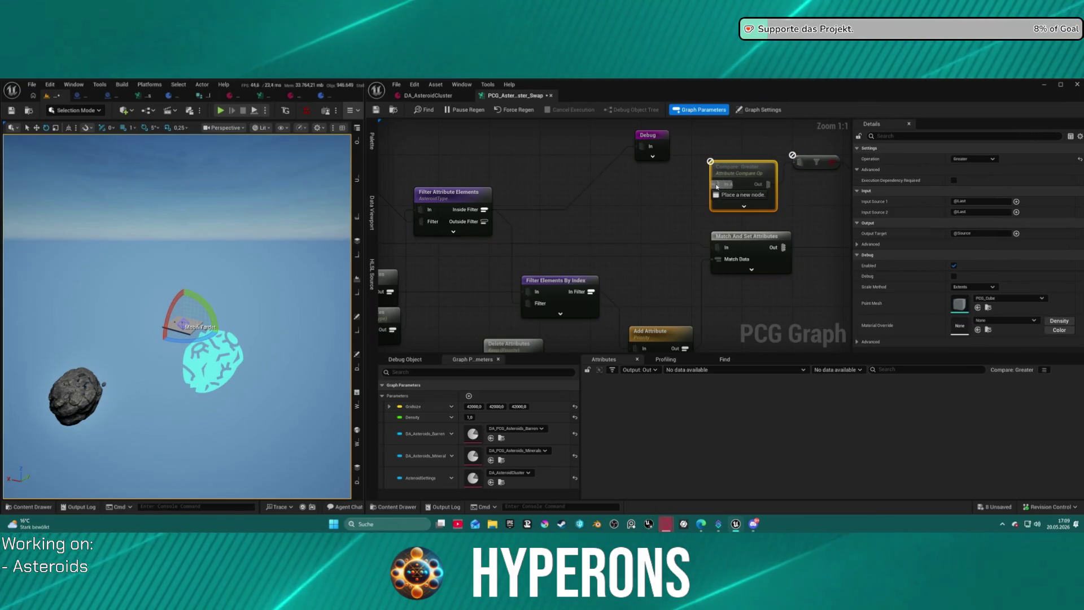
pyautogui.click(717, 198)
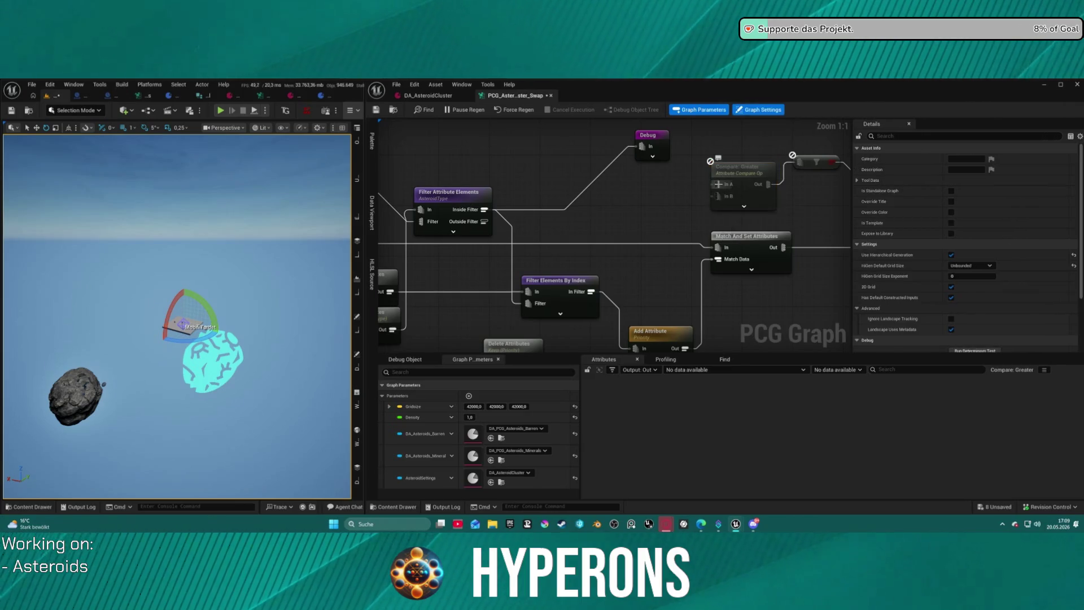
# - Wire Inside Filter into Compare: Greater's In A, set In B to 3, and inspect the output
pyautogui.moveTo(718, 184)
pyautogui.mouseDown()
pyautogui.moveTo(703, 195)
pyautogui.moveTo(485, 210)
pyautogui.mouseUp()
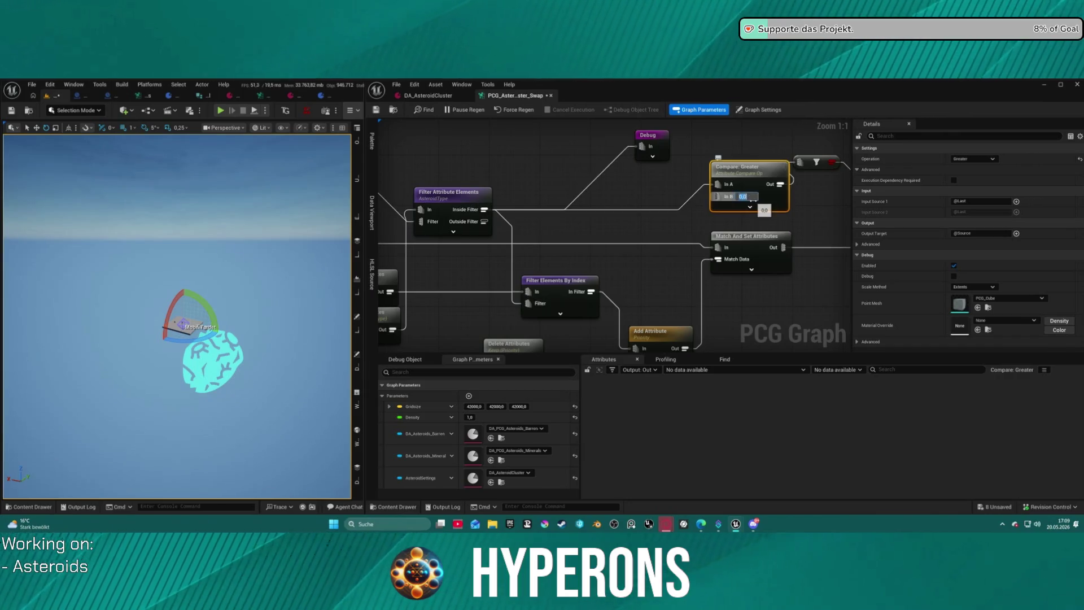
pyautogui.write('3')
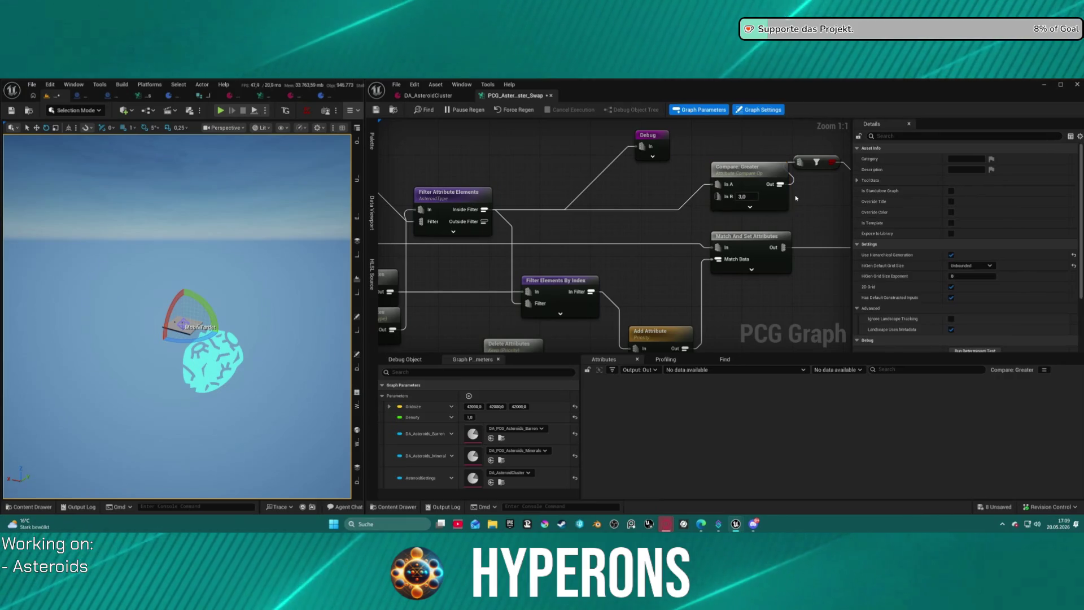
pyautogui.moveTo(762, 187); pyautogui.dragTo(723, 188)
pyautogui.press('a')
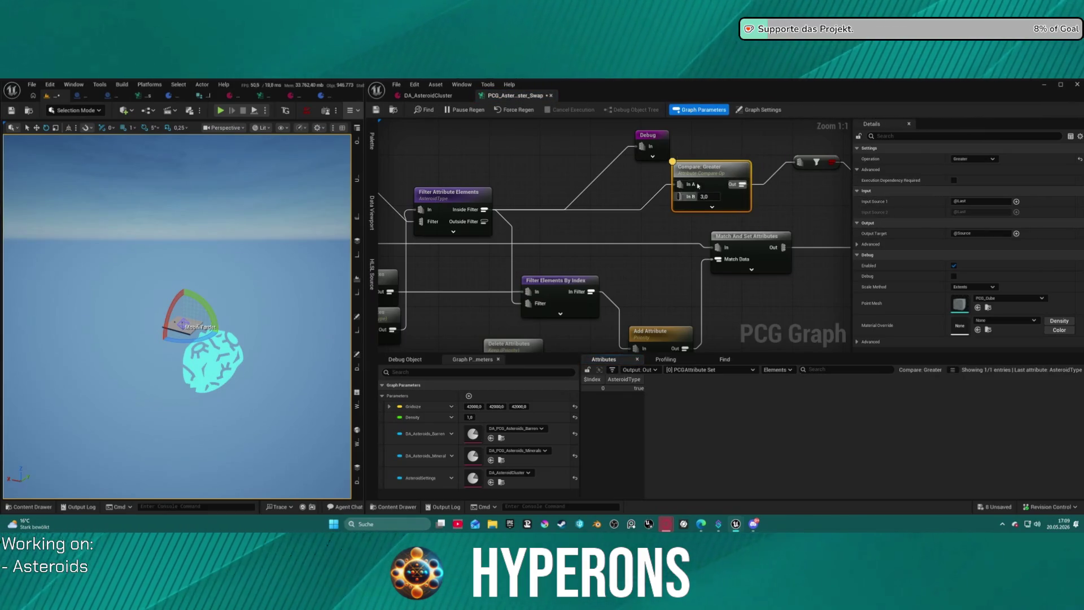
pyautogui.moveTo(708, 174); pyautogui.dragTo(726, 167)
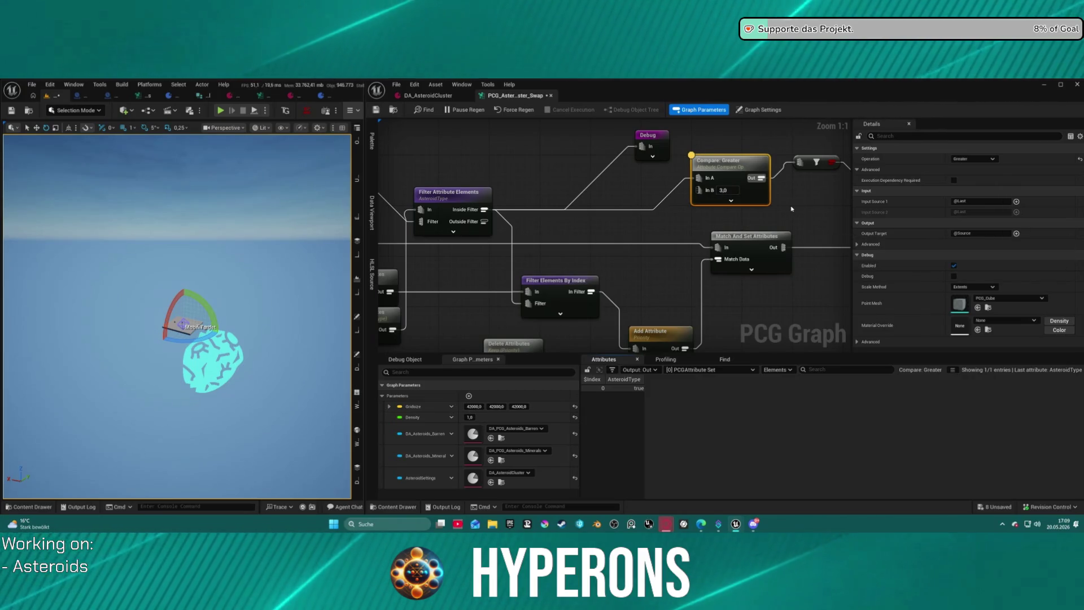
pyautogui.moveTo(729, 160); pyautogui.dragTo(735, 172)
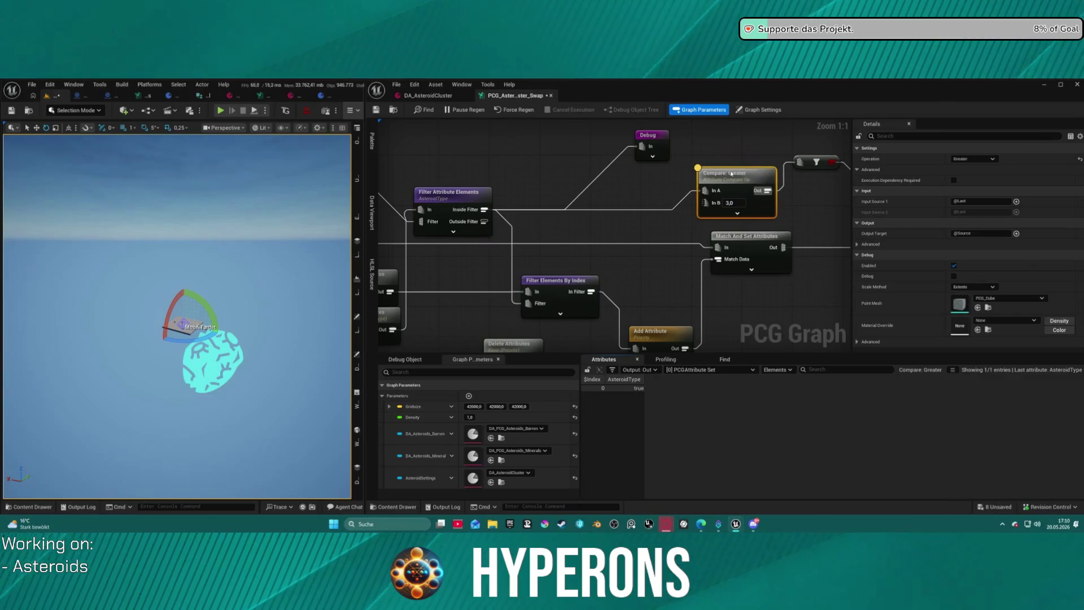
pyautogui.moveTo(793, 215)
pyautogui.mouseDown()
pyautogui.moveTo(564, 174)
pyautogui.moveTo(399, 179)
pyautogui.moveTo(592, 183)
pyautogui.moveTo(581, 183)
pyautogui.mouseUp()
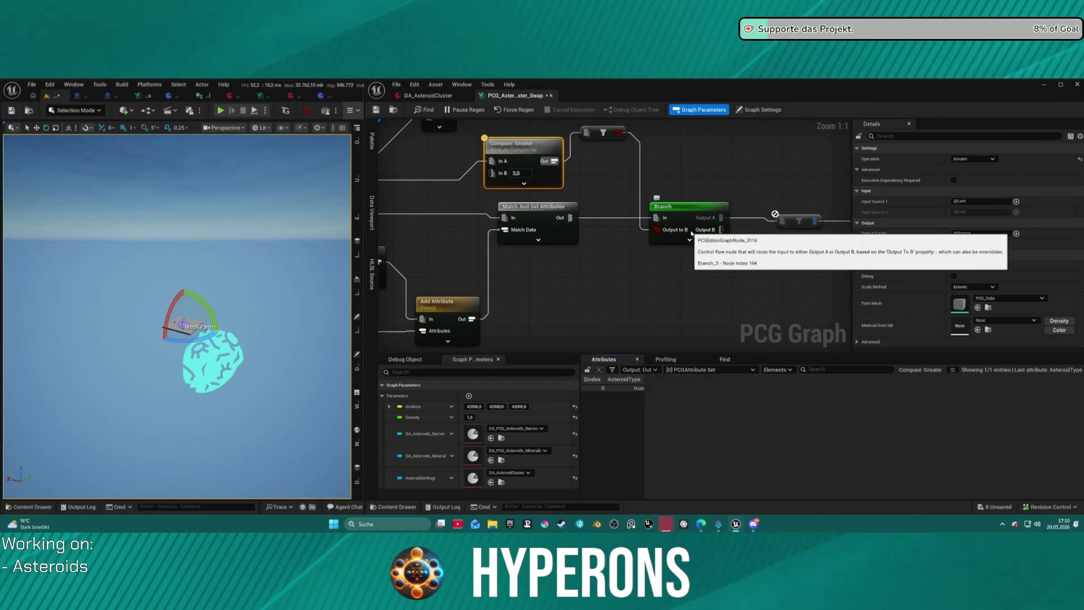
# - Move the Branch node's wire to the filter node from Output A to Output B
pyautogui.click(691, 211)
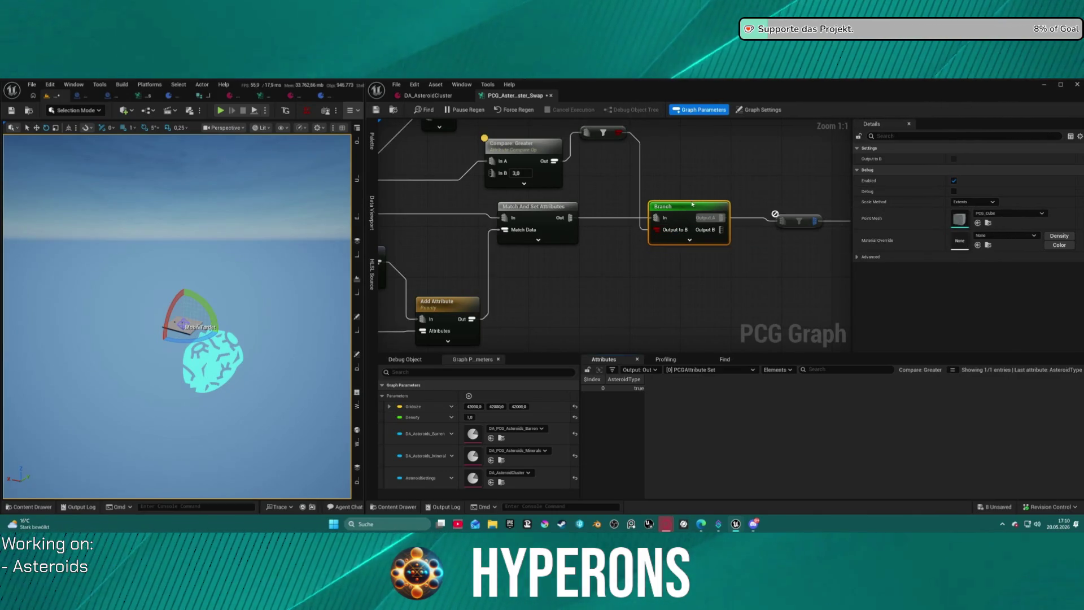
pyautogui.scroll(-2, 668, 212)
pyautogui.scroll(2, 585, 280)
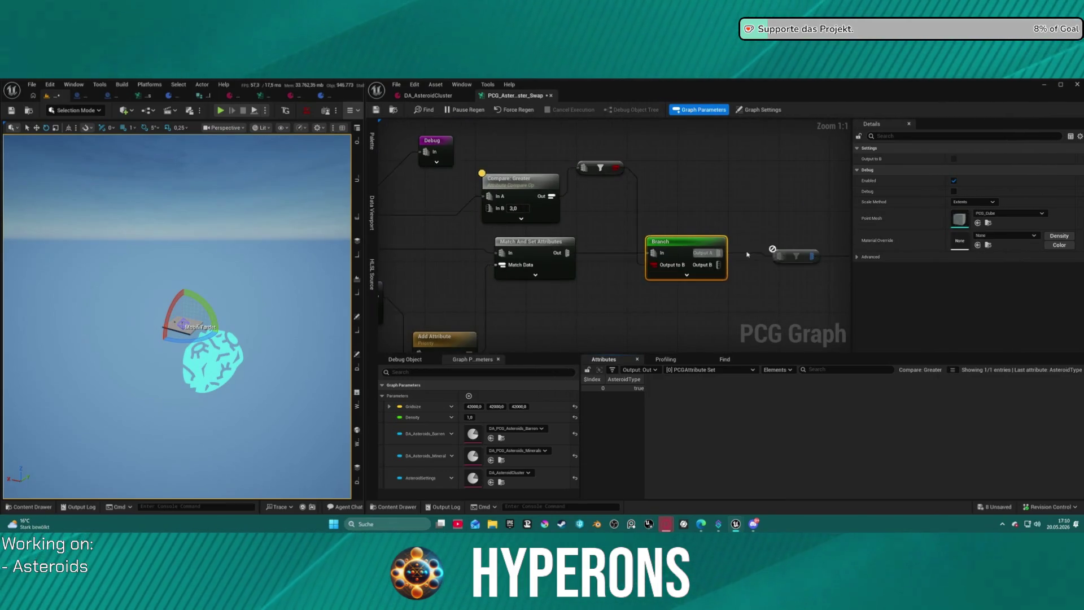
pyautogui.moveTo(719, 252); pyautogui.dragTo(719, 265)
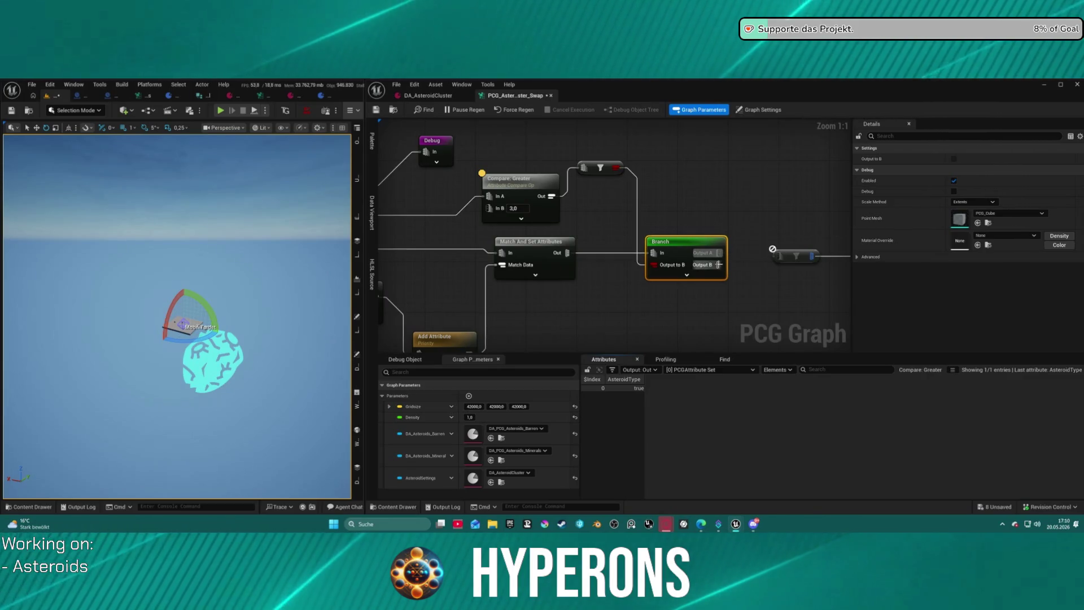
pyautogui.scroll(-2, 734, 237)
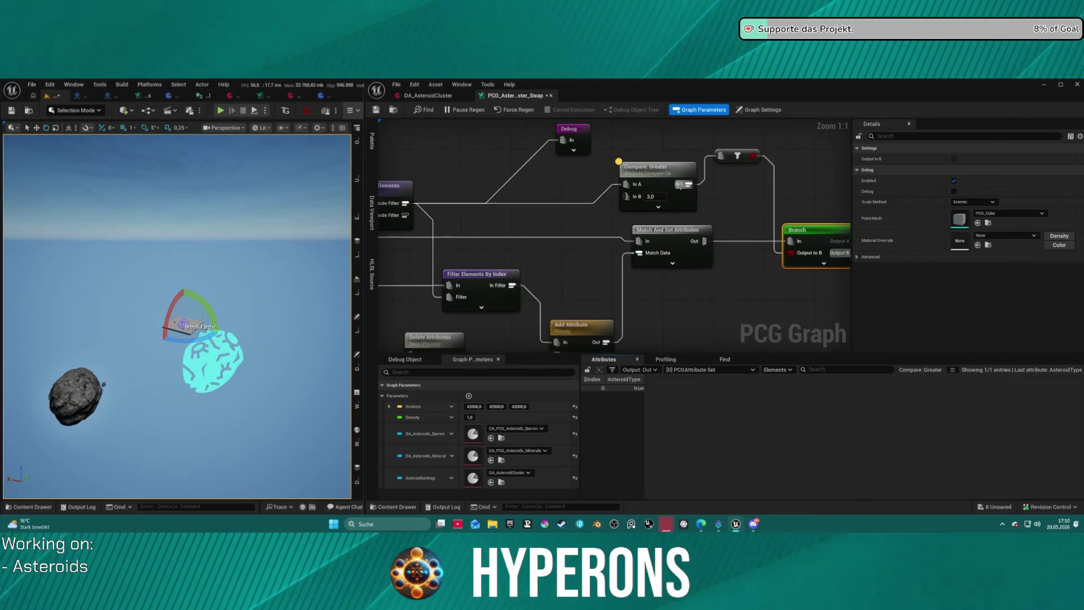
pyautogui.scroll(2, 691, 205)
pyautogui.click(649, 170)
pyautogui.moveTo(561, 162); pyautogui.dragTo(611, 203)
# - Delete Index [3] from DA_AsteroidCluster's Asteroid Types and save the asset
pyautogui.click(429, 96)
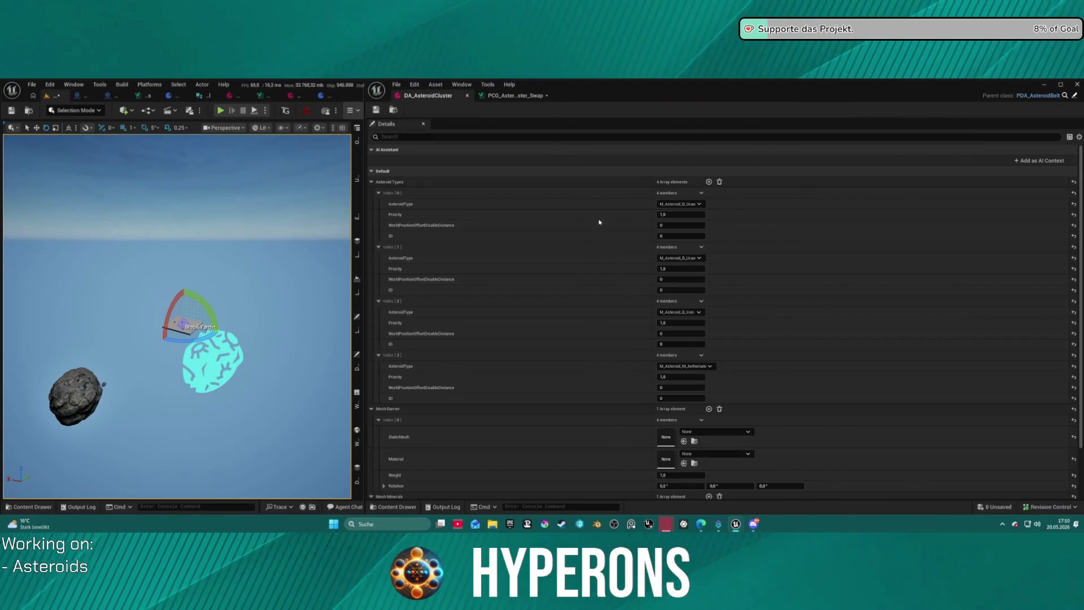
pyautogui.click(701, 356)
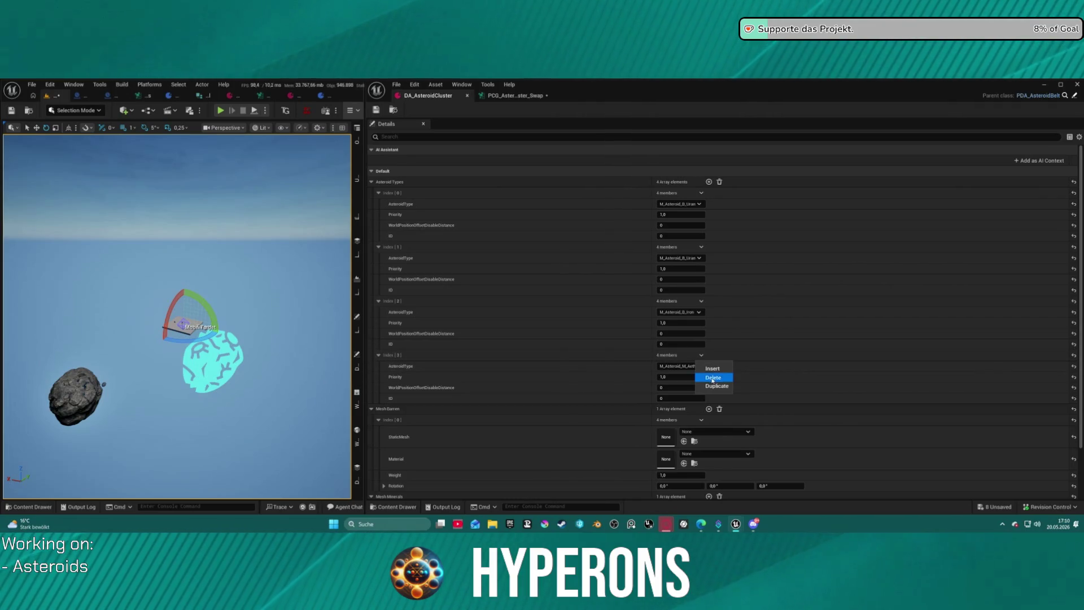
pyautogui.click(713, 378)
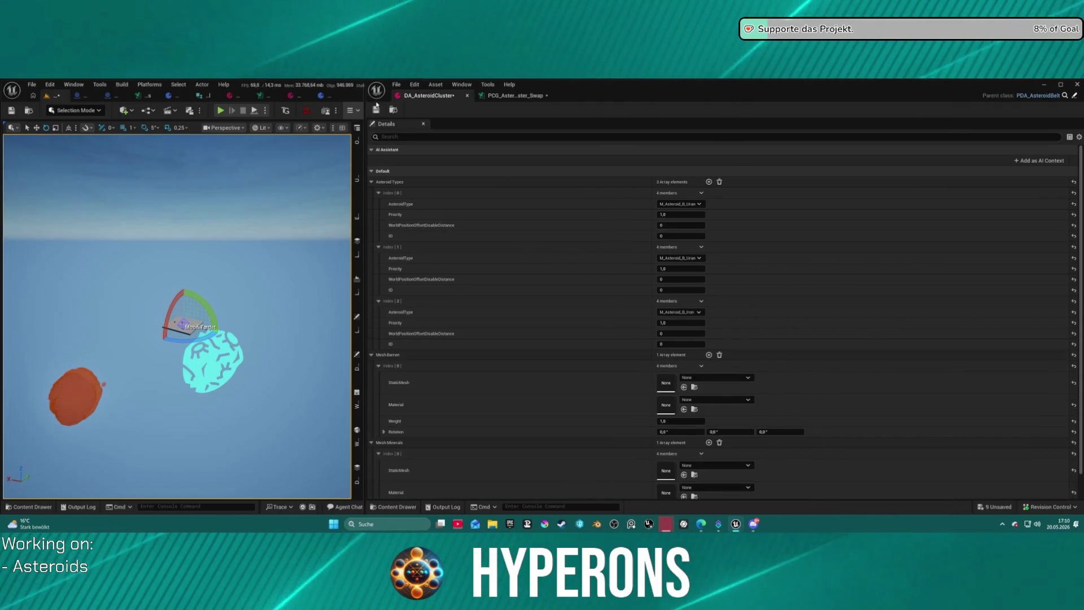
pyautogui.hotkey('ctrl', 's')
# - Tidy the Compare: Greater, filter and Branch node positions and wiring in the PCG graph
pyautogui.click(495, 98)
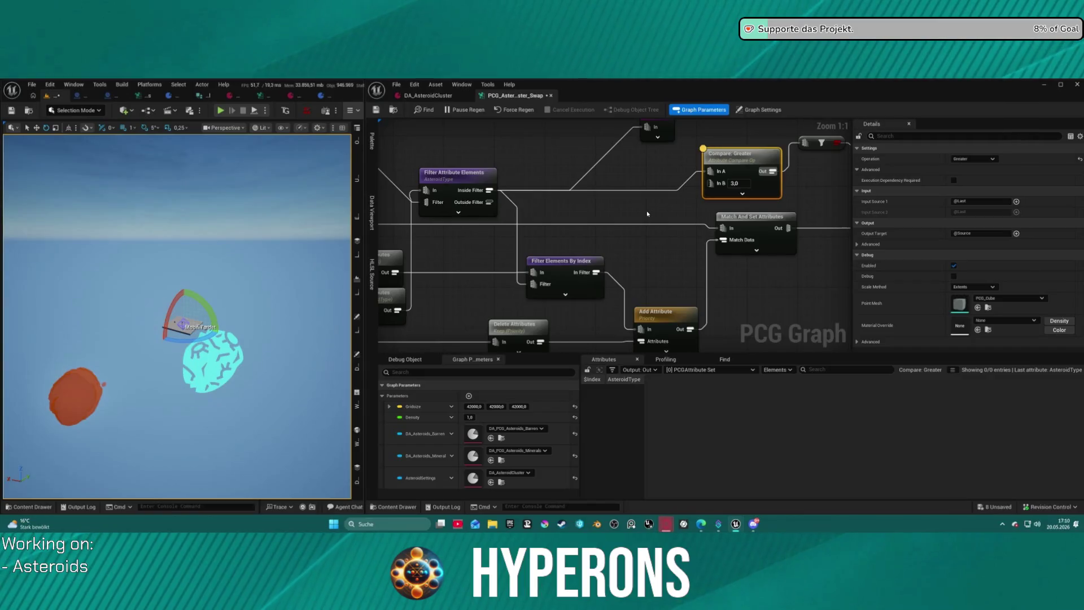
pyautogui.moveTo(745, 176)
pyautogui.mouseDown()
pyautogui.moveTo(546, 196)
pyautogui.moveTo(595, 204)
pyautogui.mouseUp()
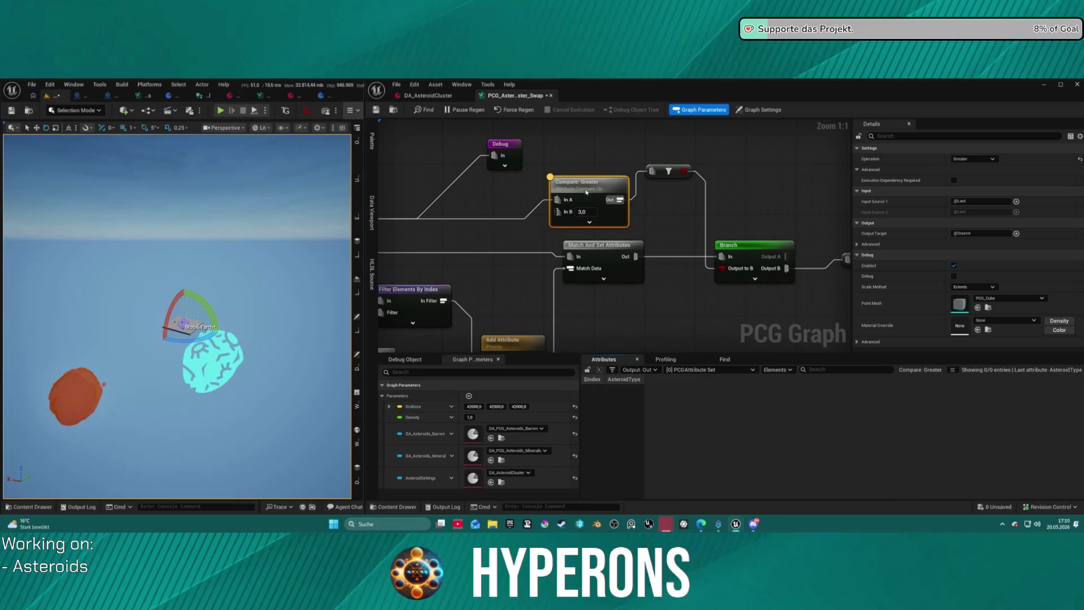
pyautogui.moveTo(586, 193); pyautogui.dragTo(563, 194)
pyautogui.moveTo(669, 172); pyautogui.dragTo(663, 182)
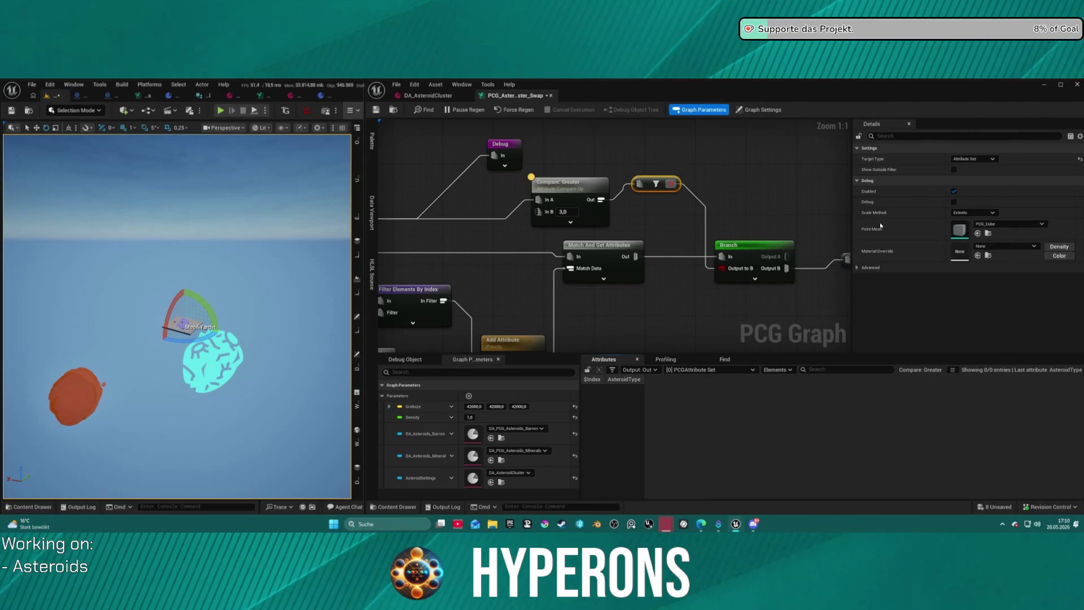
pyautogui.click(767, 245)
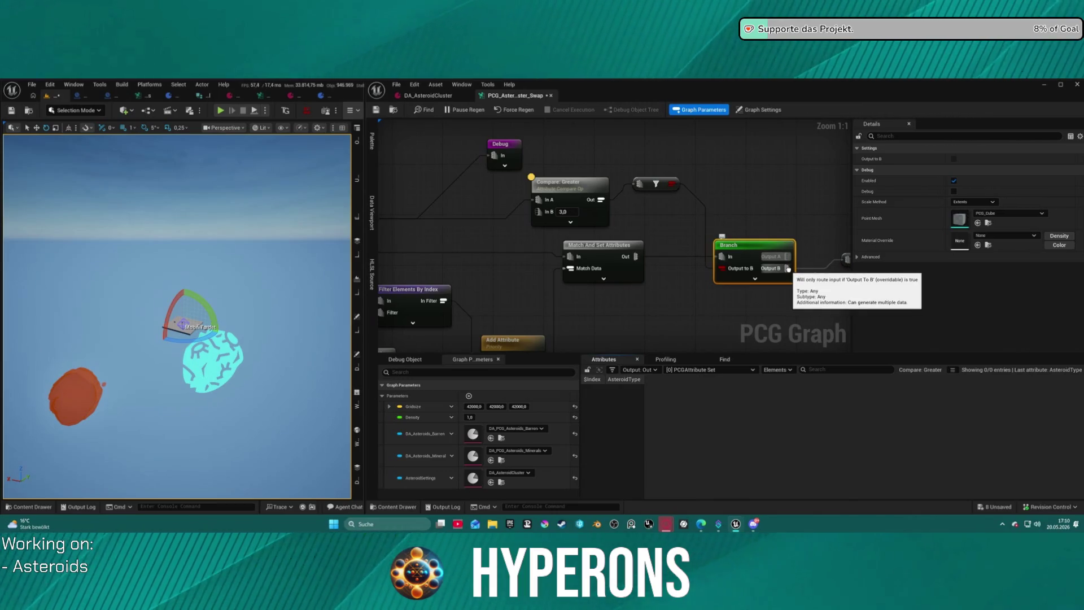
pyautogui.moveTo(788, 256); pyautogui.dragTo(805, 263)
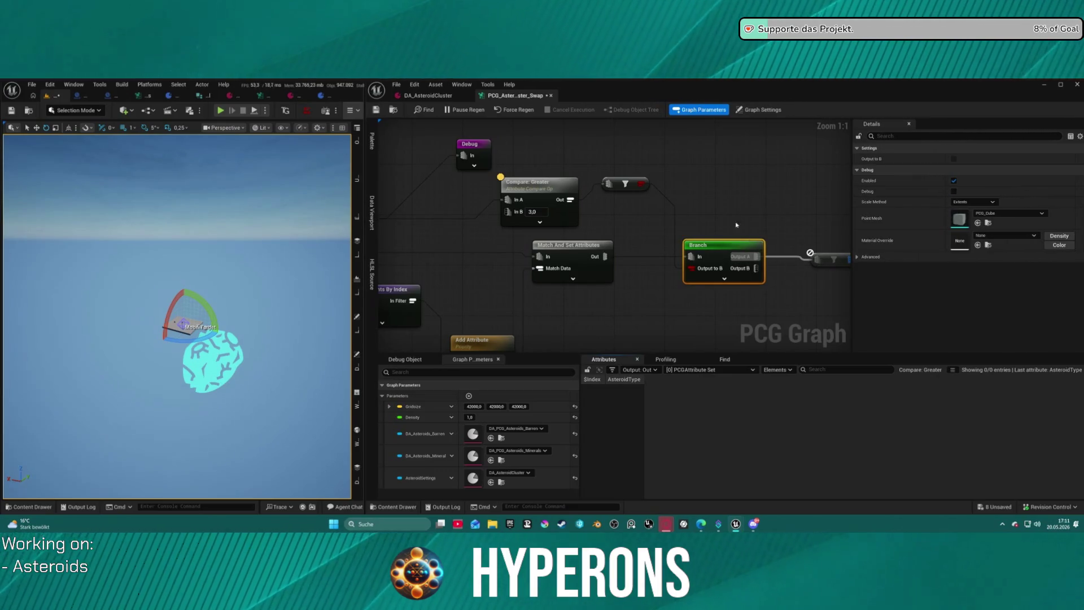
pyautogui.moveTo(737, 224); pyautogui.dragTo(826, 202)
pyautogui.click(429, 95)
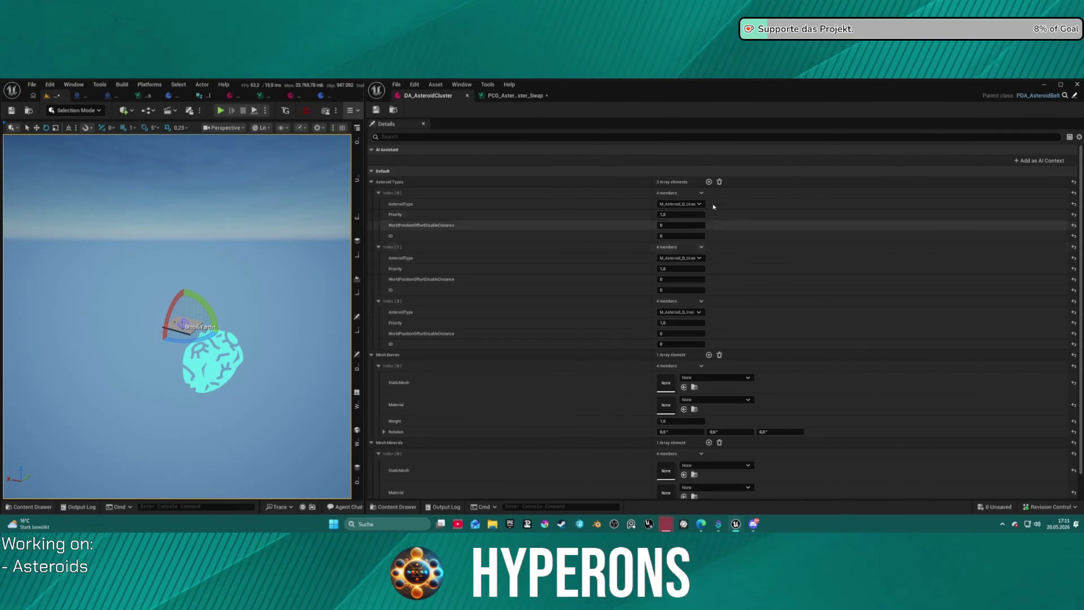
# - Add a fourth Asteroid Types entry as M_Asteroid_M_Lumindra, then check Compare: Greater's result
pyautogui.click(708, 181)
pyautogui.click(681, 366)
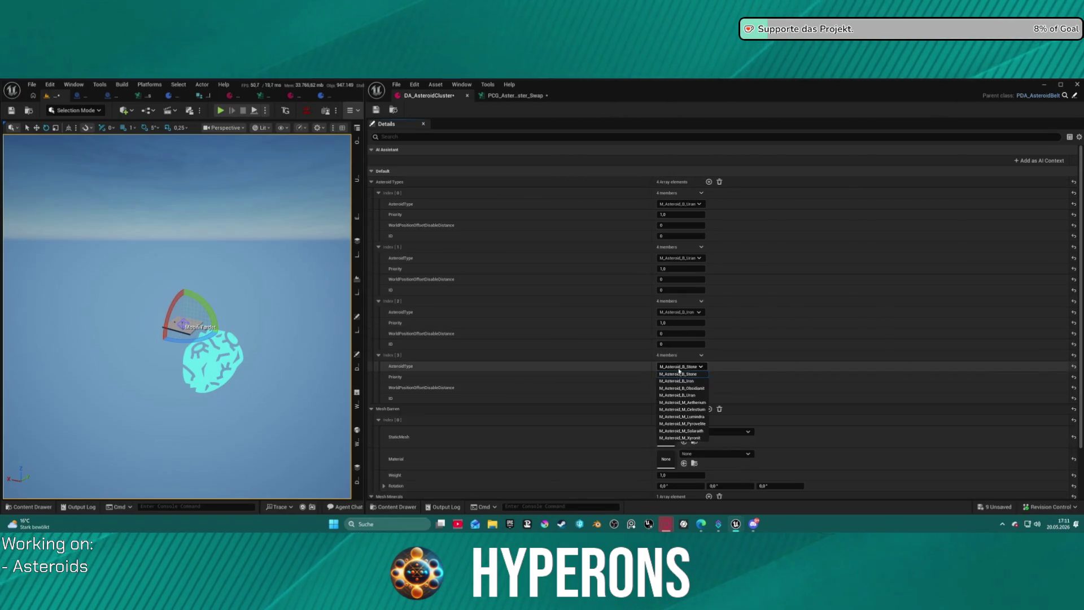
pyautogui.click(677, 415)
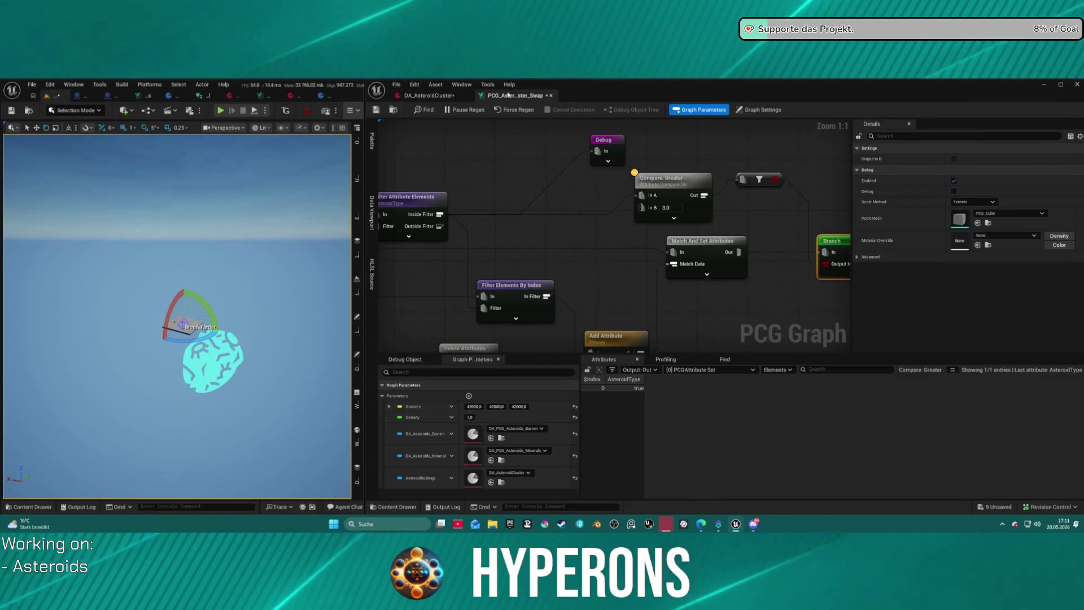
pyautogui.click(515, 96)
pyautogui.click(689, 183)
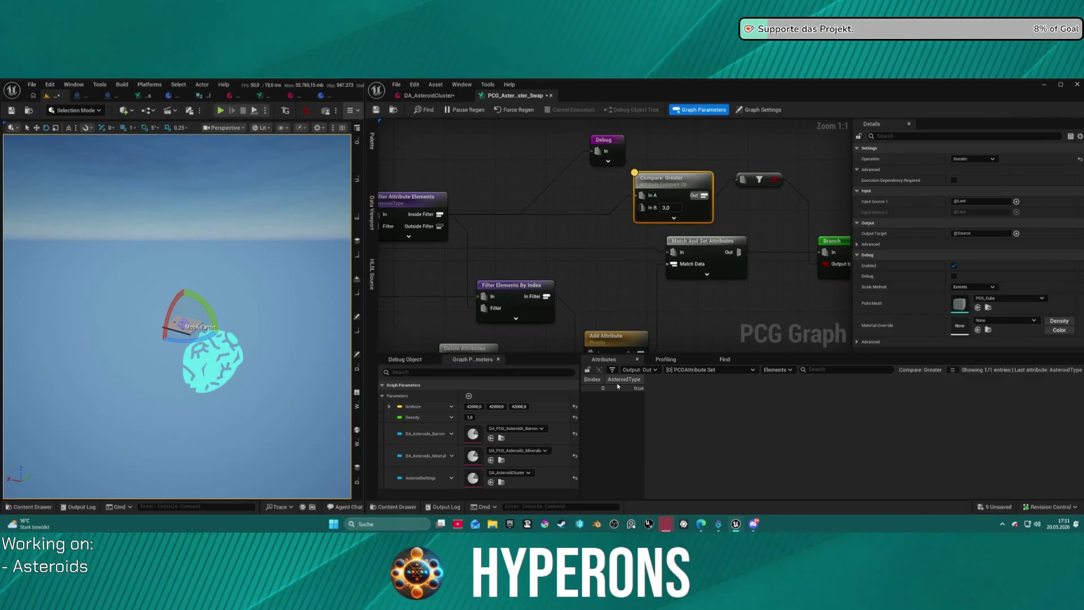
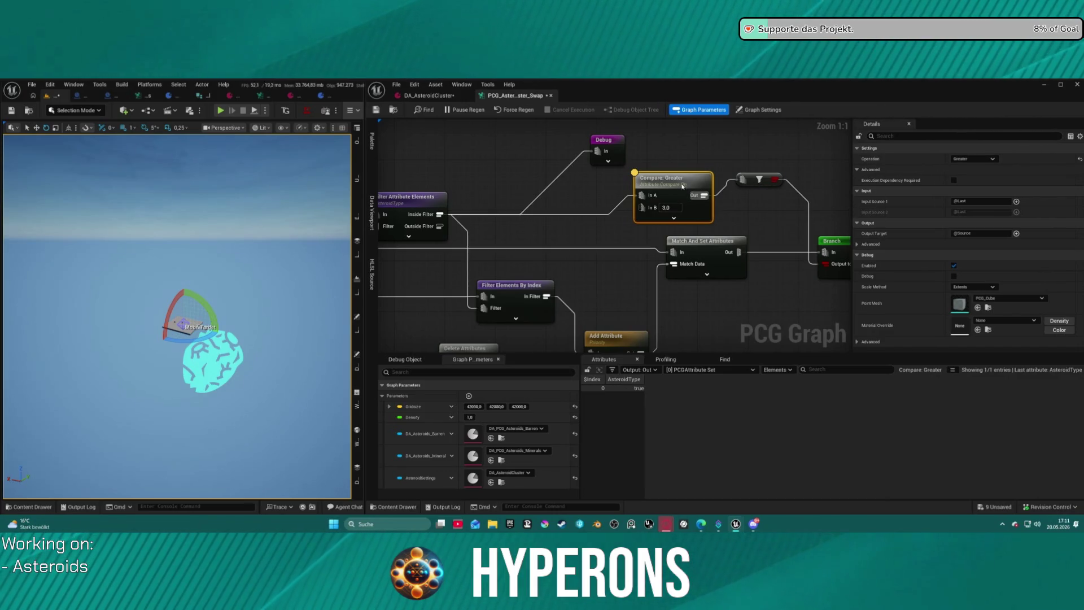
# - Switch Compare Greater's Output Data from Pin to InB, then back to Default
pyautogui.click(1016, 233)
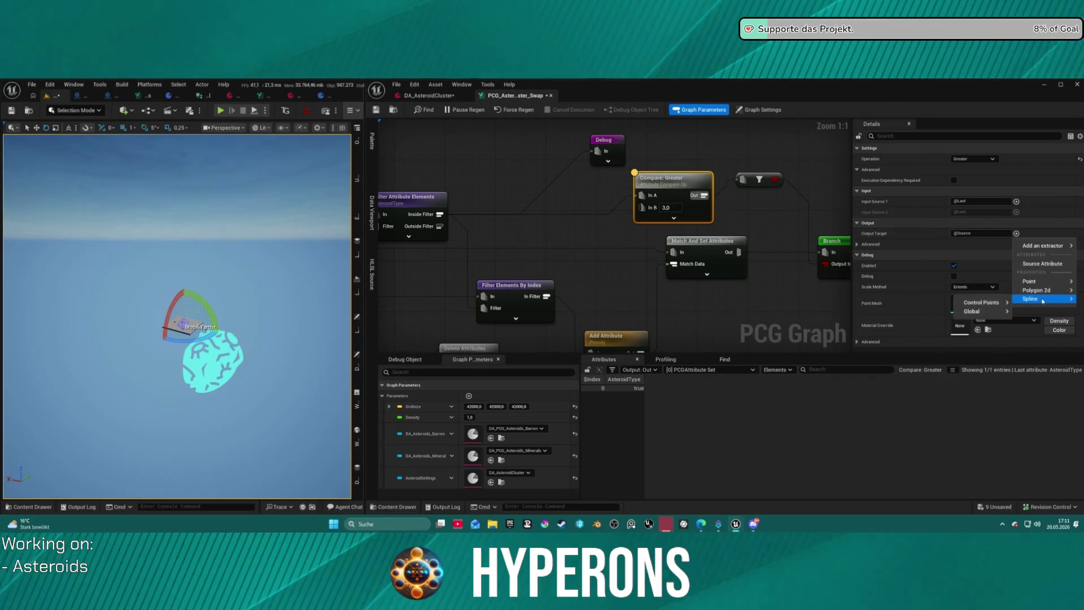
pyautogui.moveTo(1051, 240)
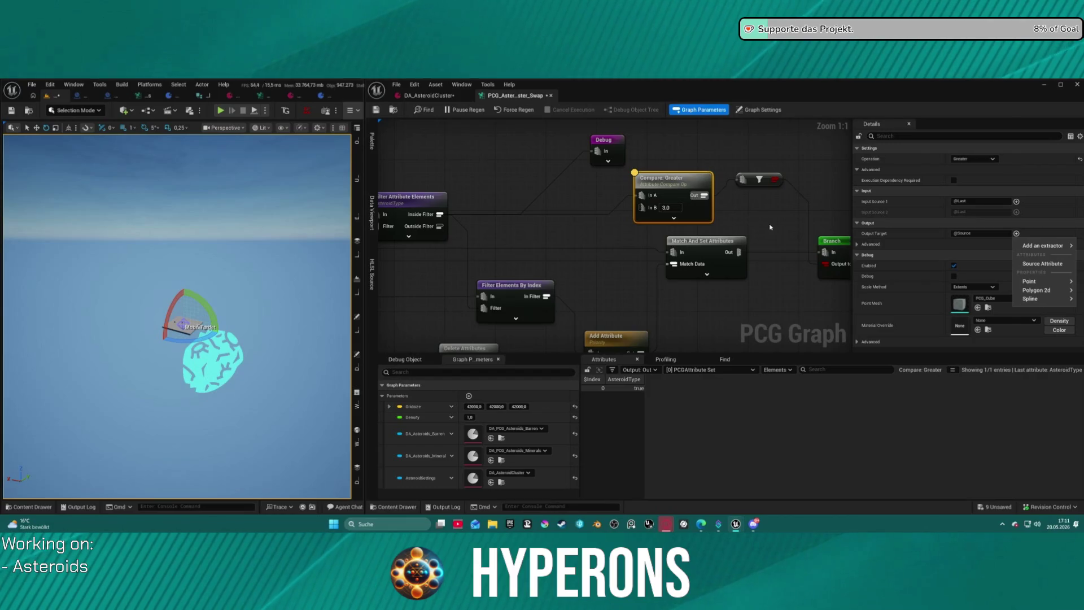
pyautogui.moveTo(783, 229); pyautogui.dragTo(724, 225)
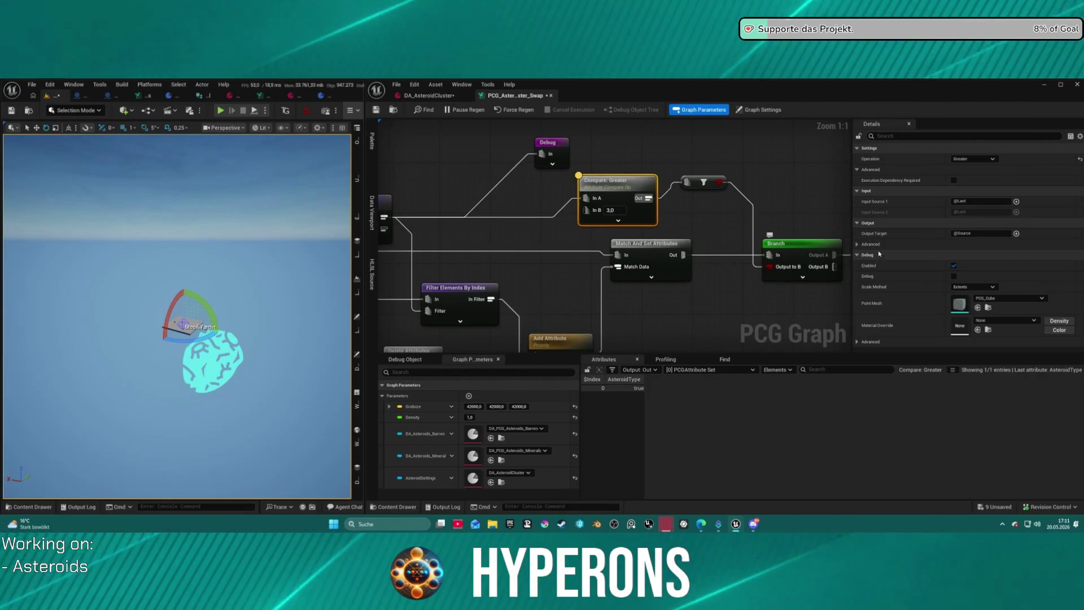
pyautogui.click(858, 244)
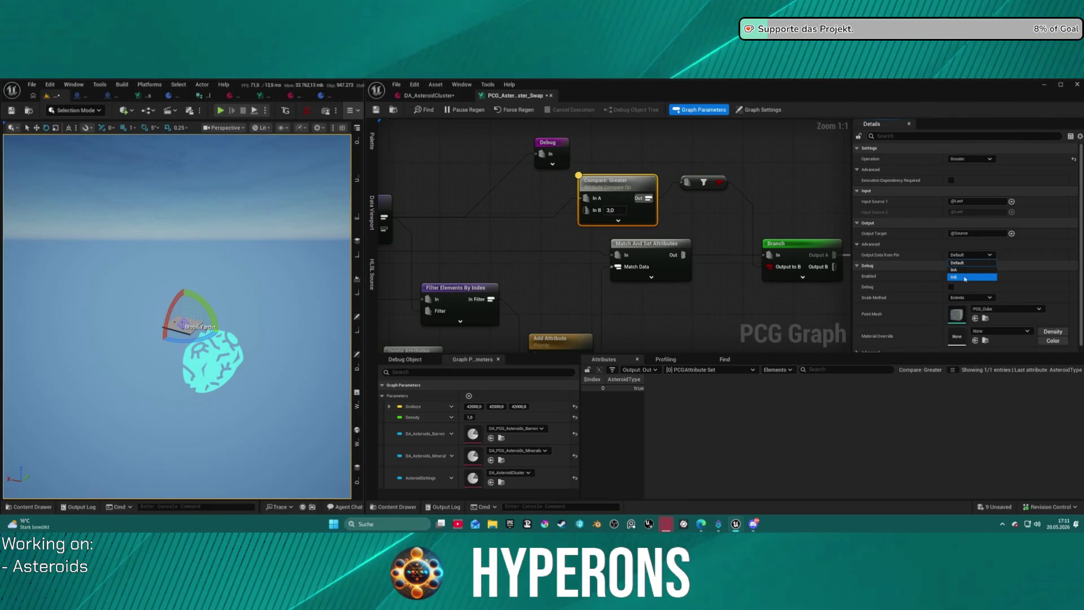
pyautogui.click(966, 277)
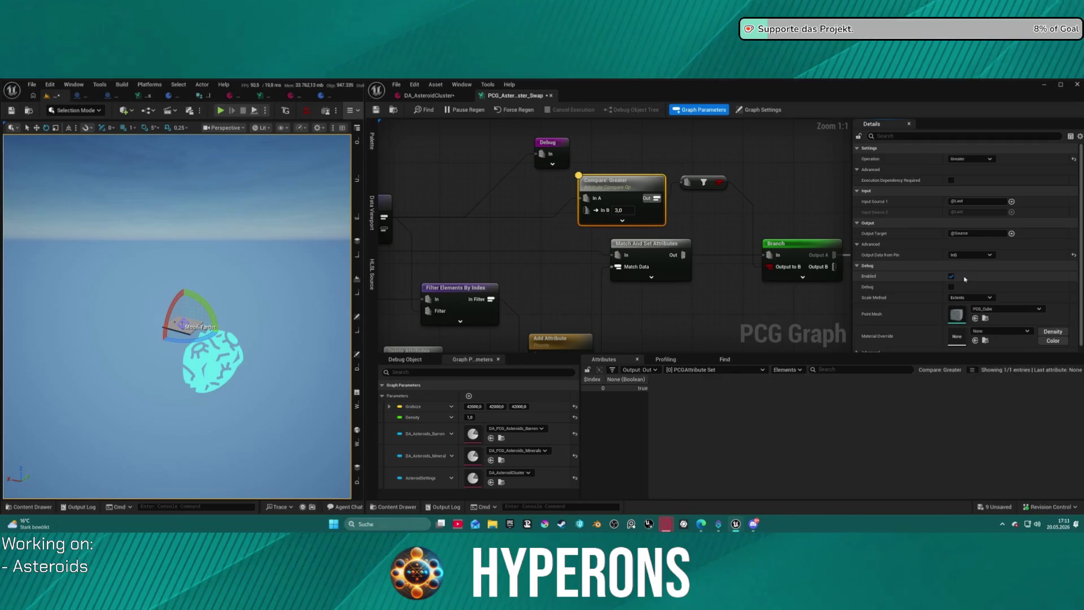
pyautogui.click(962, 256)
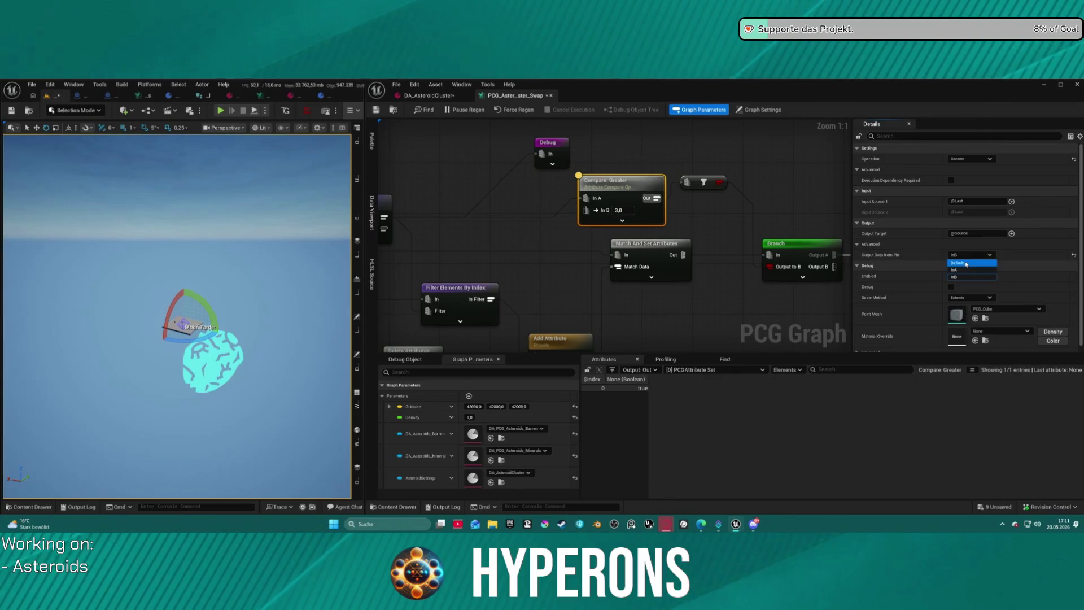
pyautogui.click(967, 265)
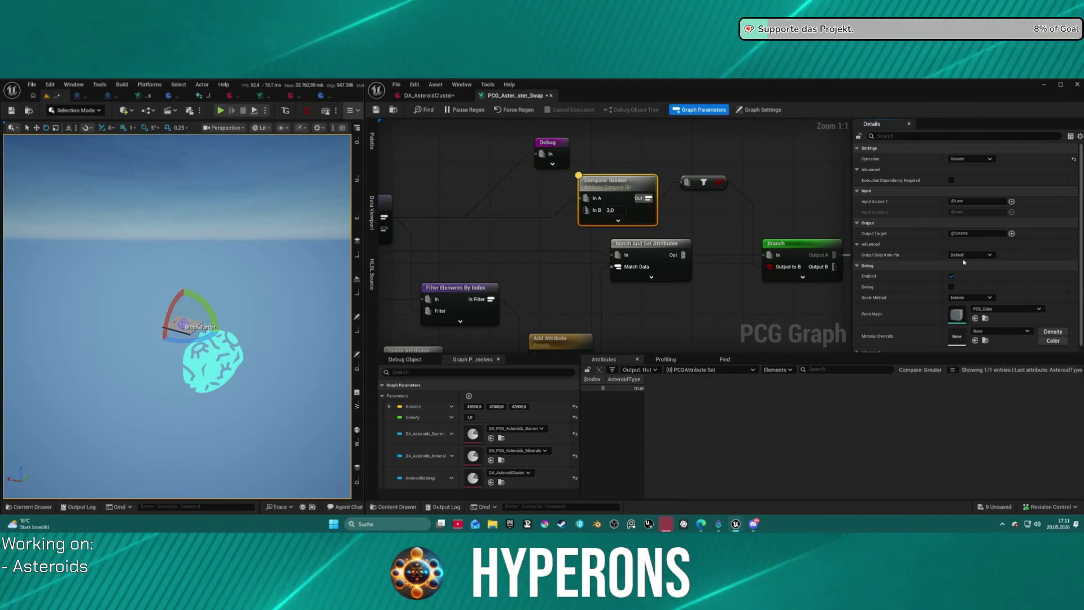
pyautogui.click(776, 170)
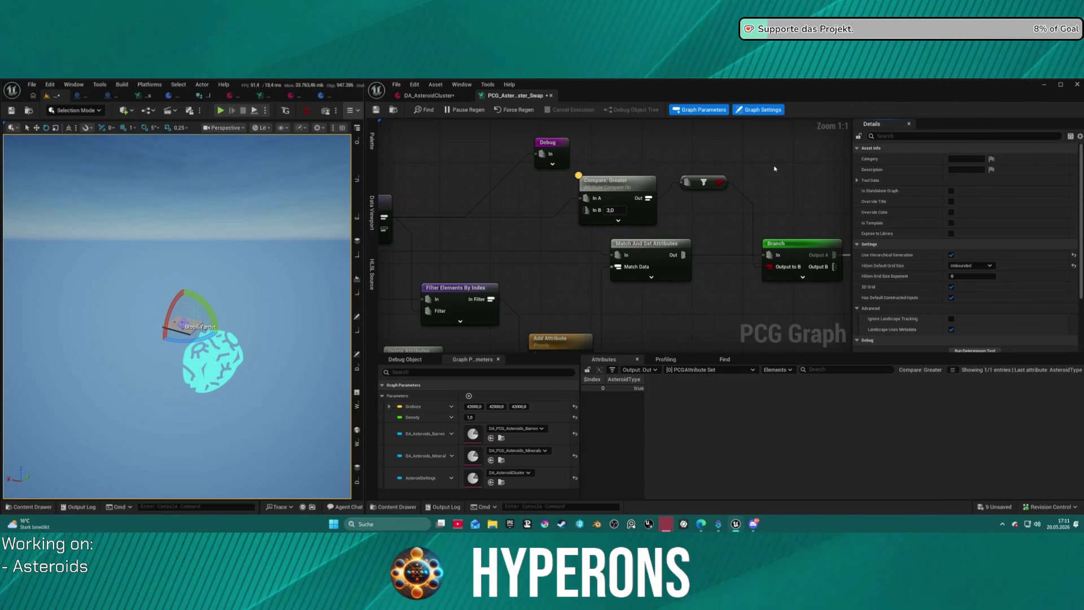
# - Inspect the filter node's output and wire it into the Branch's Output to B pin
pyautogui.click(713, 182)
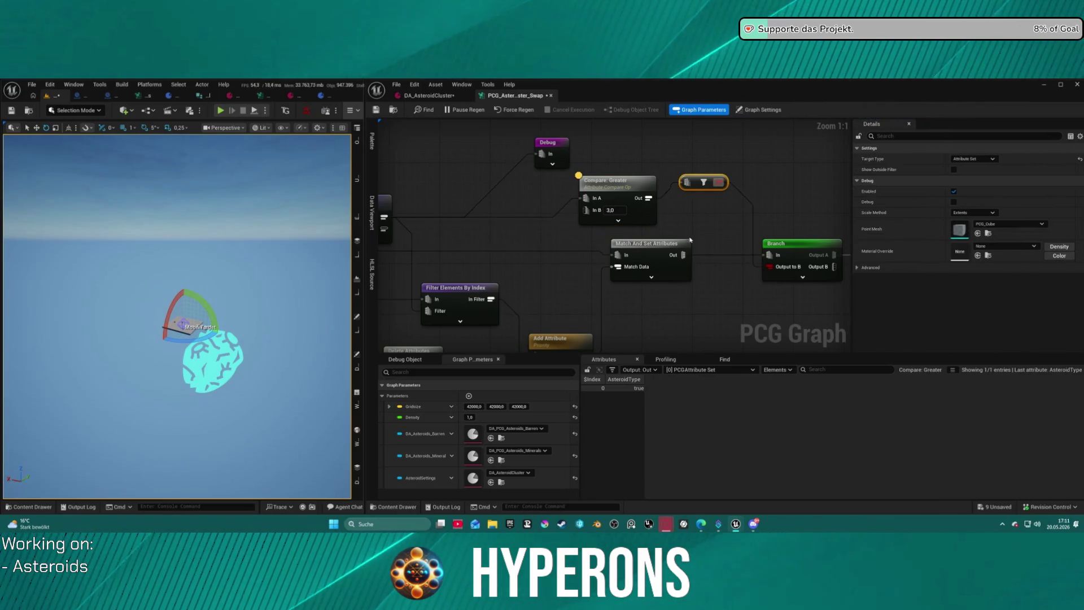
pyautogui.press('a')
pyautogui.moveTo(786, 270); pyautogui.dragTo(645, 244)
pyautogui.click(654, 244)
pyautogui.moveTo(634, 241); pyautogui.dragTo(634, 241)
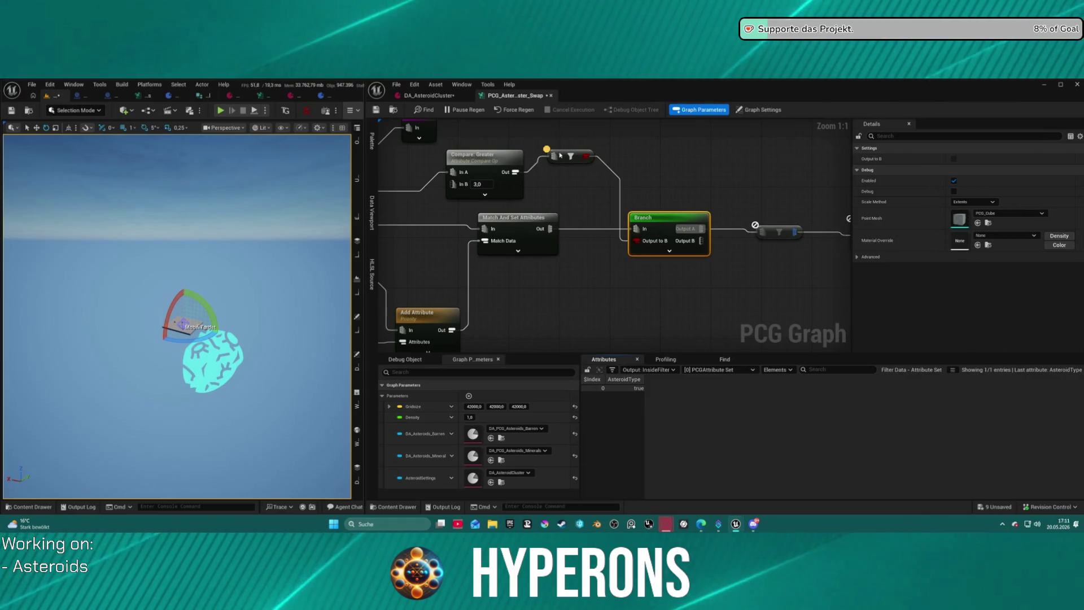
# - Add a Boolean Create Constant node via the 'bool' search and expand its pins
pyautogui.rightClick(669, 150)
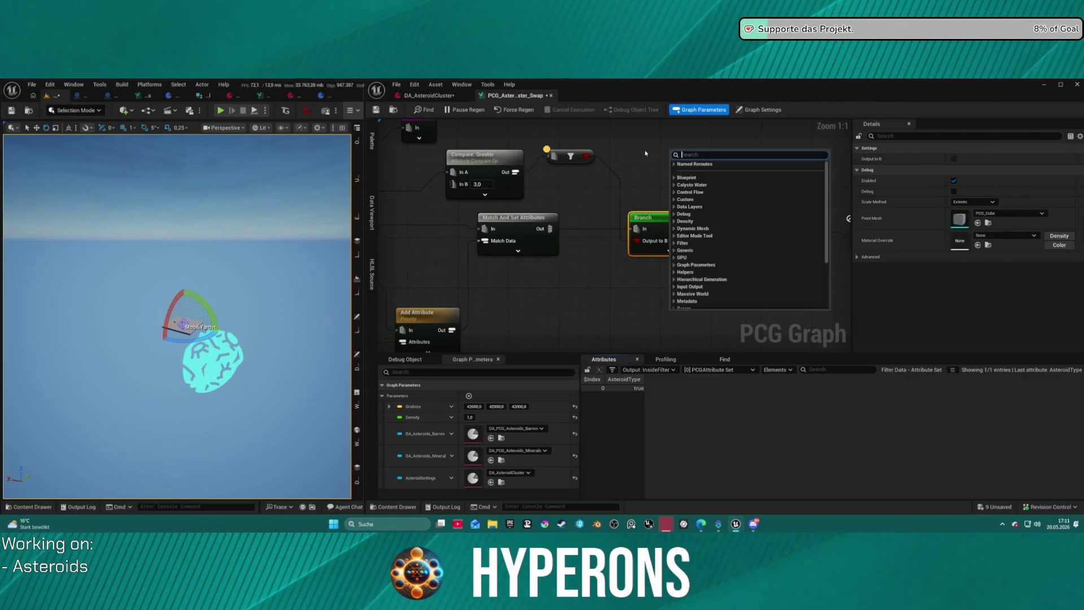
pyautogui.write('bool')
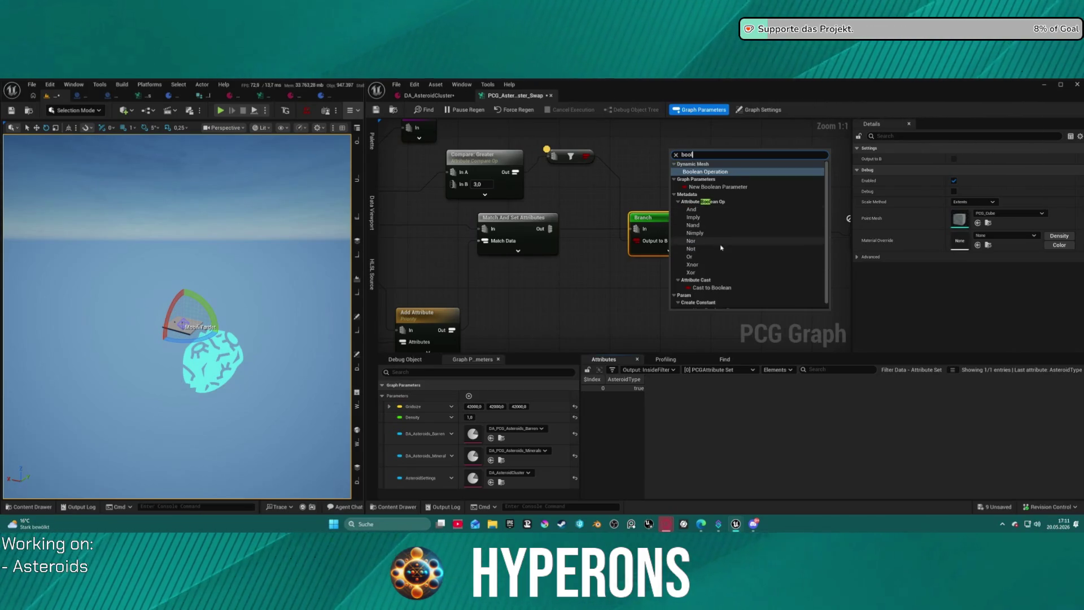
pyautogui.scroll(-1, 733, 265)
pyautogui.click(721, 305)
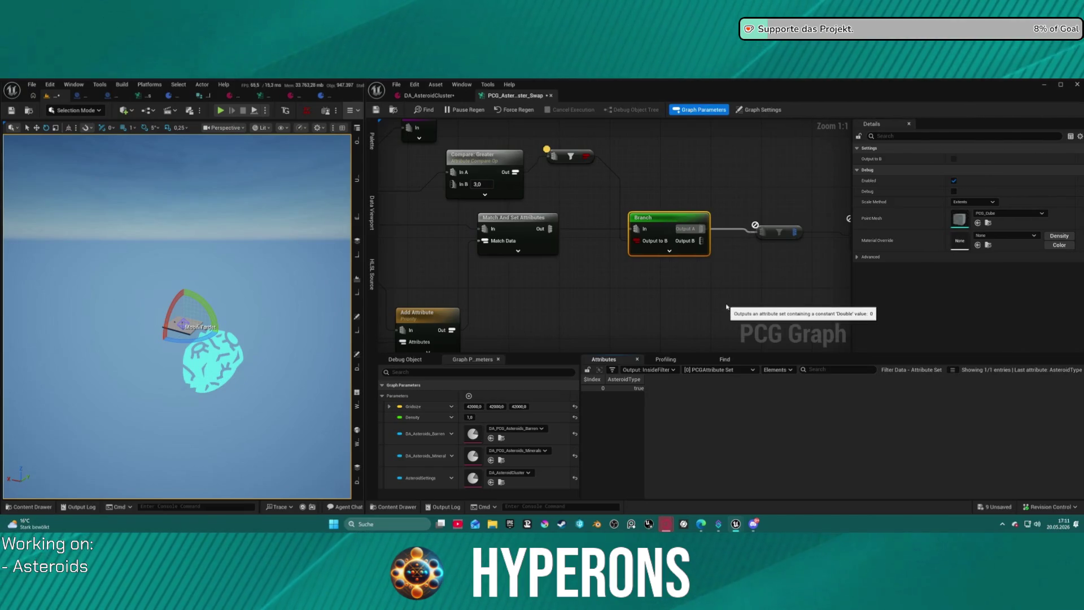
pyautogui.click(698, 181)
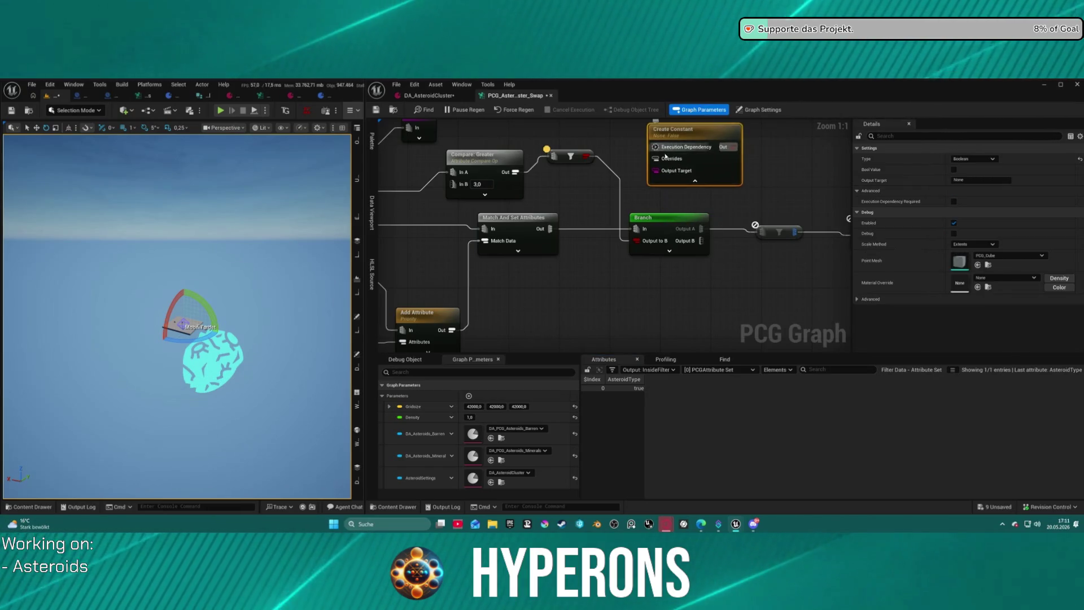
pyautogui.moveTo(655, 172); pyautogui.dragTo(573, 175)
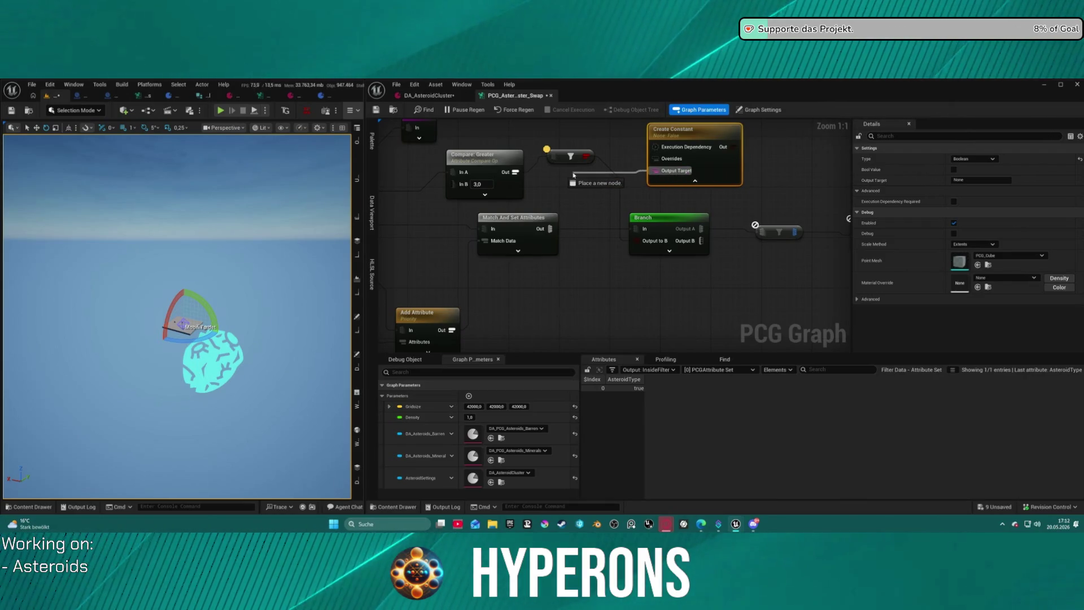
pyautogui.moveTo(572, 175); pyautogui.dragTo(574, 175)
pyautogui.press('Escape')
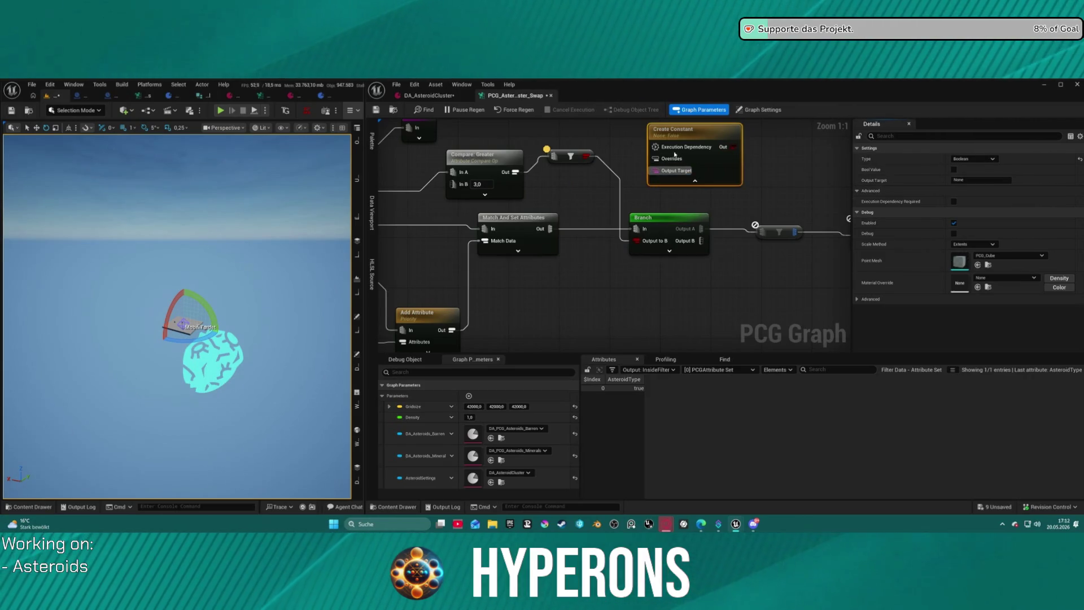
# - Wire the constant's Out to Branch's Output to B, set it True, then delete it
pyautogui.moveTo(734, 147); pyautogui.dragTo(637, 240)
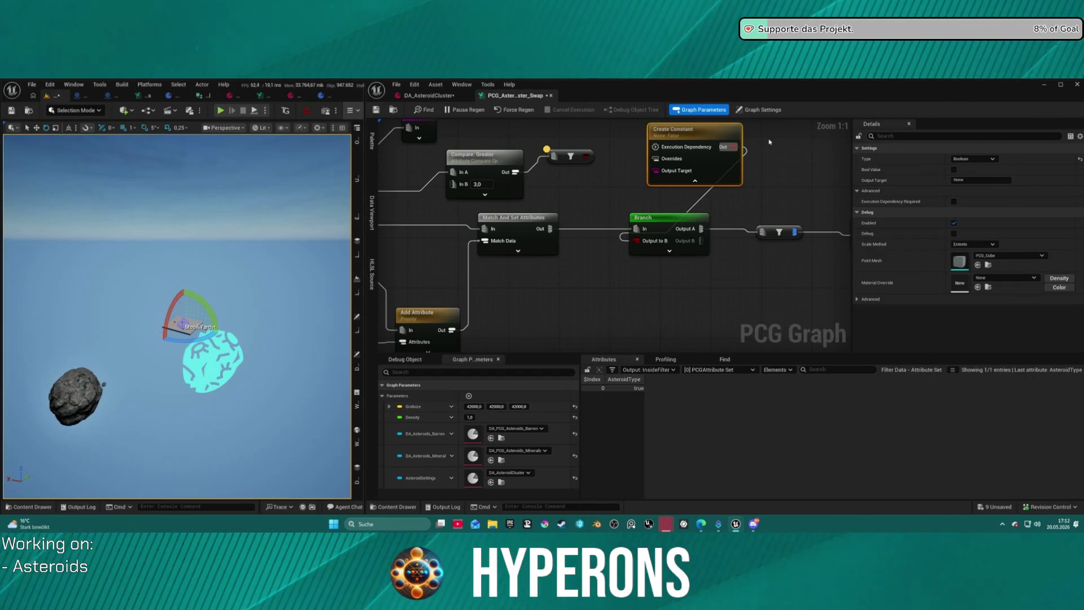
pyautogui.click(954, 170)
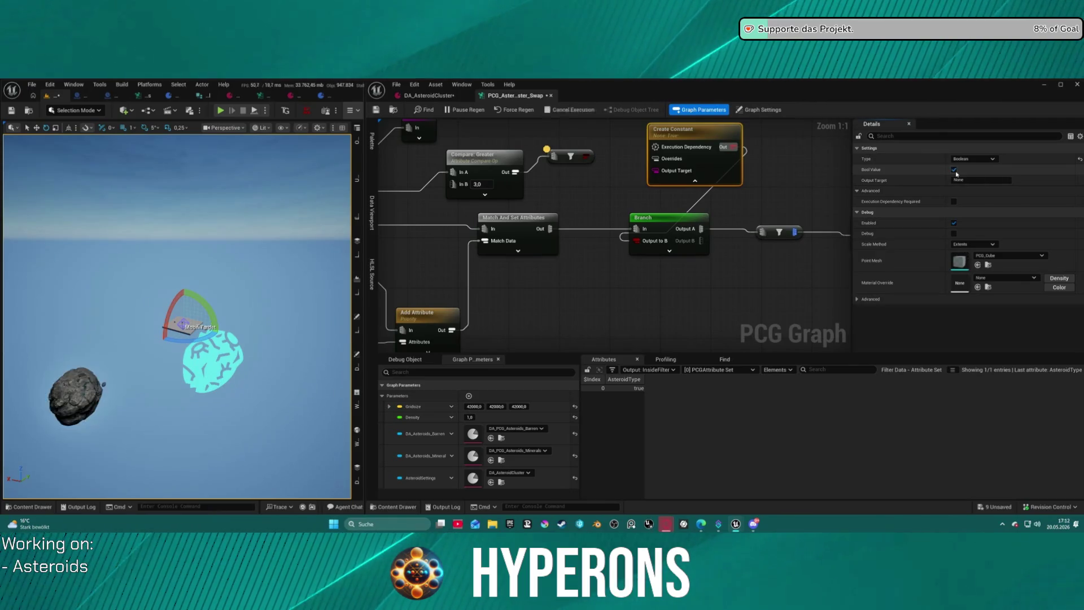
pyautogui.click(955, 169)
pyautogui.moveTo(711, 157)
pyautogui.mouseDown()
pyautogui.moveTo(659, 163)
pyautogui.moveTo(679, 165)
pyautogui.mouseUp()
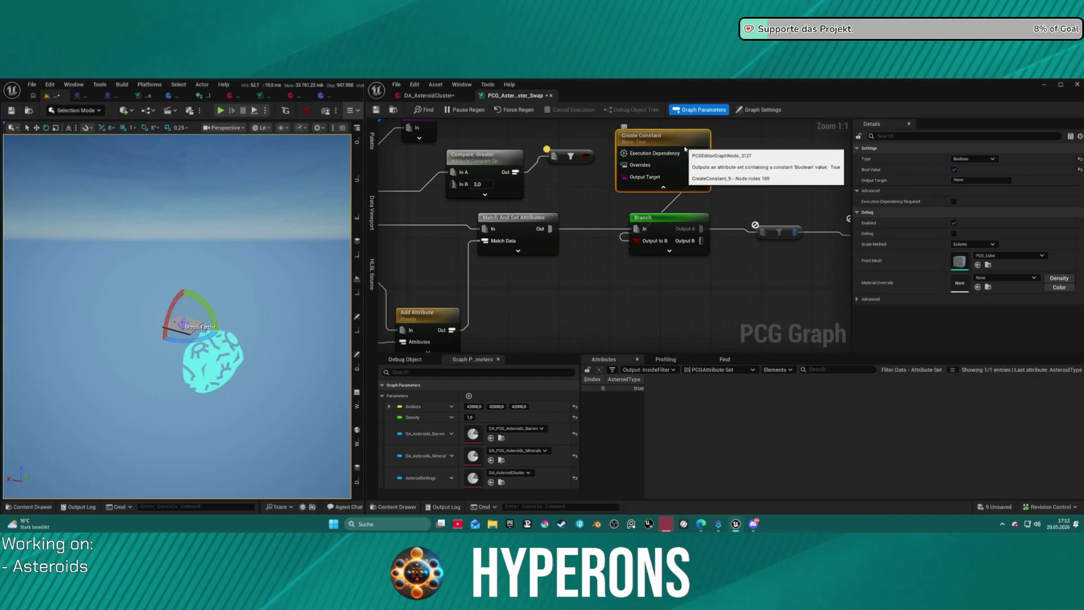
pyautogui.press('Delete')
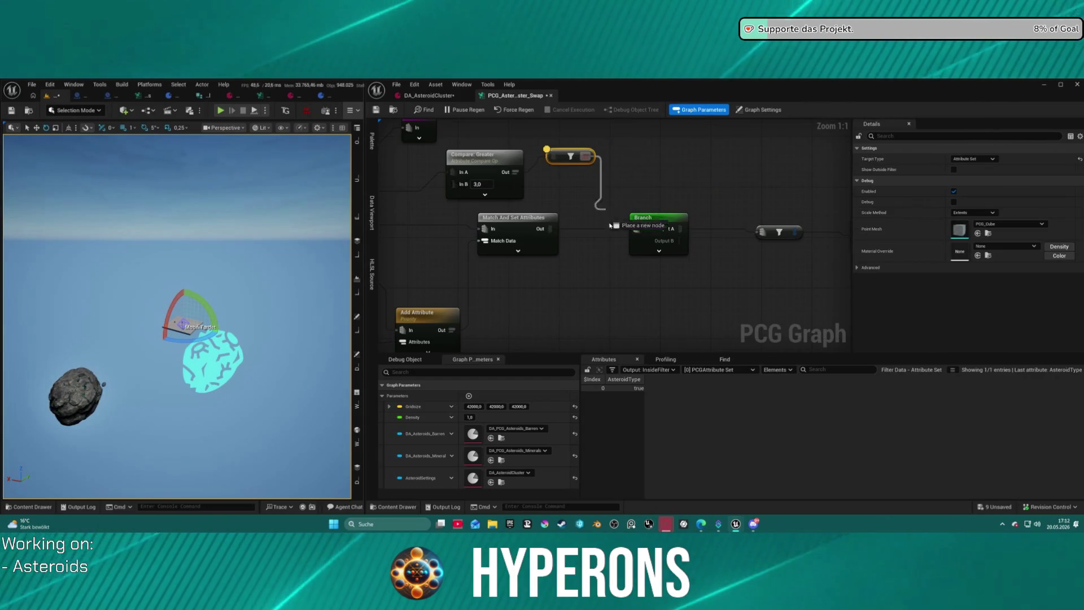
# - Expose the Branch's Output to B pin and connect the filter node's output to it
pyautogui.rightClick(632, 218)
pyautogui.click(645, 267)
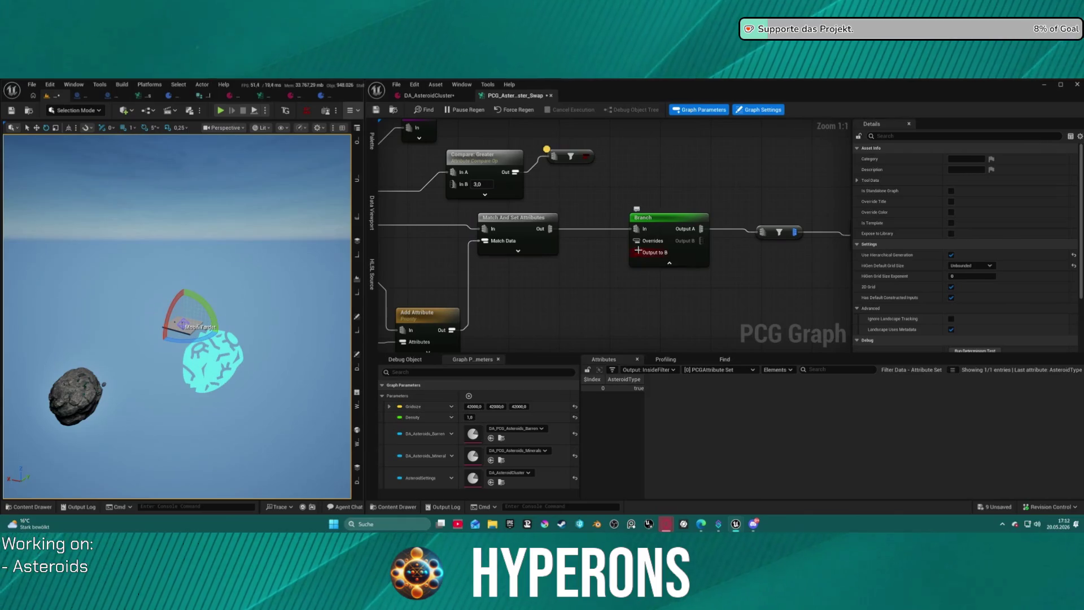
pyautogui.moveTo(454, 135); pyautogui.dragTo(540, 144)
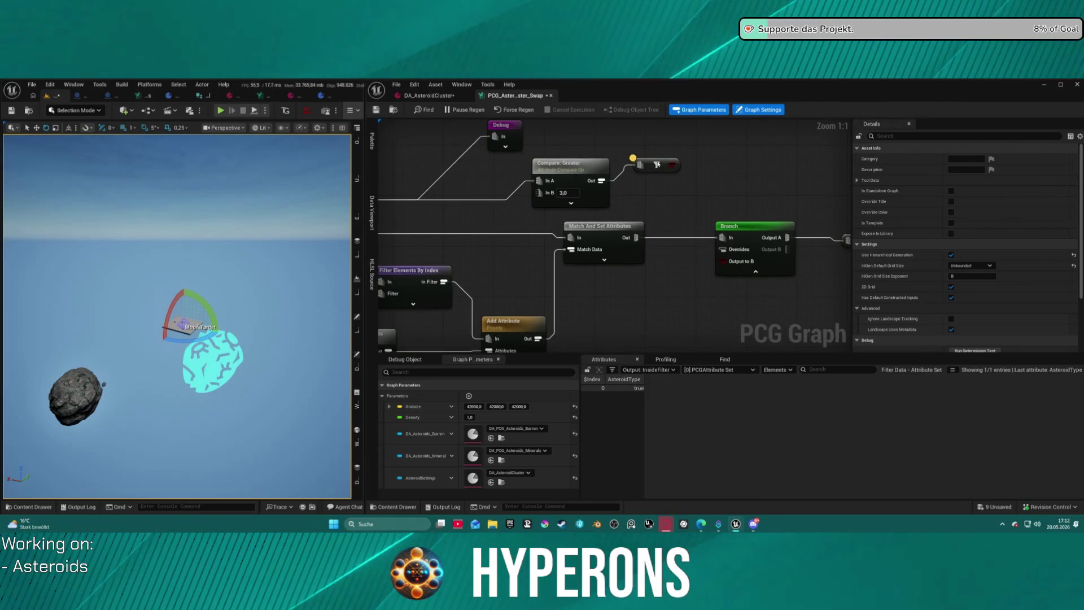
pyautogui.click(657, 164)
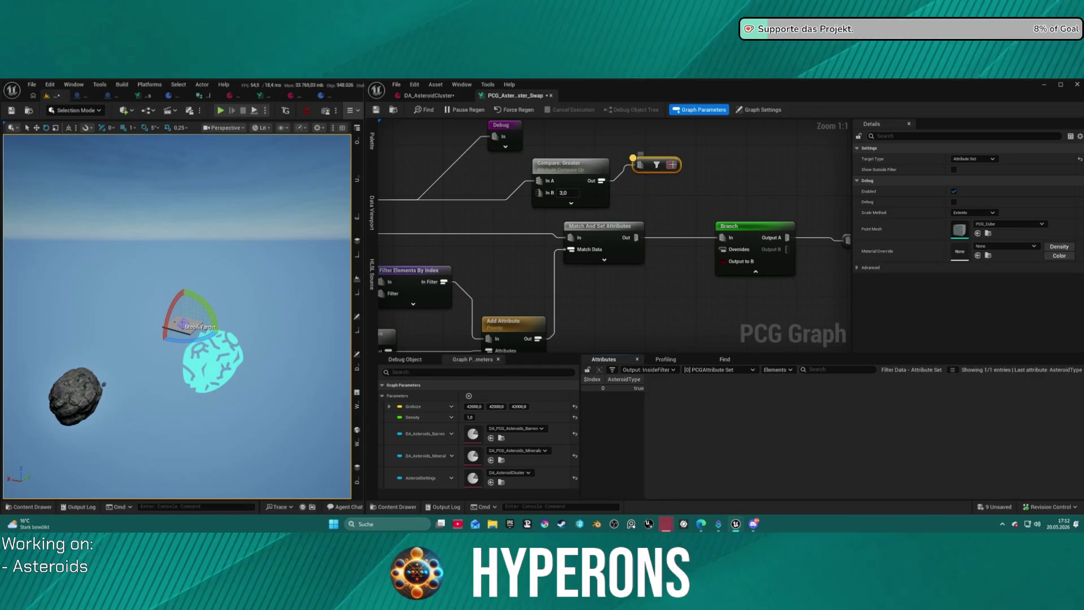
pyautogui.moveTo(672, 165); pyautogui.dragTo(719, 263)
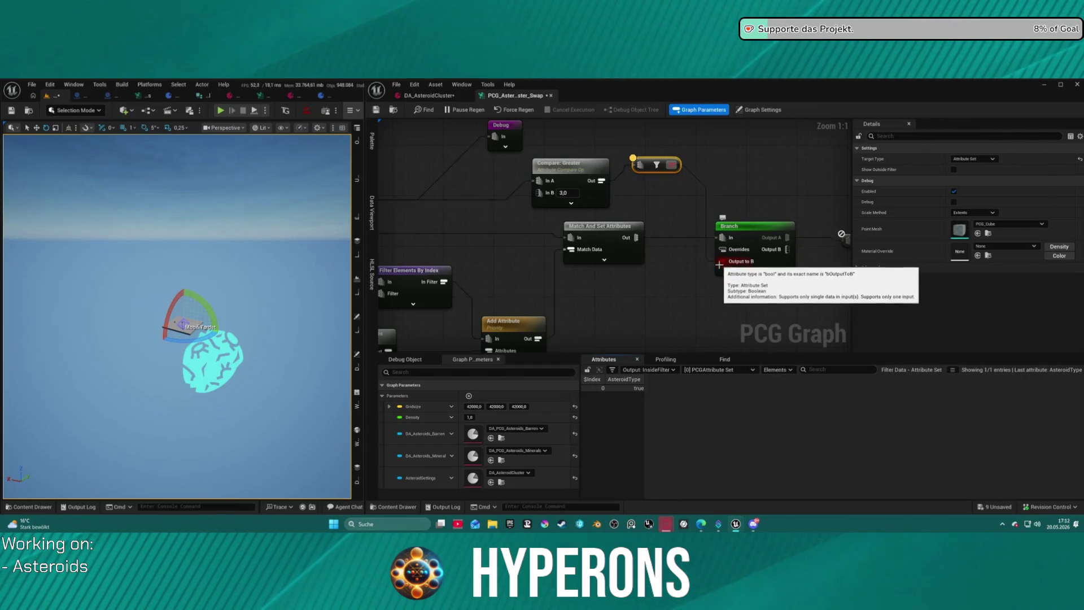
# - Paste a copy of the Debug node and connect Branch's Output B to it
pyautogui.moveTo(765, 229); pyautogui.dragTo(705, 228)
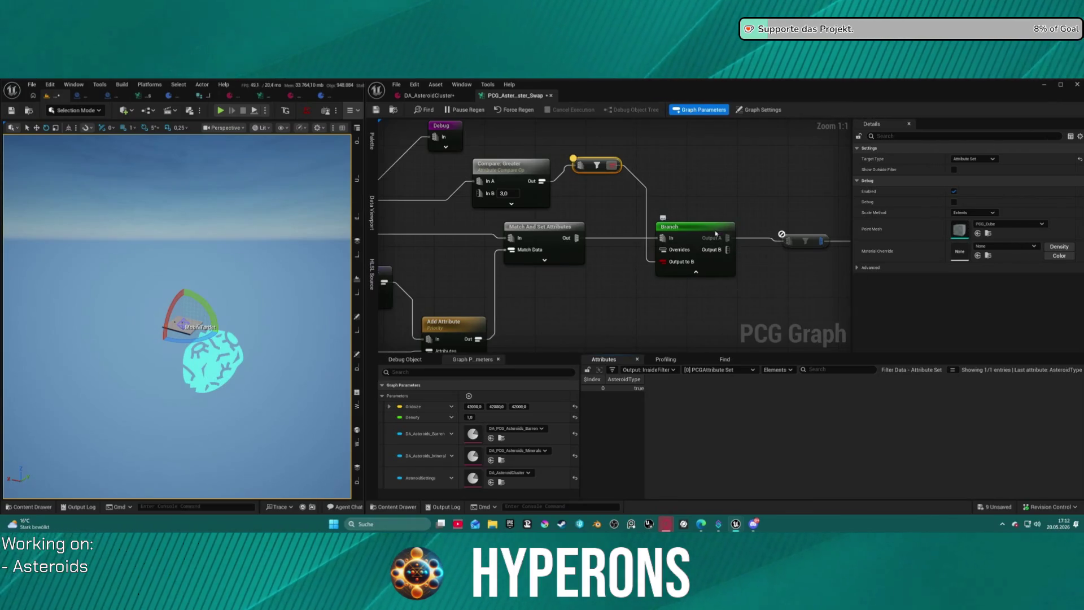
pyautogui.click(446, 136)
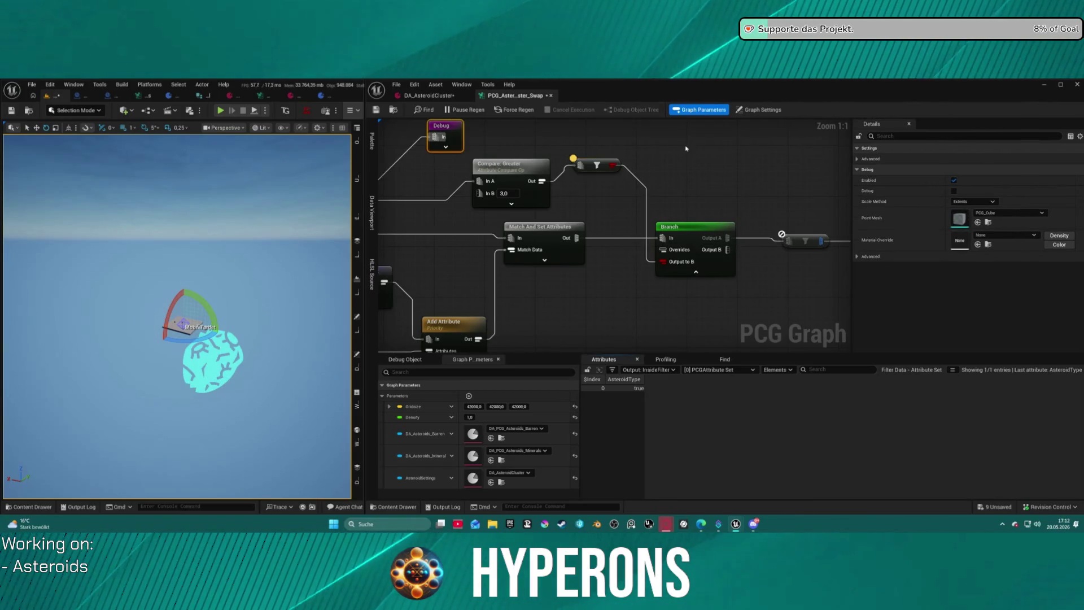
pyautogui.hotkey('ctrl', 'v')
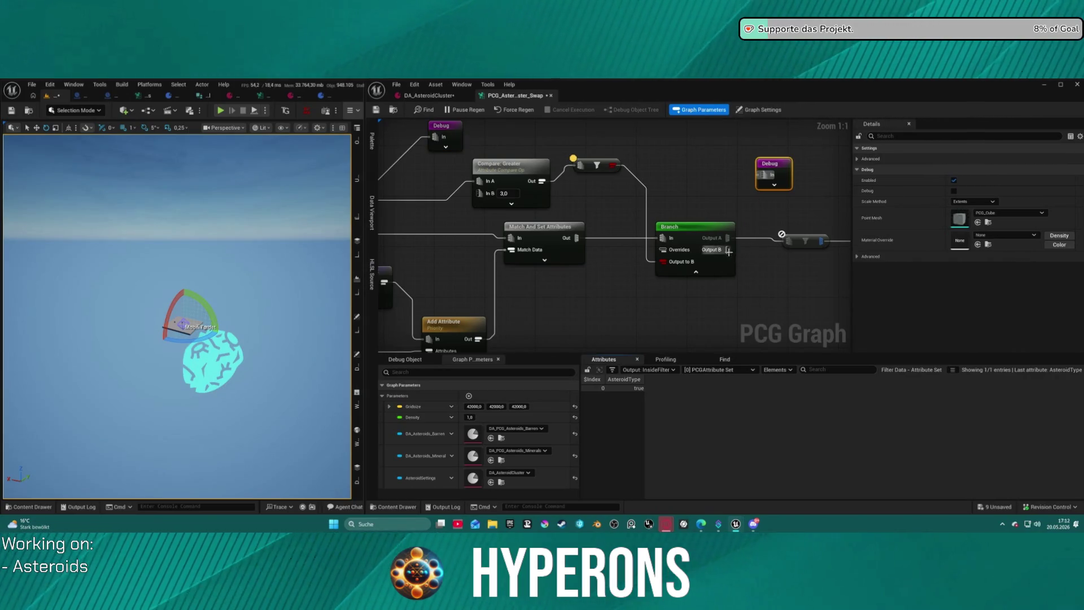
pyautogui.moveTo(729, 251); pyautogui.dragTo(764, 174)
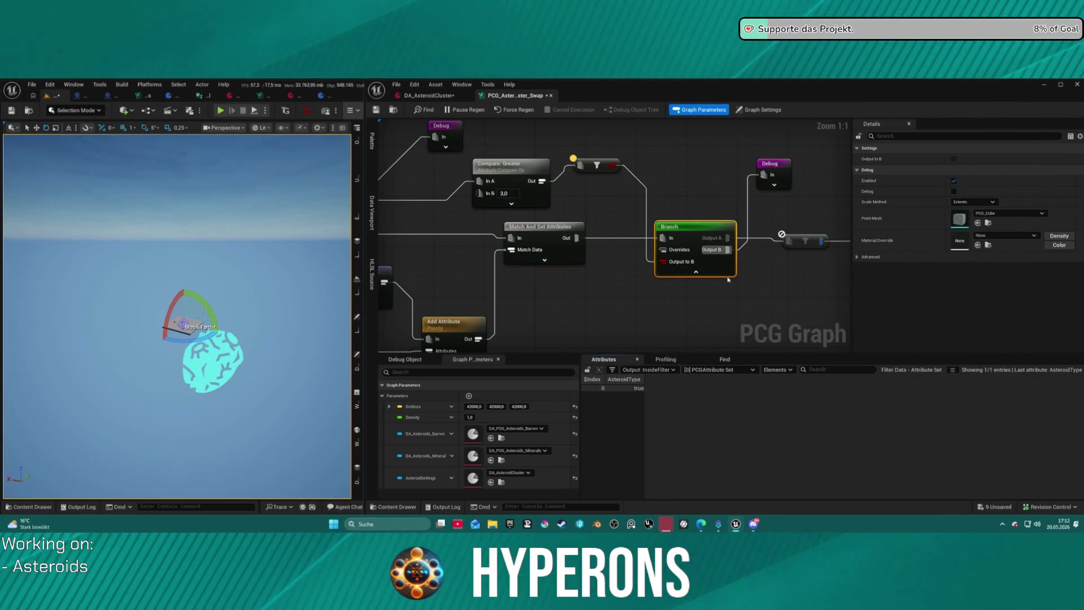
# - Select the Compare: Greater node to show its settings in Details
pyautogui.click(773, 169)
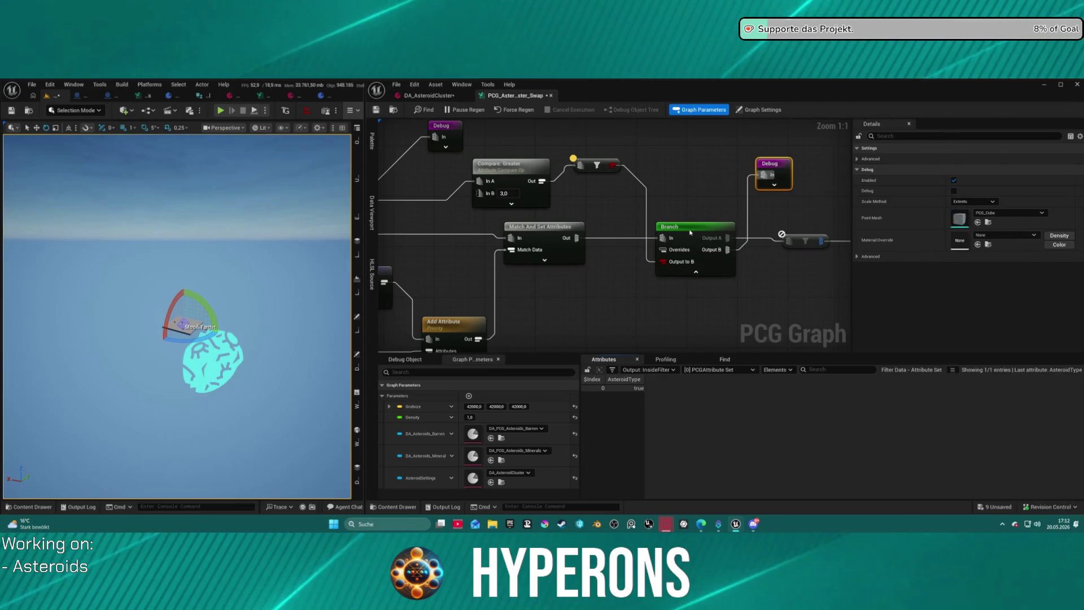
pyautogui.click(600, 172)
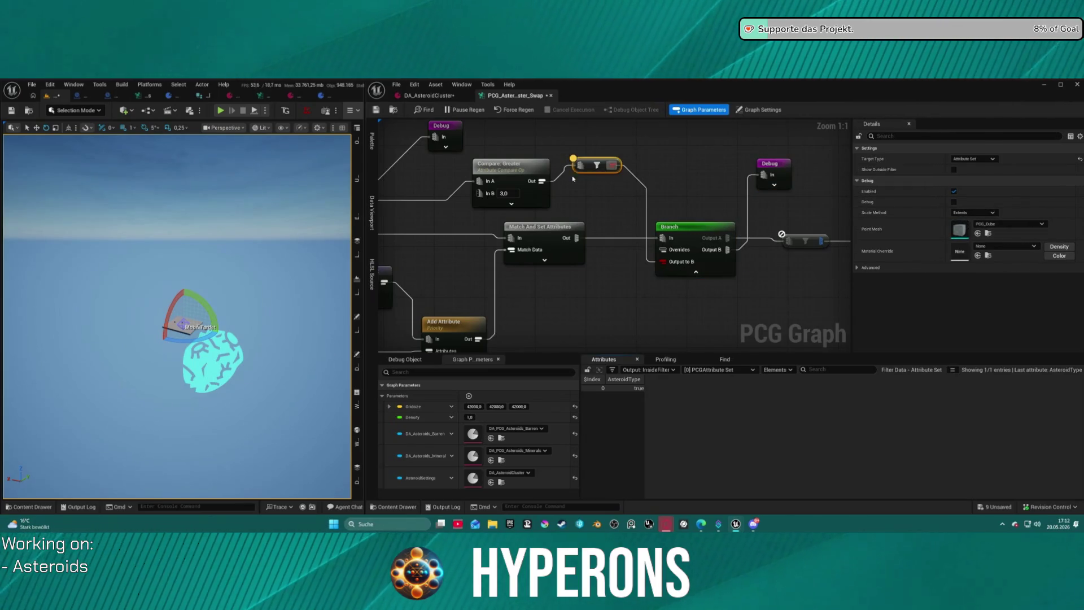
pyautogui.click(522, 174)
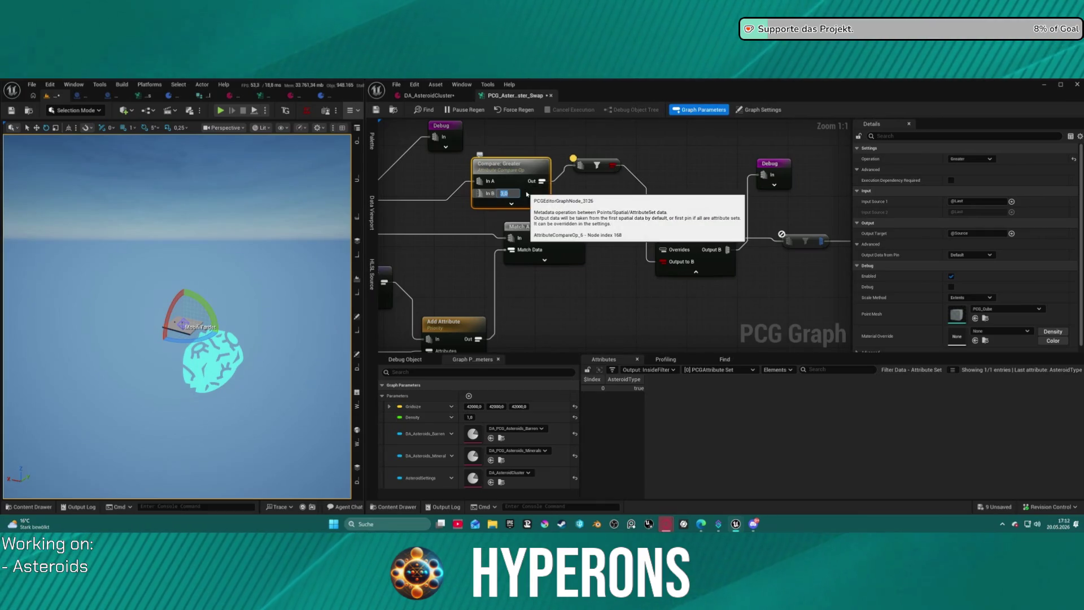
# - Change the comparison operation to Less and view the upstream nodes
pyautogui.click(971, 159)
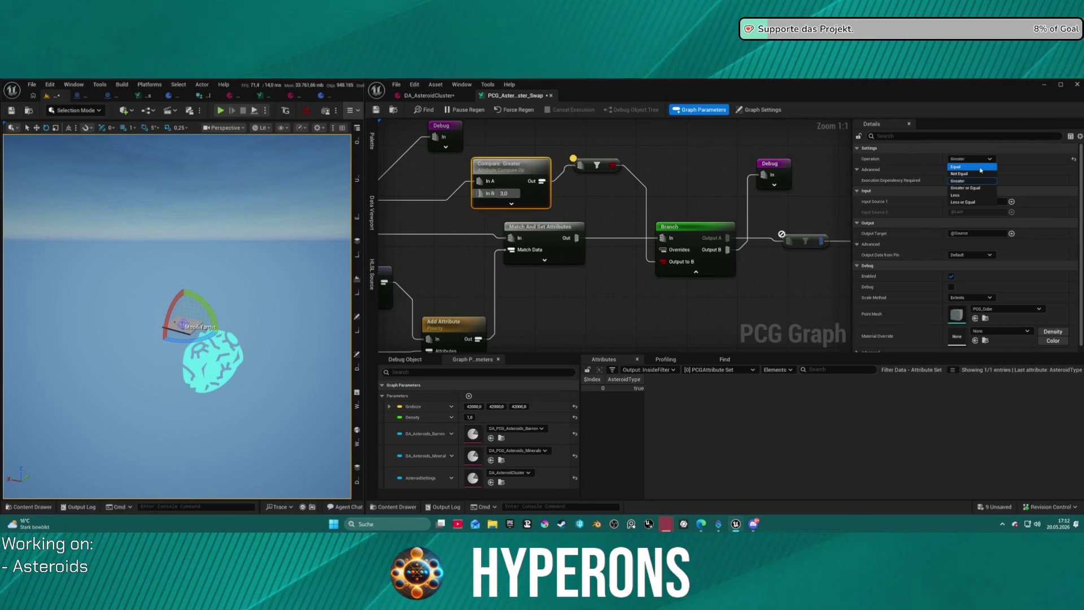
pyautogui.click(981, 195)
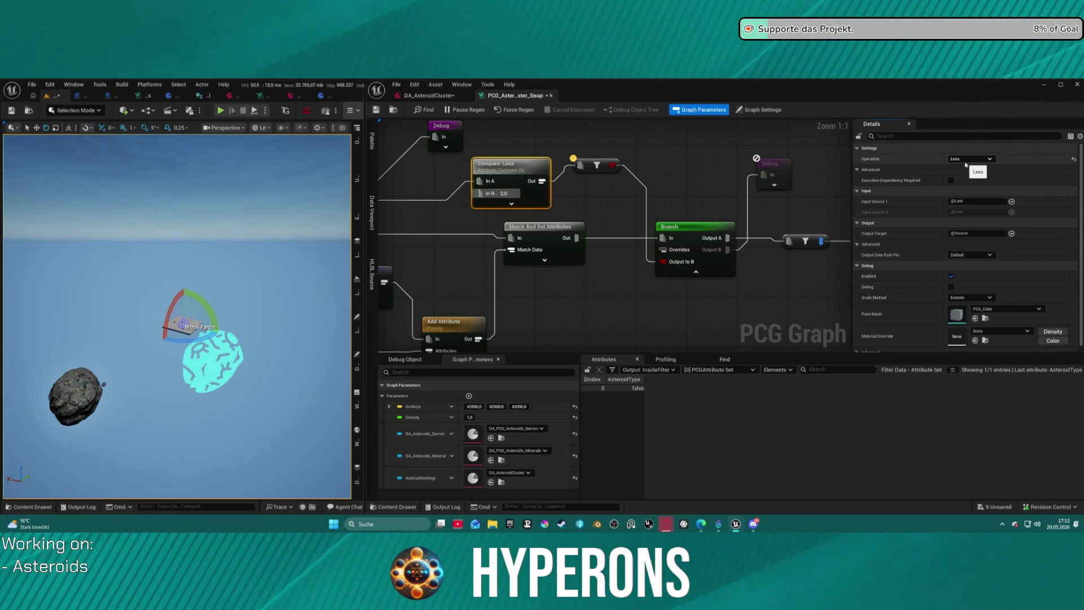
pyautogui.moveTo(522, 145)
pyautogui.mouseDown()
pyautogui.moveTo(775, 148)
pyautogui.moveTo(497, 142)
pyautogui.moveTo(876, 163)
pyautogui.moveTo(867, 160)
pyautogui.mouseUp()
pyautogui.moveTo(514, 167)
pyautogui.mouseDown()
pyautogui.moveTo(510, 221)
pyautogui.moveTo(536, 232)
pyautogui.mouseUp()
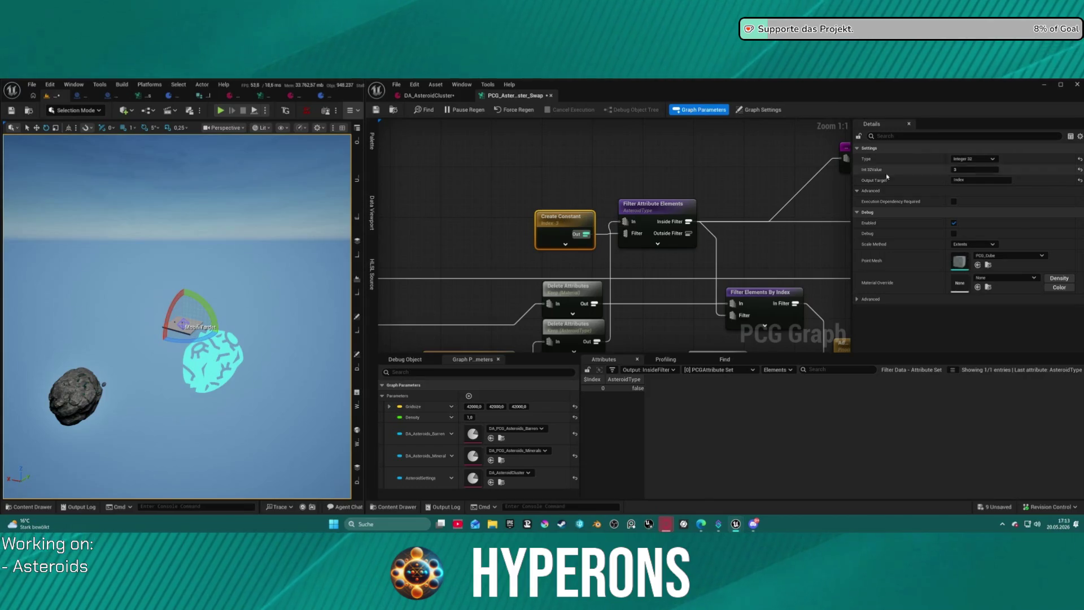
# - Inspect the Filter Attribute Elements, post-compare filter and Branch node settings
pyautogui.click(673, 208)
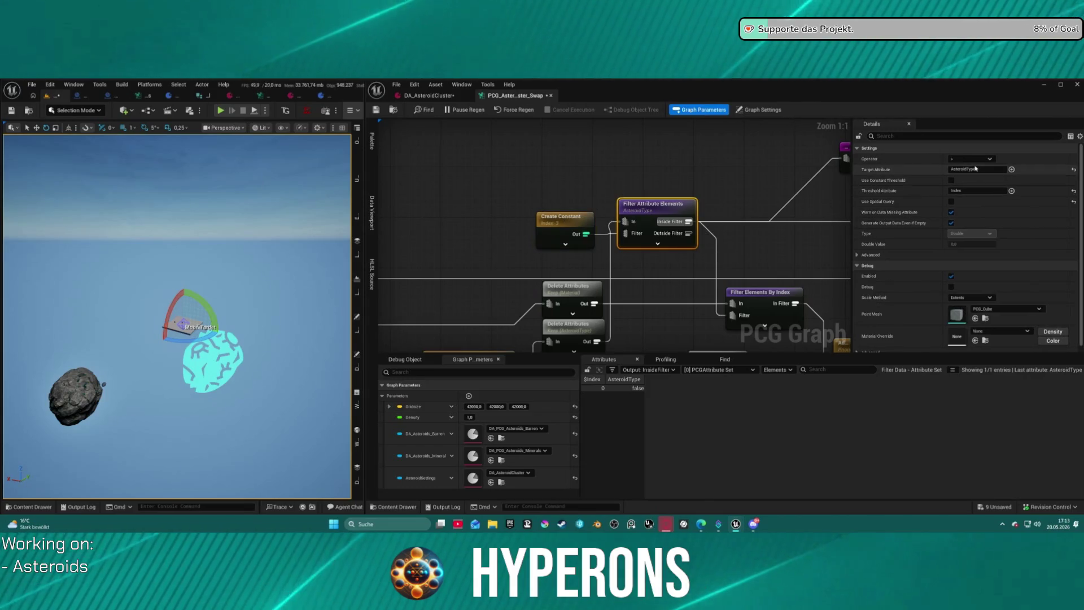
pyautogui.moveTo(739, 234); pyautogui.dragTo(477, 231)
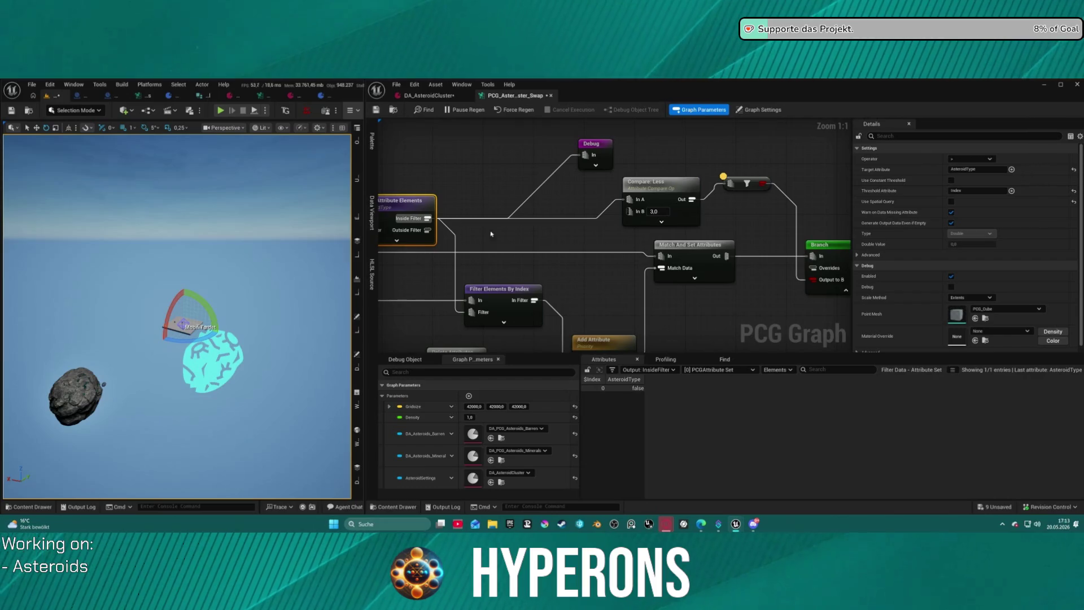
pyautogui.click(745, 187)
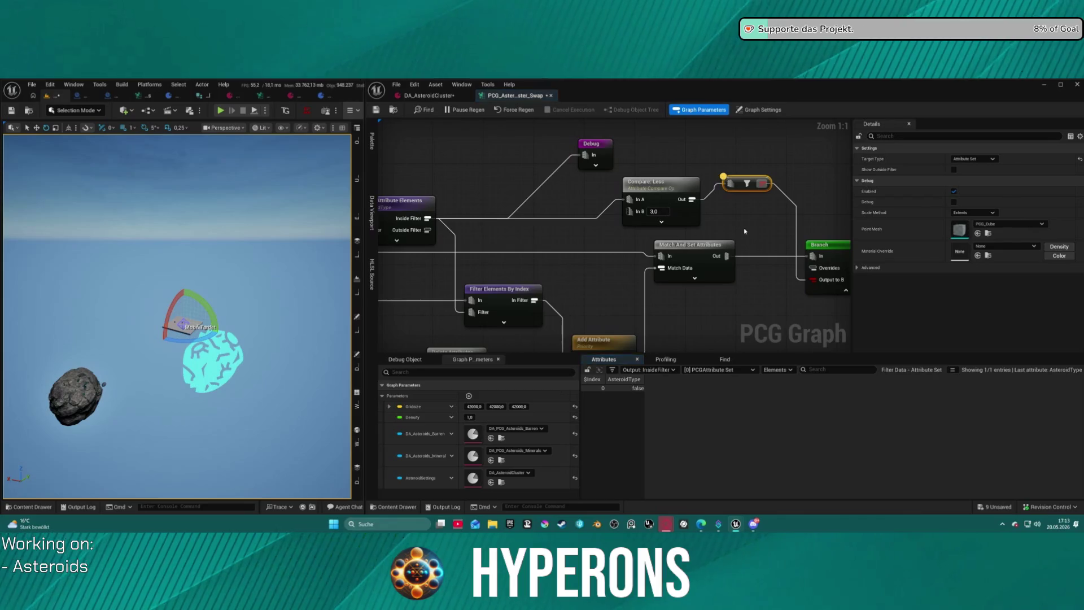
pyautogui.moveTo(723, 221); pyautogui.dragTo(524, 211)
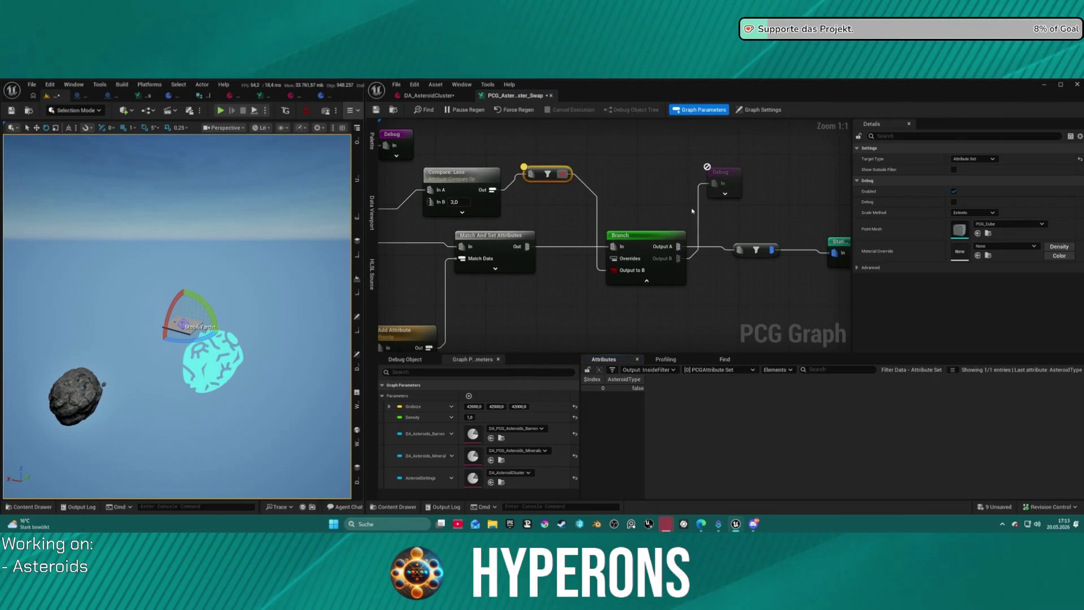
pyautogui.click(703, 182)
pyautogui.click(678, 235)
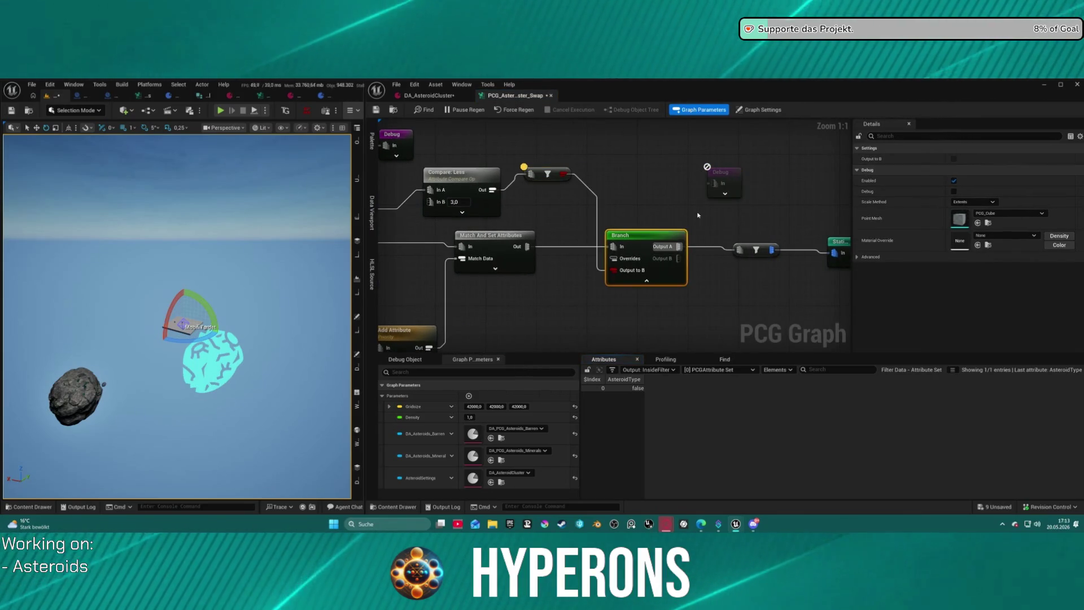
pyautogui.moveTo(649, 197); pyautogui.dragTo(659, 196)
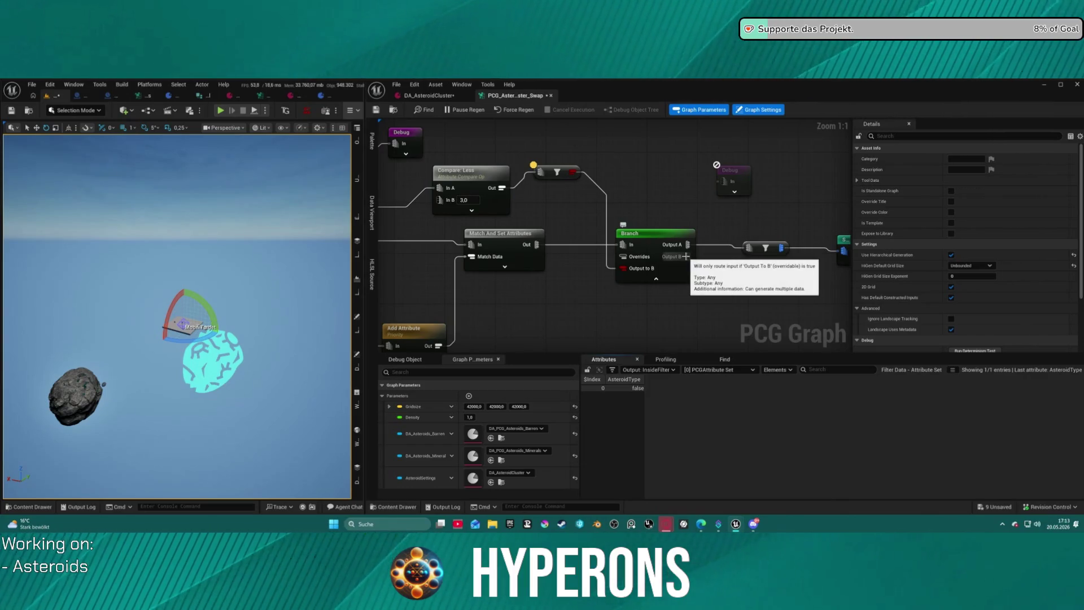
# - Set the comparison operation back to Greater
pyautogui.click(464, 178)
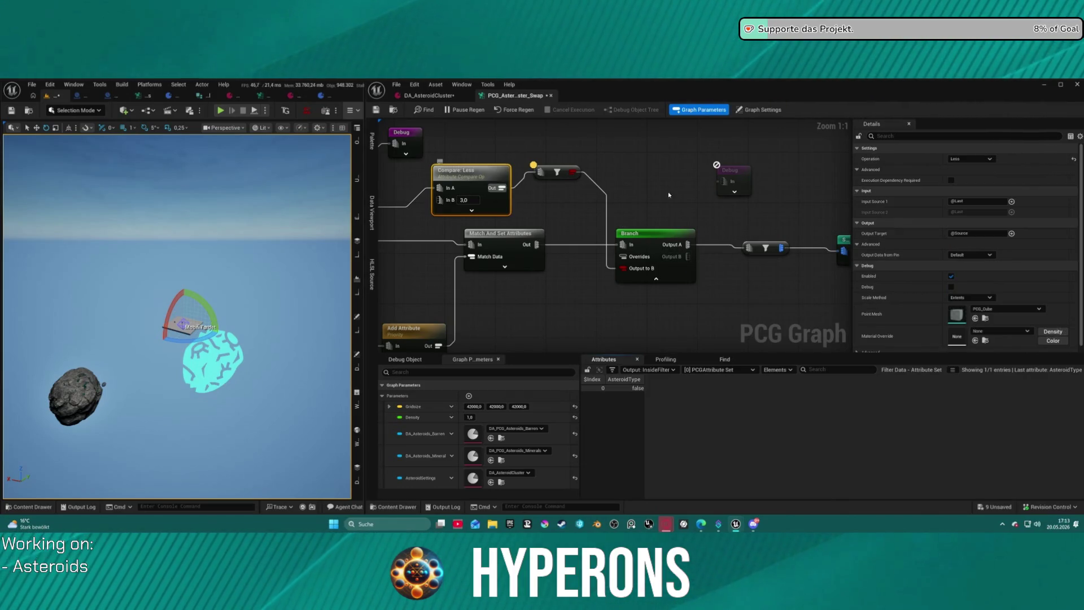
pyautogui.click(970, 159)
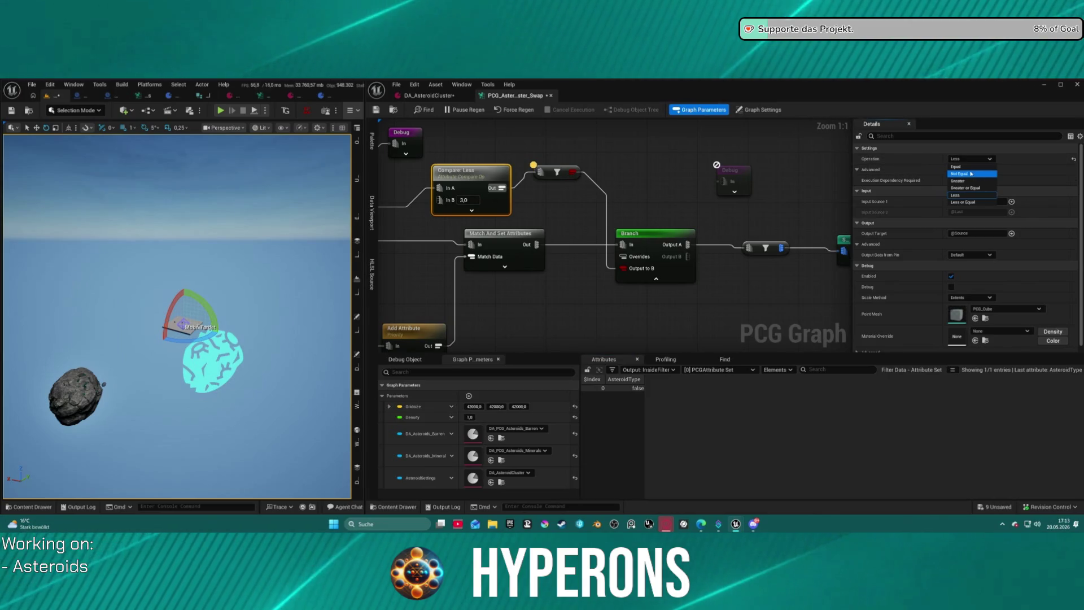
pyautogui.click(965, 180)
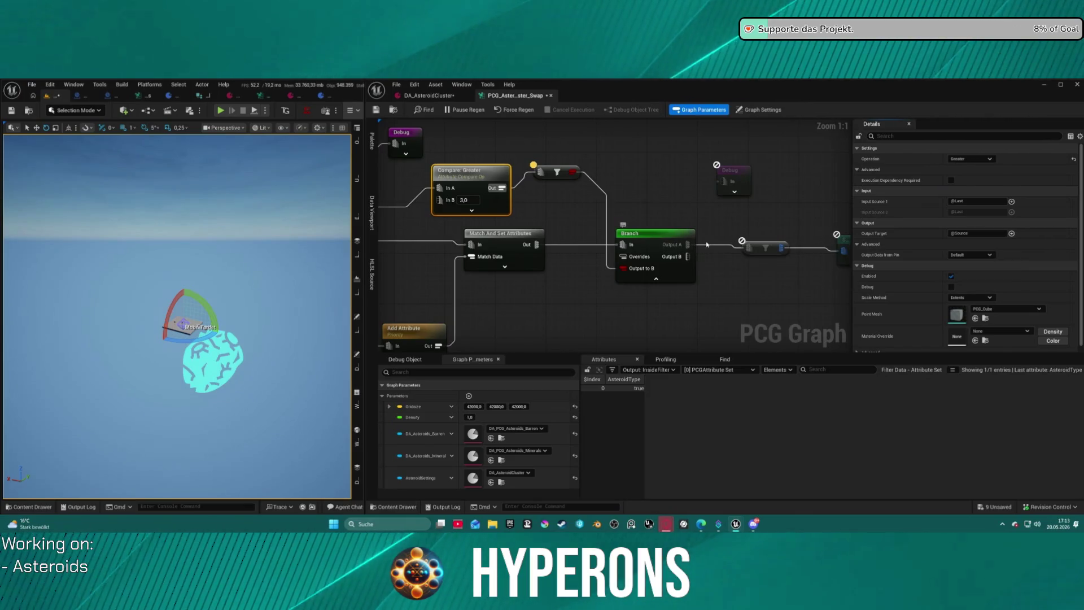
# - Move the Branch's outgoing wire from Output A to Output B
pyautogui.moveTo(688, 245); pyautogui.dragTo(688, 256)
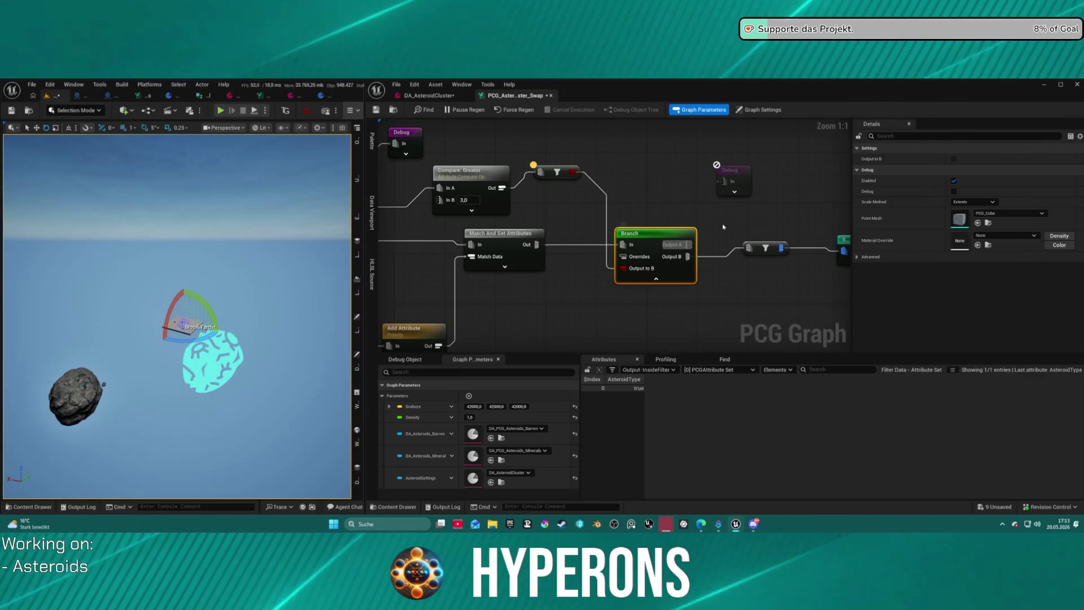
pyautogui.click(759, 248)
pyautogui.click(567, 173)
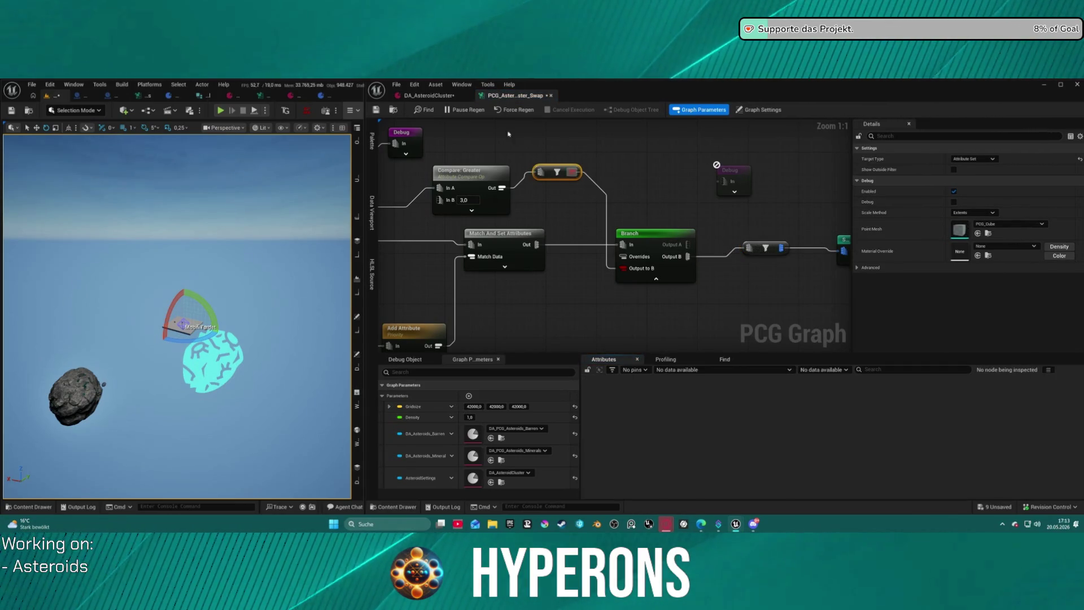
# - Delete the Index [3] entry from DA_AsteroidCluster's AsteroidTypes
pyautogui.click(435, 97)
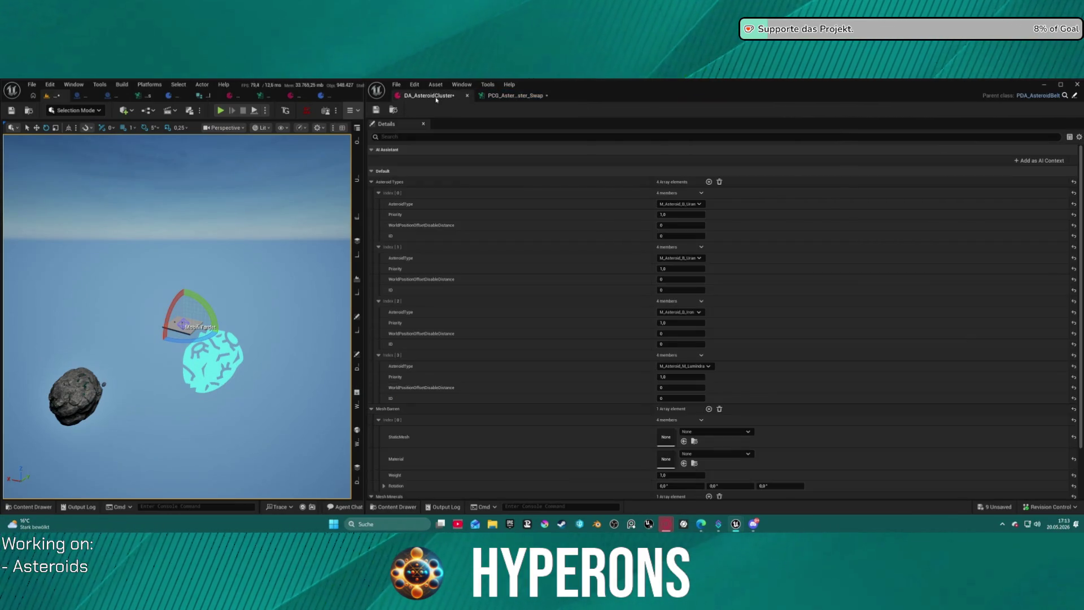
pyautogui.click(701, 355)
pyautogui.click(711, 378)
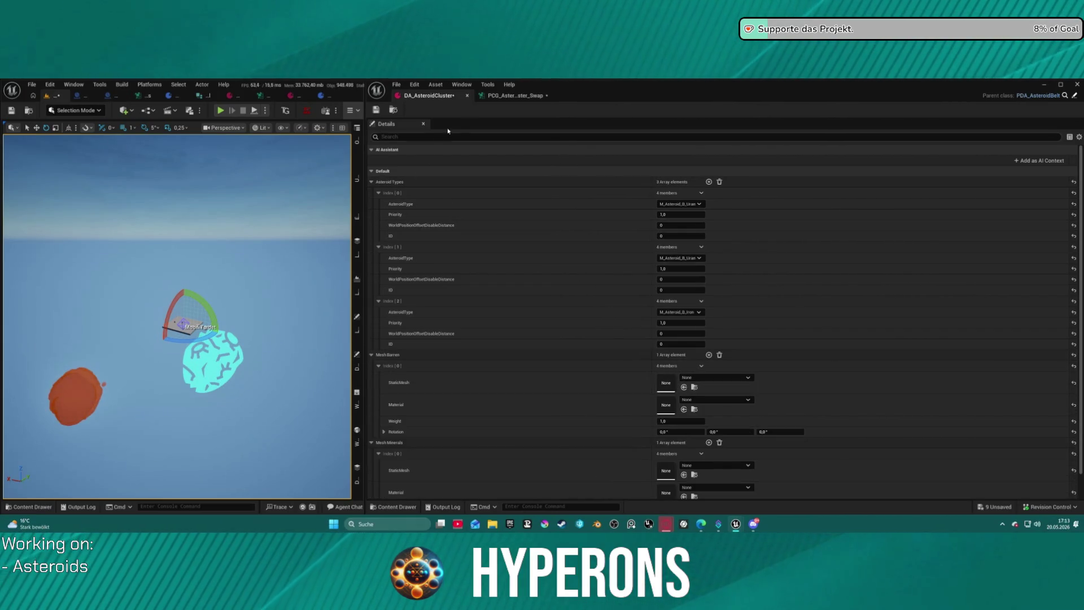
# - Back in the PCG graph, inspect the filter node's output and move Compare: Greater up
pyautogui.click(513, 96)
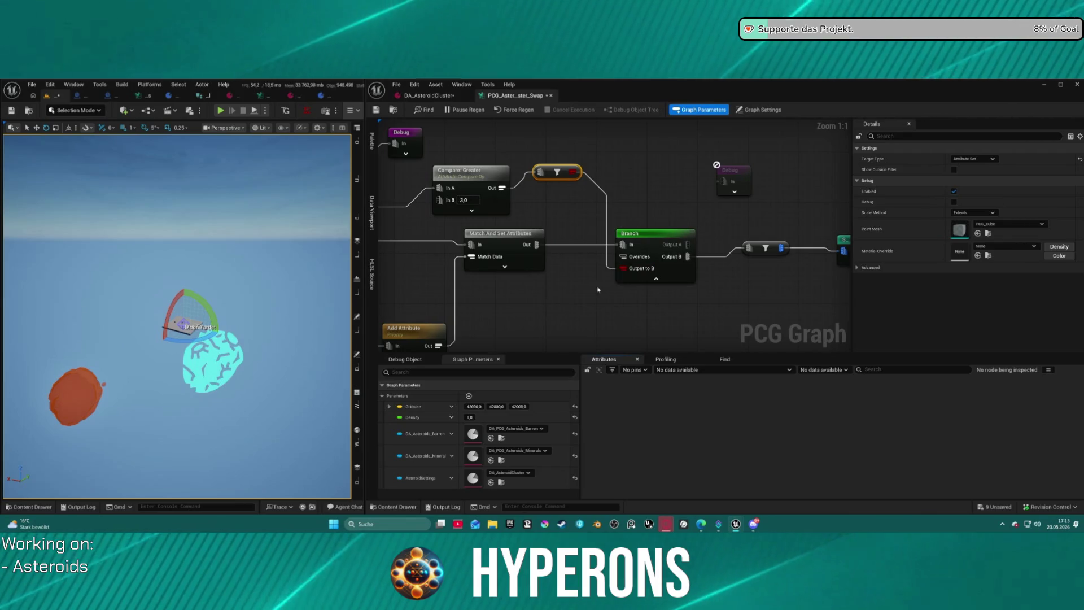
pyautogui.click(571, 172)
pyautogui.press('a')
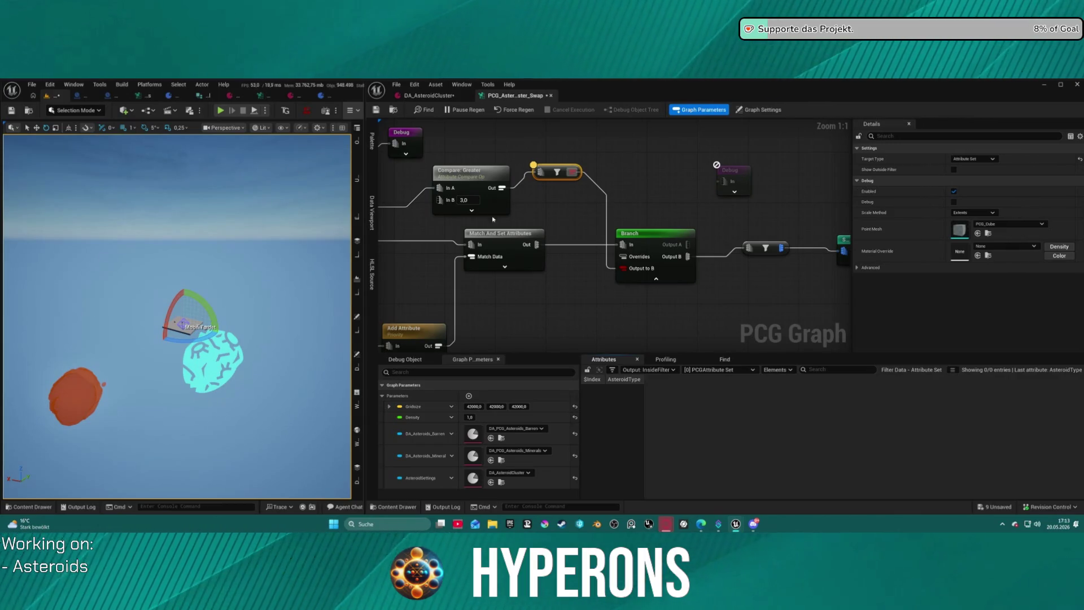
pyautogui.moveTo(465, 166); pyautogui.dragTo(471, 148)
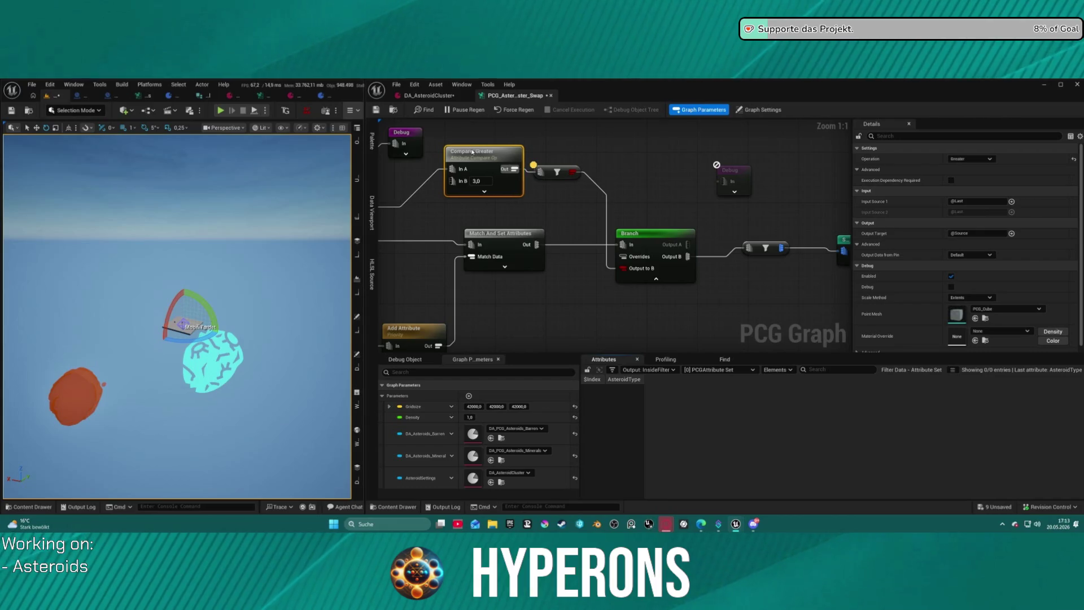
# - Move the filter node up beside Compare: Greater and reframe the compare and Branch nodes
pyautogui.moveTo(559, 173); pyautogui.dragTo(565, 156)
pyautogui.scroll(-5, 652, 214)
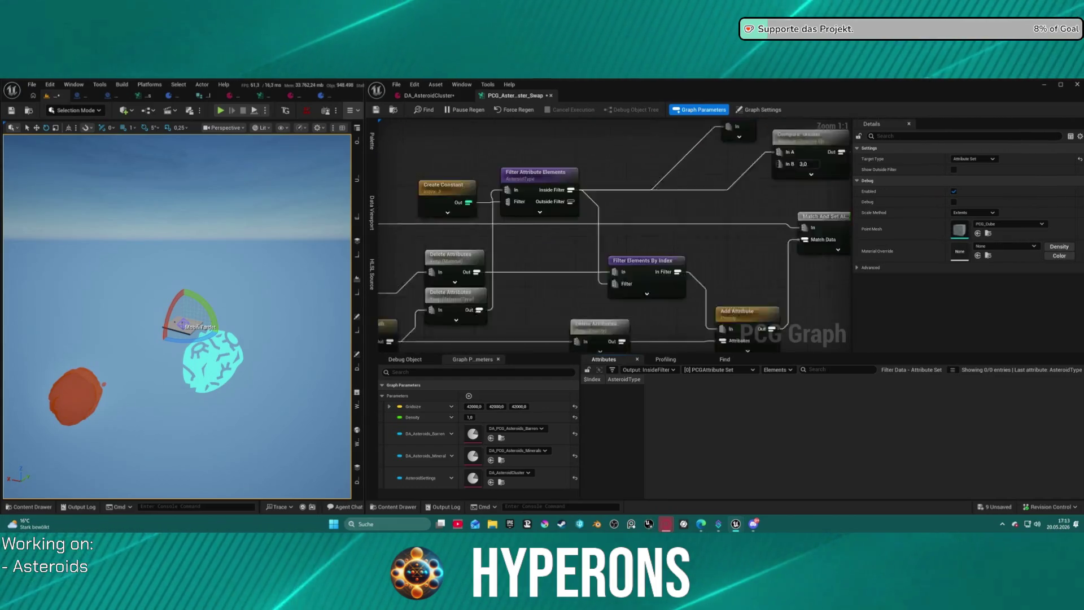
pyautogui.scroll(5, 652, 214)
pyautogui.scroll(-2, 652, 214)
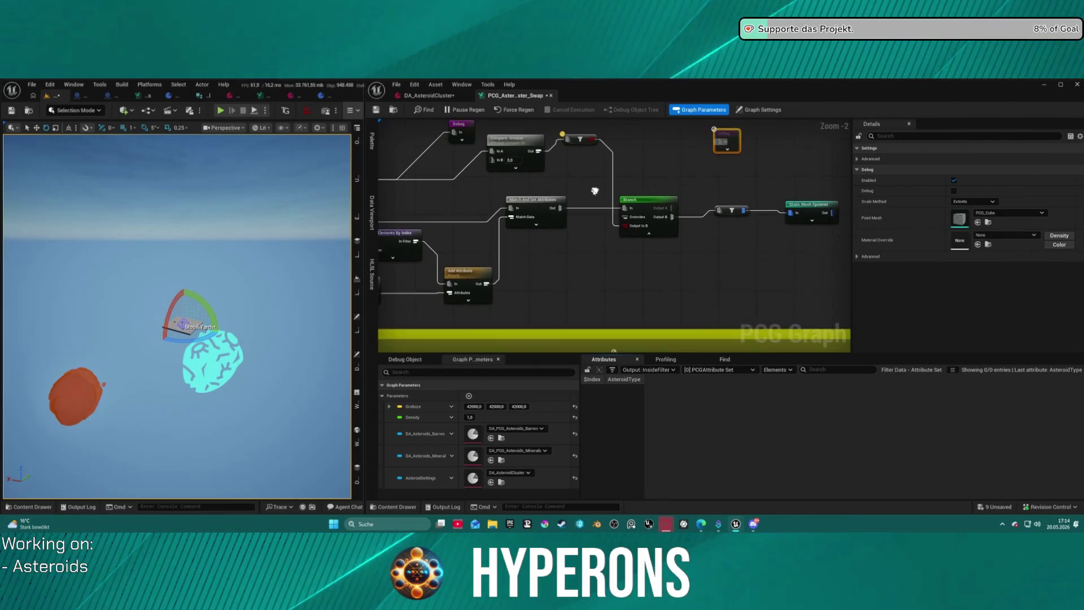
pyautogui.moveTo(622, 232); pyautogui.dragTo(713, 183)
pyautogui.moveTo(559, 177)
pyautogui.mouseDown()
pyautogui.moveTo(626, 175)
pyautogui.moveTo(678, 237)
pyautogui.mouseUp()
# - Duplicate the Compare: Greater node and wire Inside Filter into the copy's In A
pyautogui.click(575, 202)
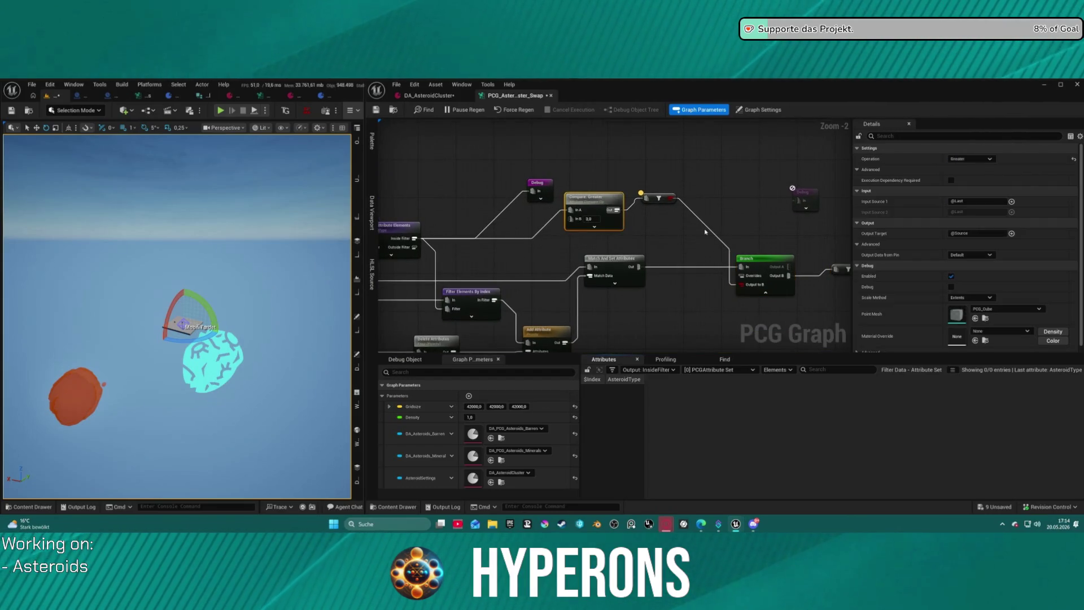
pyautogui.hotkey('ctrl', 'd')
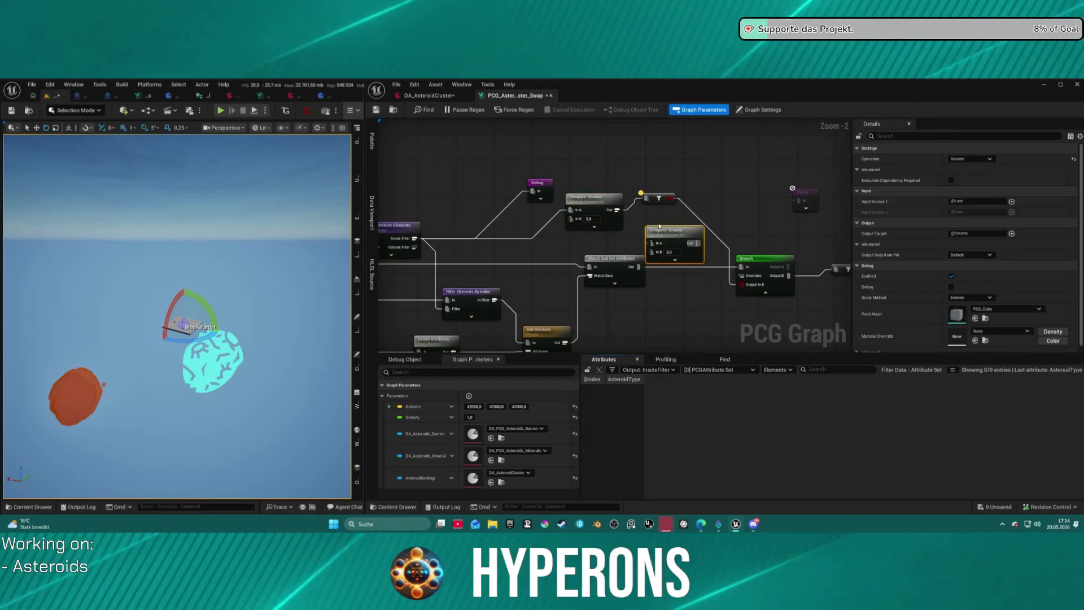
pyautogui.moveTo(411, 241); pyautogui.dragTo(650, 245)
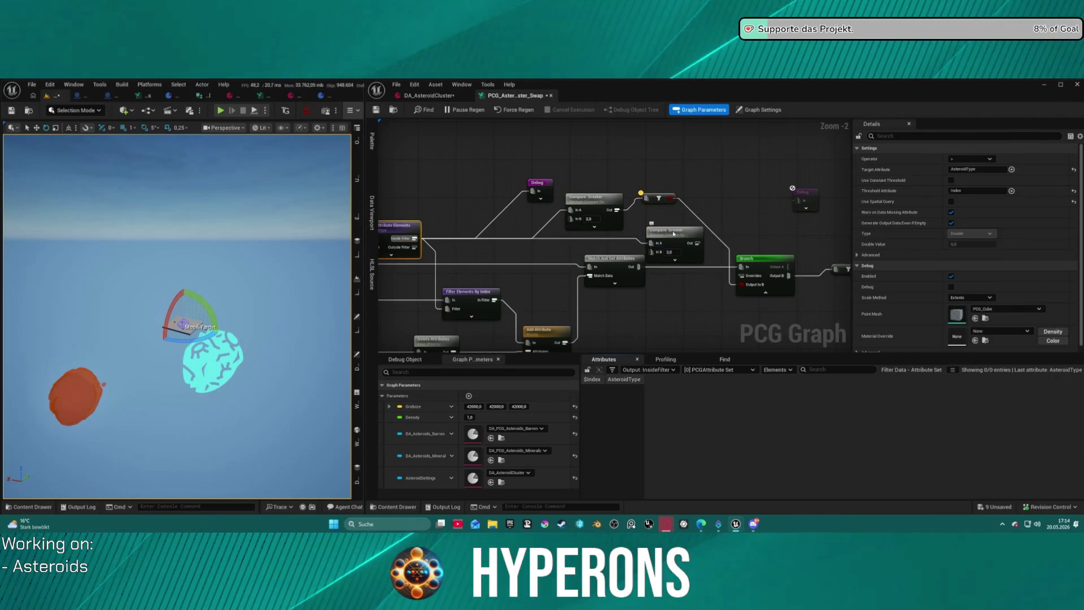
pyautogui.click(672, 232)
# - Set the new compare's operation to Less or Equal and place it beside Compare: Greater
pyautogui.click(970, 159)
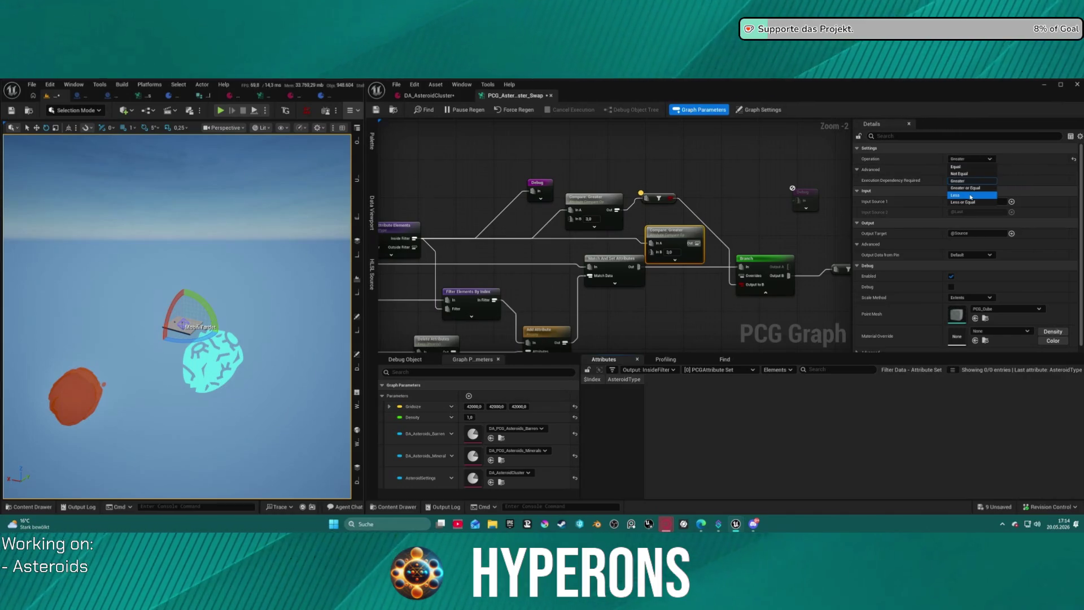
pyautogui.click(968, 200)
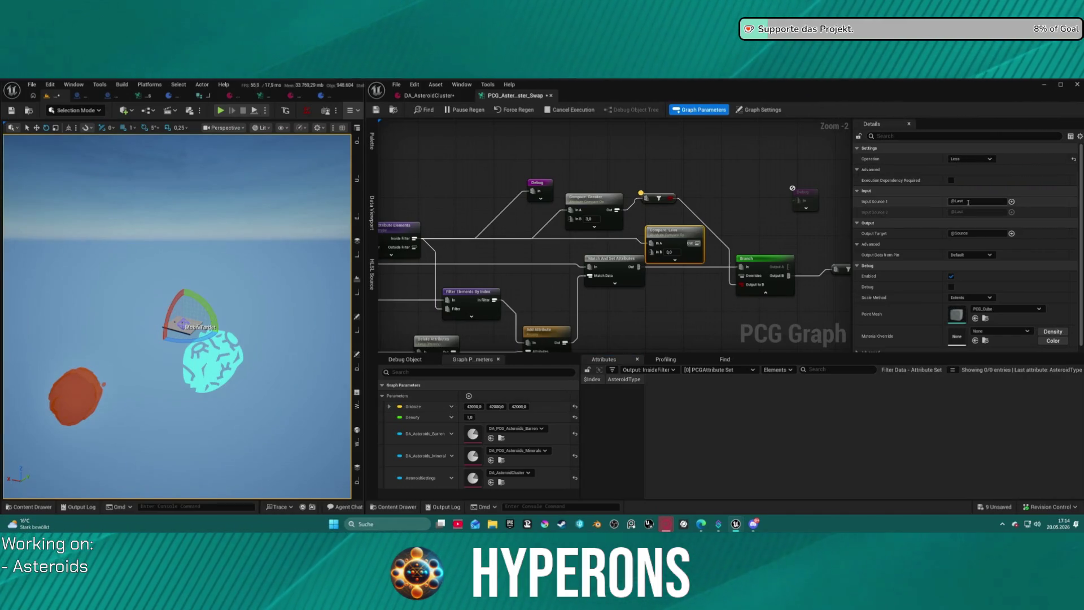
pyautogui.click(971, 159)
pyautogui.click(964, 201)
pyautogui.moveTo(678, 230)
pyautogui.mouseDown()
pyautogui.moveTo(585, 223)
pyautogui.moveTo(643, 227)
pyautogui.mouseUp()
pyautogui.scroll(2, 562, 230)
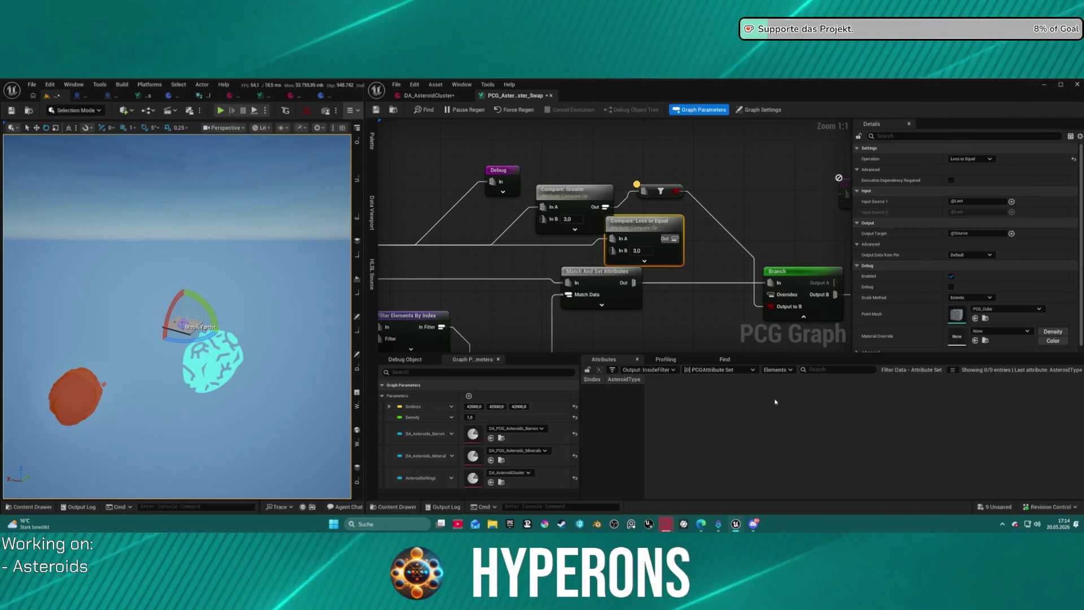
pyautogui.moveTo(649, 225)
pyautogui.mouseDown()
pyautogui.moveTo(643, 237)
pyautogui.moveTo(580, 209)
pyautogui.mouseUp()
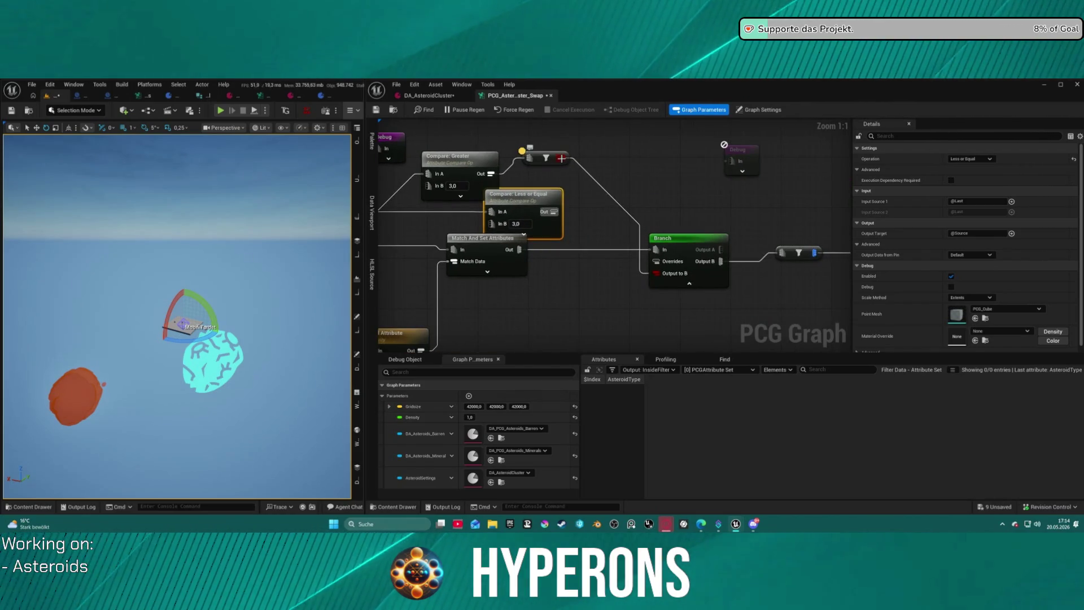
# - Add a bitwise node from the filter output, wire Less or Equal into B, and set it to Or
pyautogui.click(546, 157)
pyautogui.moveTo(566, 158); pyautogui.dragTo(668, 175)
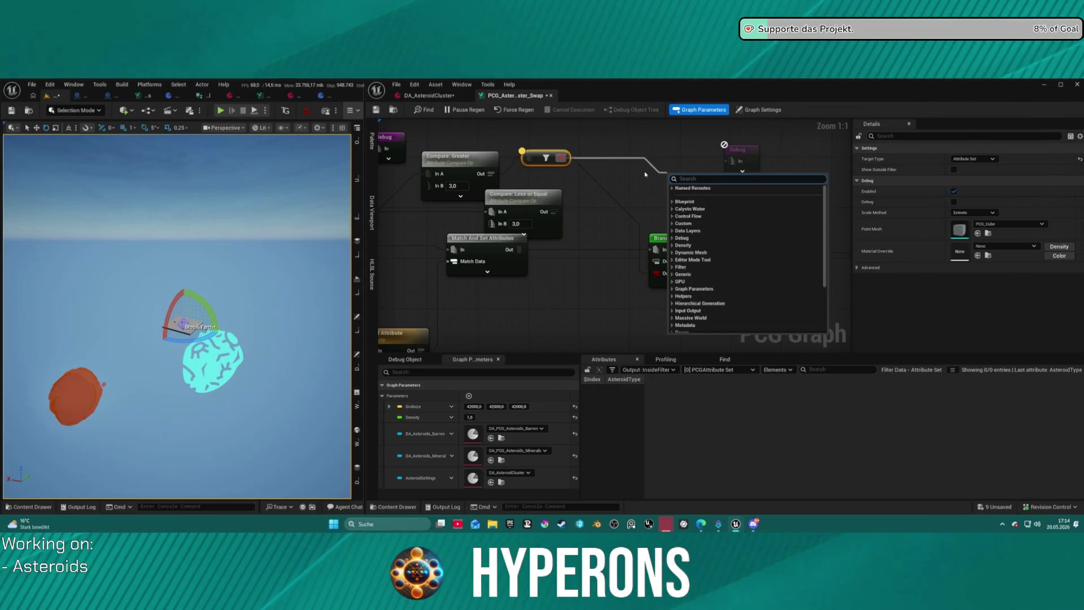
pyautogui.write('or')
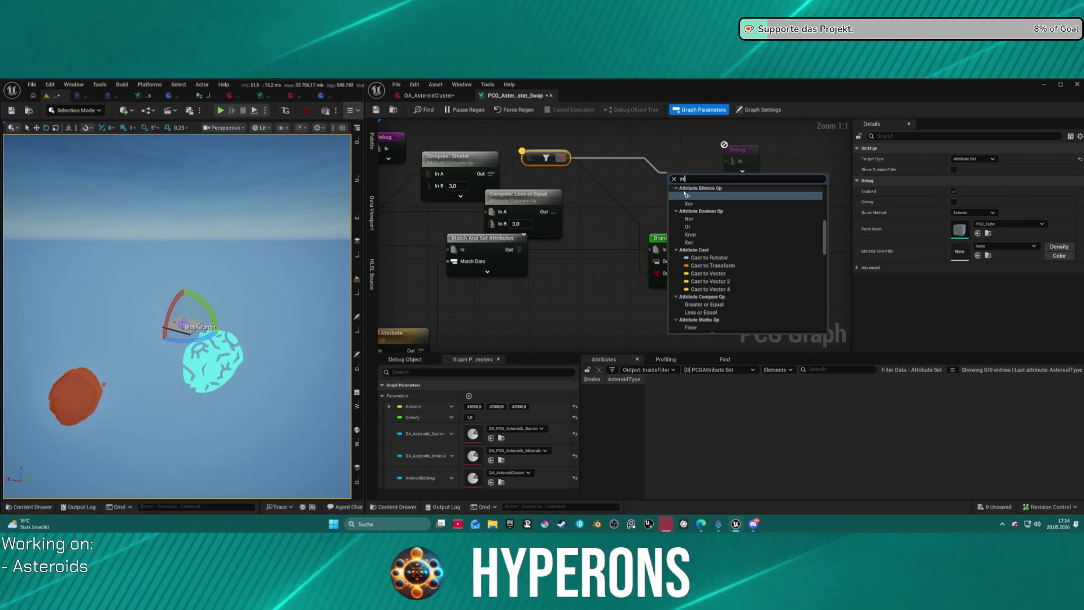
pyautogui.click(696, 203)
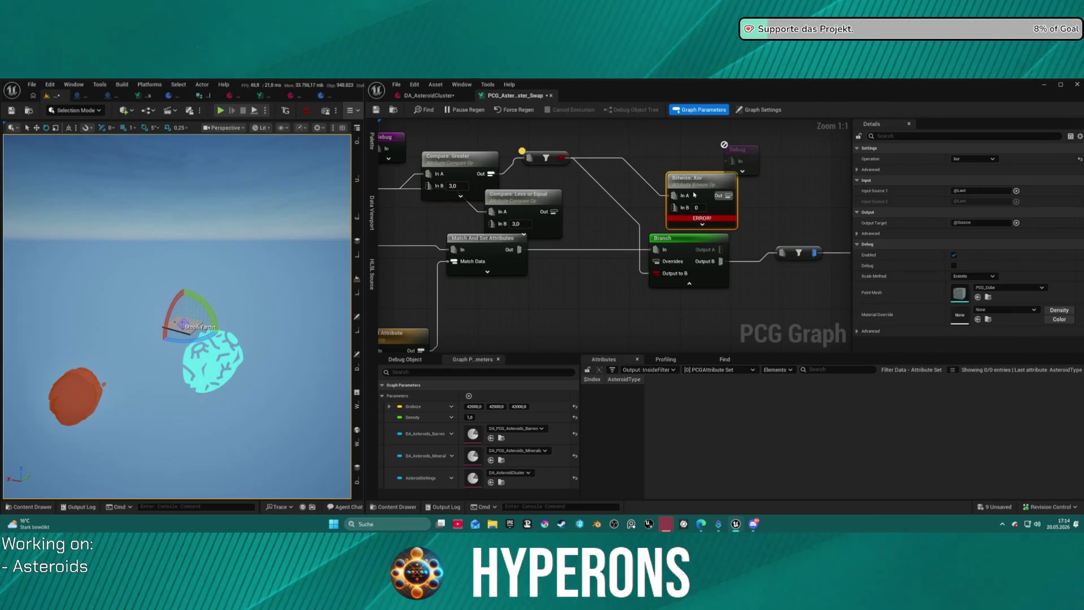
pyautogui.moveTo(700, 188)
pyautogui.mouseDown()
pyautogui.moveTo(667, 188)
pyautogui.moveTo(599, 273)
pyautogui.moveTo(649, 282)
pyautogui.mouseUp()
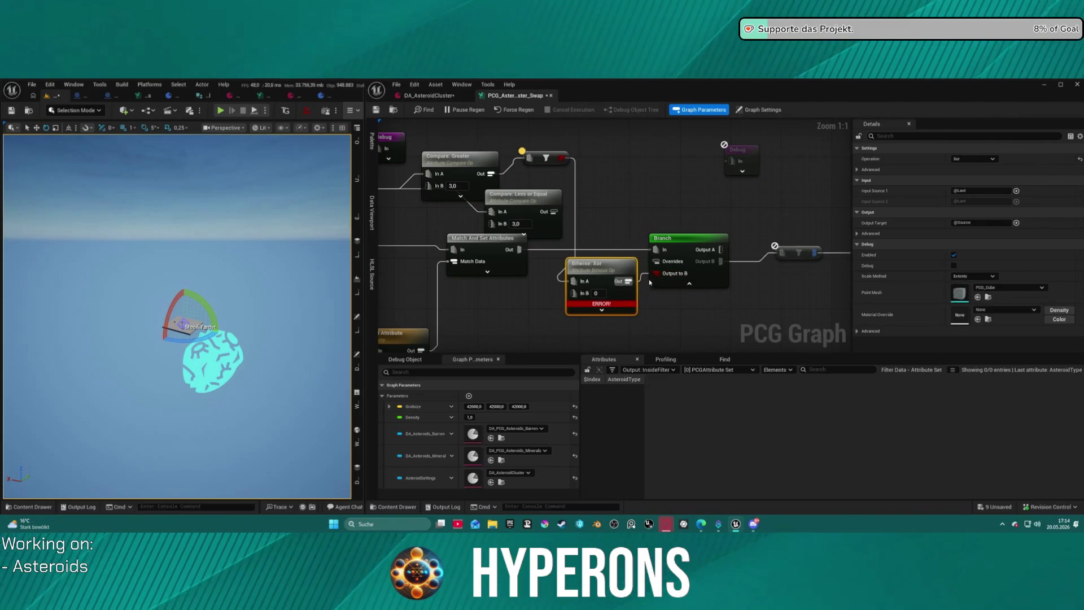
pyautogui.moveTo(587, 294); pyautogui.dragTo(554, 212)
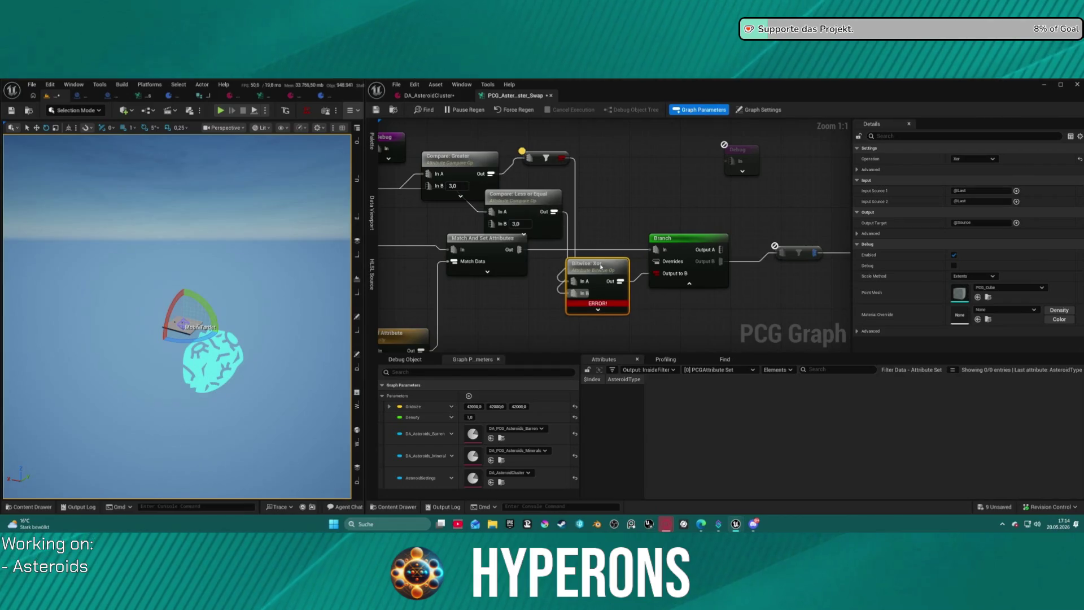
pyautogui.moveTo(603, 259)
pyautogui.mouseDown()
pyautogui.moveTo(634, 169)
pyautogui.moveTo(632, 184)
pyautogui.mouseUp()
pyautogui.click(983, 159)
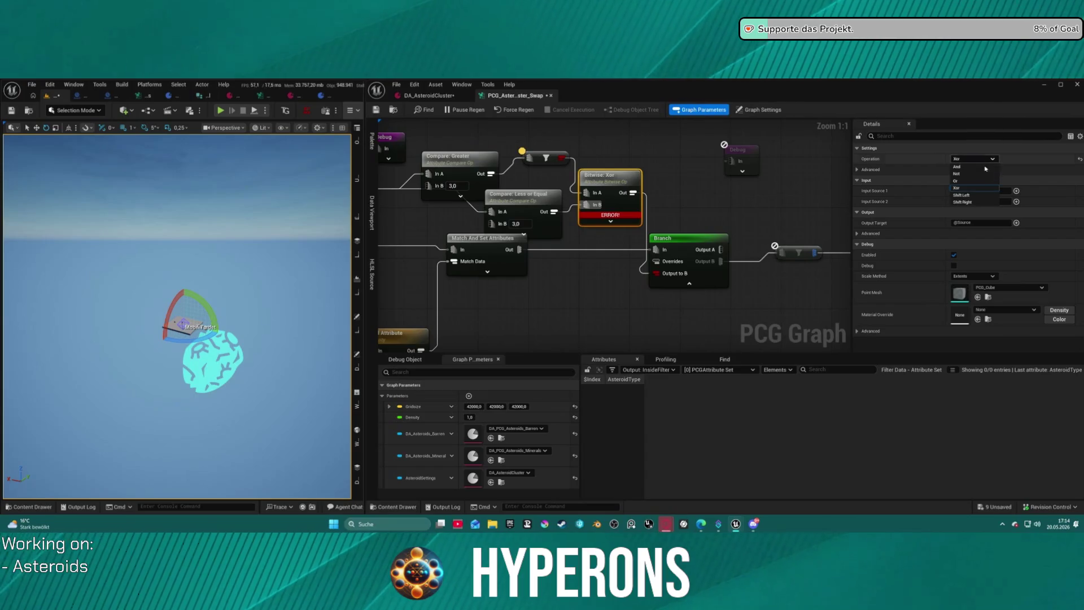
pyautogui.click(982, 182)
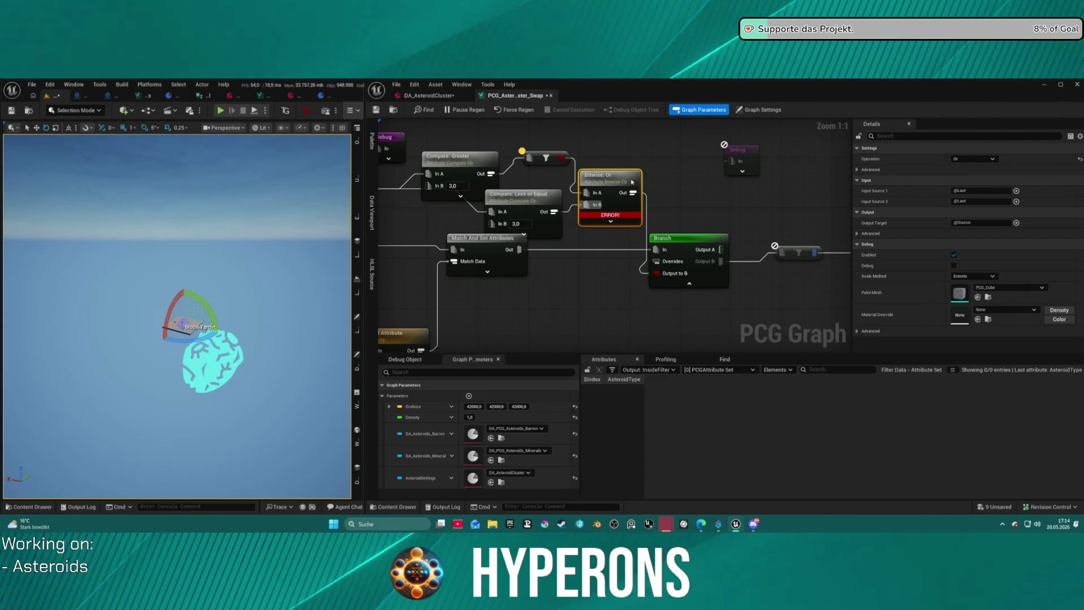
pyautogui.click(545, 201)
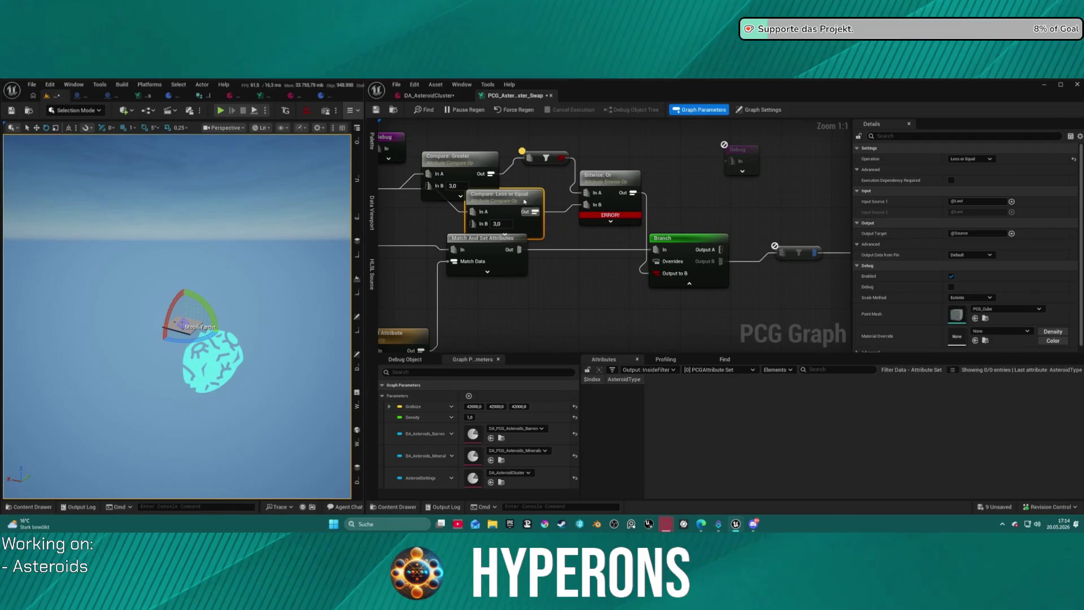
pyautogui.moveTo(545, 201); pyautogui.dragTo(527, 201)
# - Copy-paste the filter node and wire the duplicate after the Less or Equal compare
pyautogui.click(563, 154)
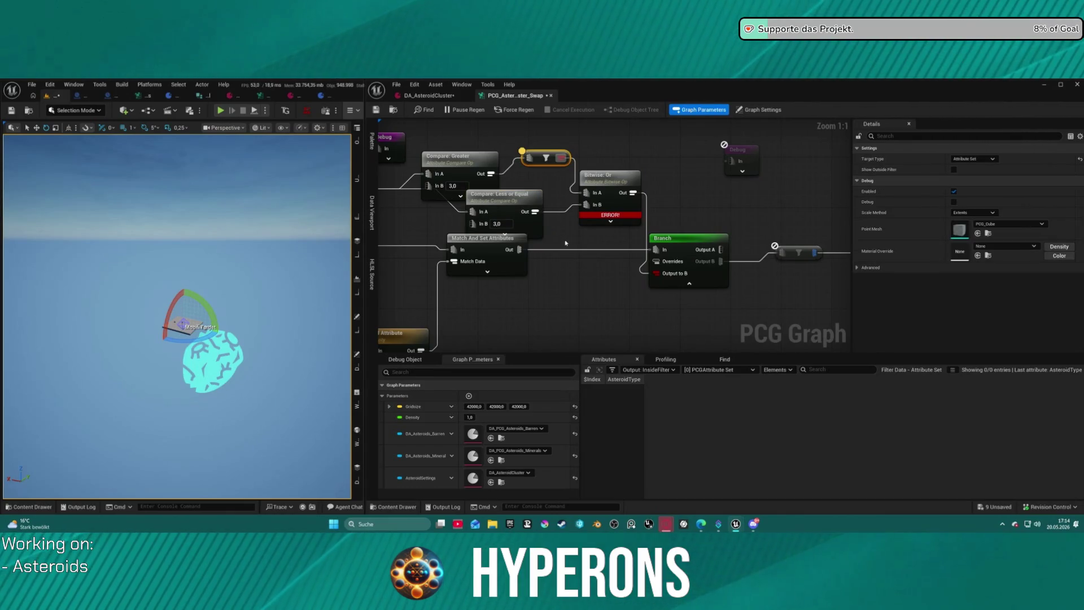
pyautogui.hotkey('ctrl', 'c')
pyautogui.hotkey('ctrl', 'v')
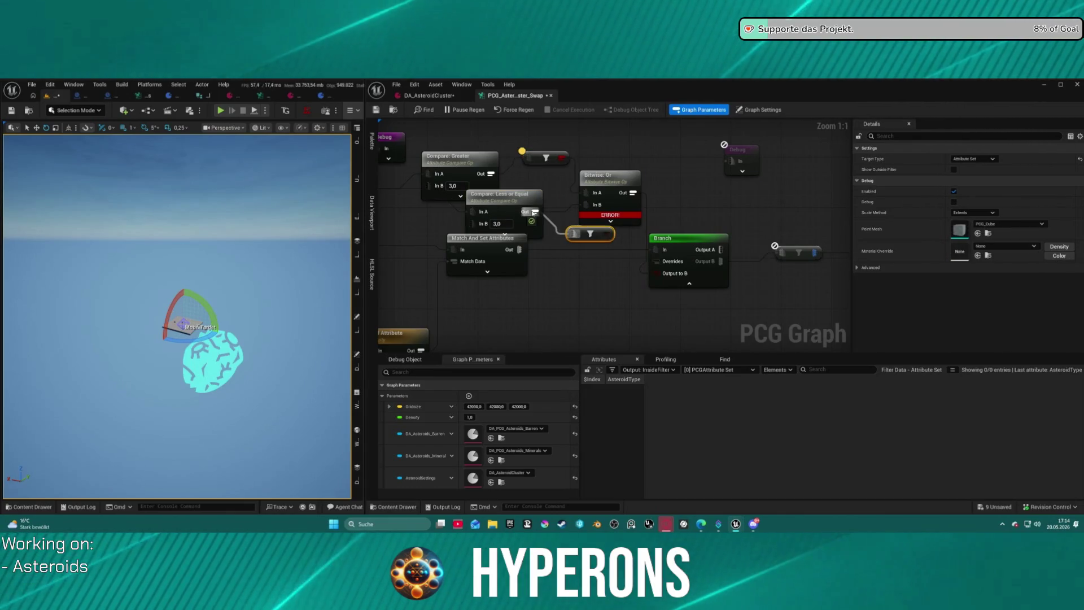
pyautogui.click(561, 216)
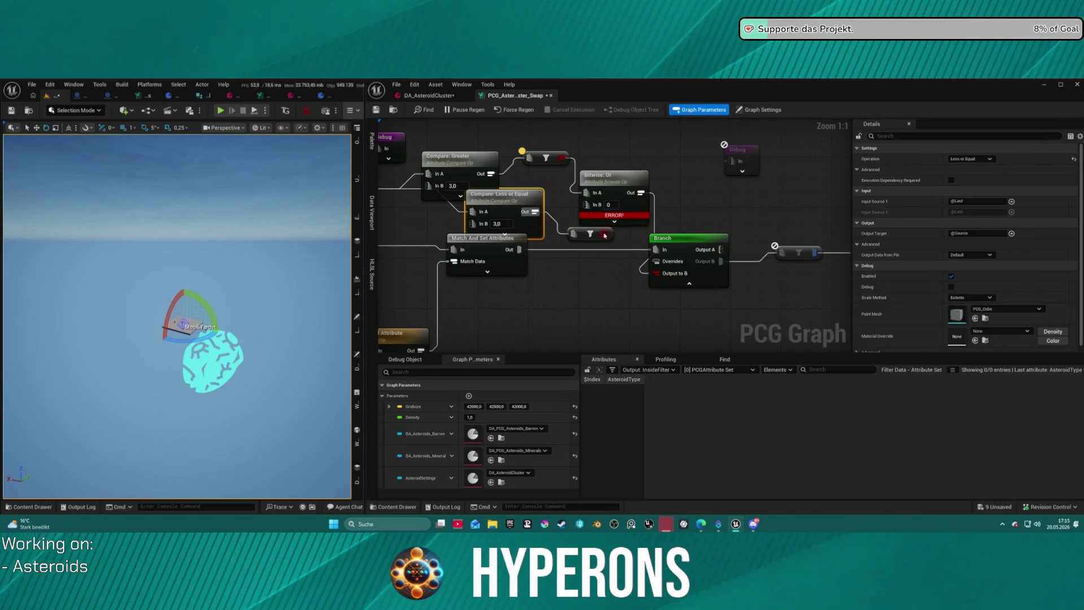
pyautogui.moveTo(605, 236)
pyautogui.mouseDown()
pyautogui.moveTo(587, 204)
pyautogui.moveTo(644, 178)
pyautogui.mouseUp()
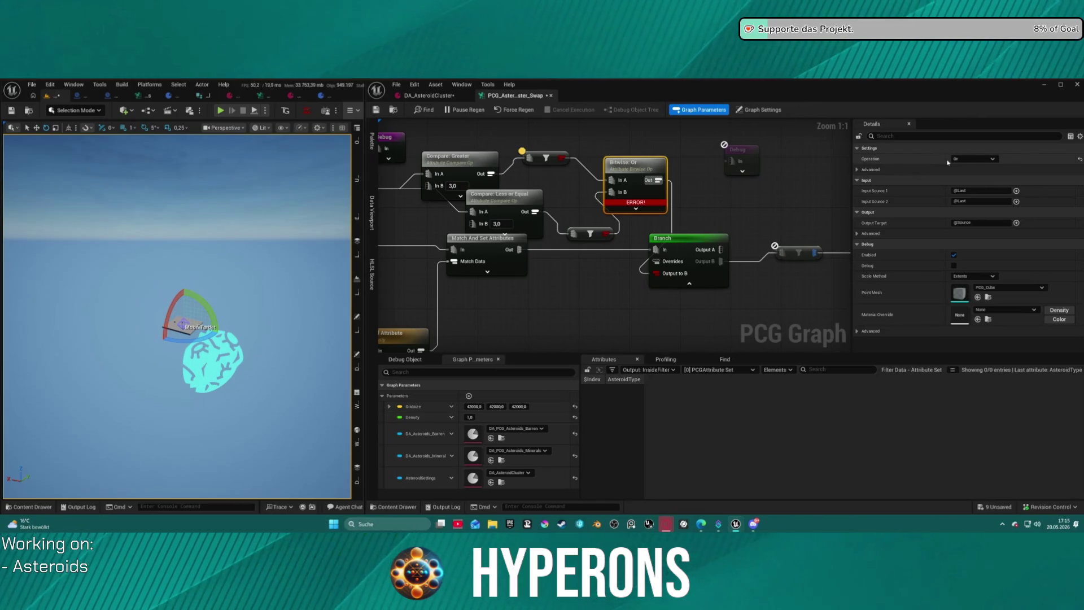
# - Switch the bitwise operation to Not, then delete the bitwise node
pyautogui.click(974, 158)
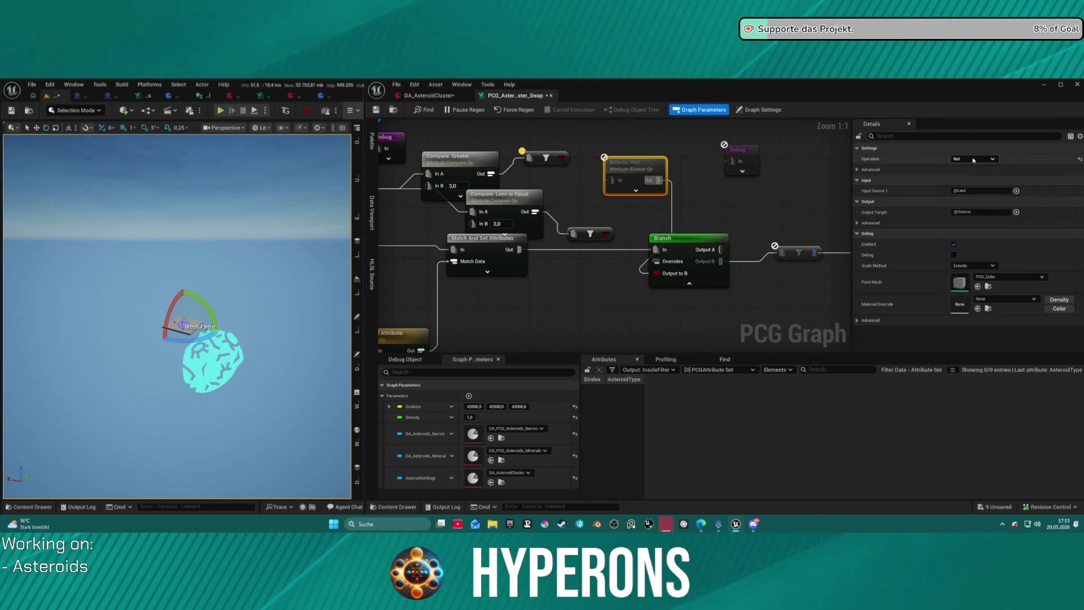
pyautogui.click(974, 159)
pyautogui.click(571, 160)
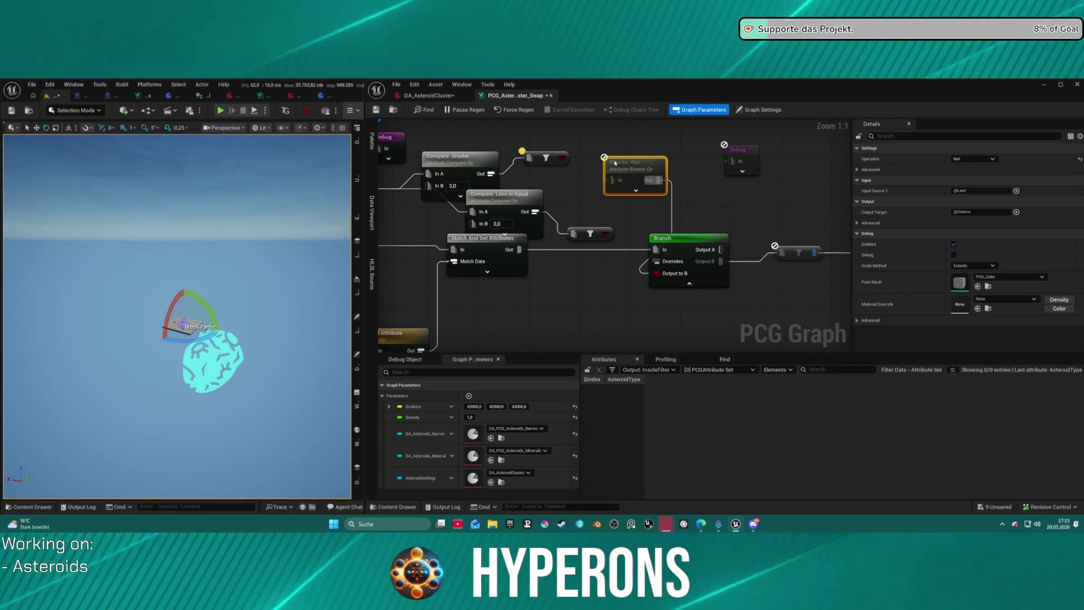
pyautogui.press('Delete')
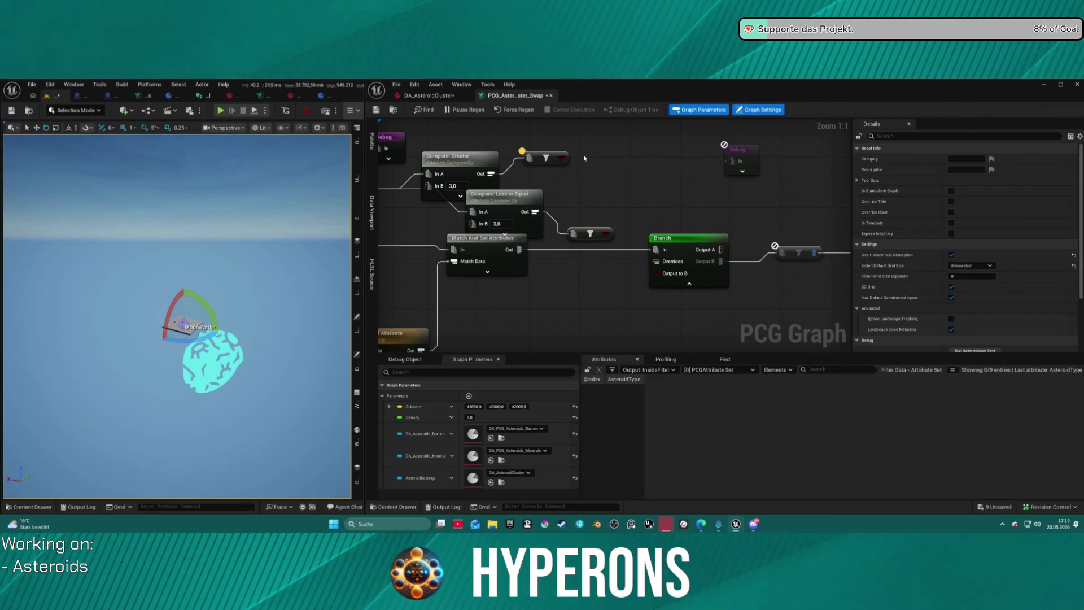
# - Create a Boolean Xor node wired from the first filter's output
pyautogui.moveTo(568, 161); pyautogui.dragTo(607, 174)
pyautogui.write('xo')
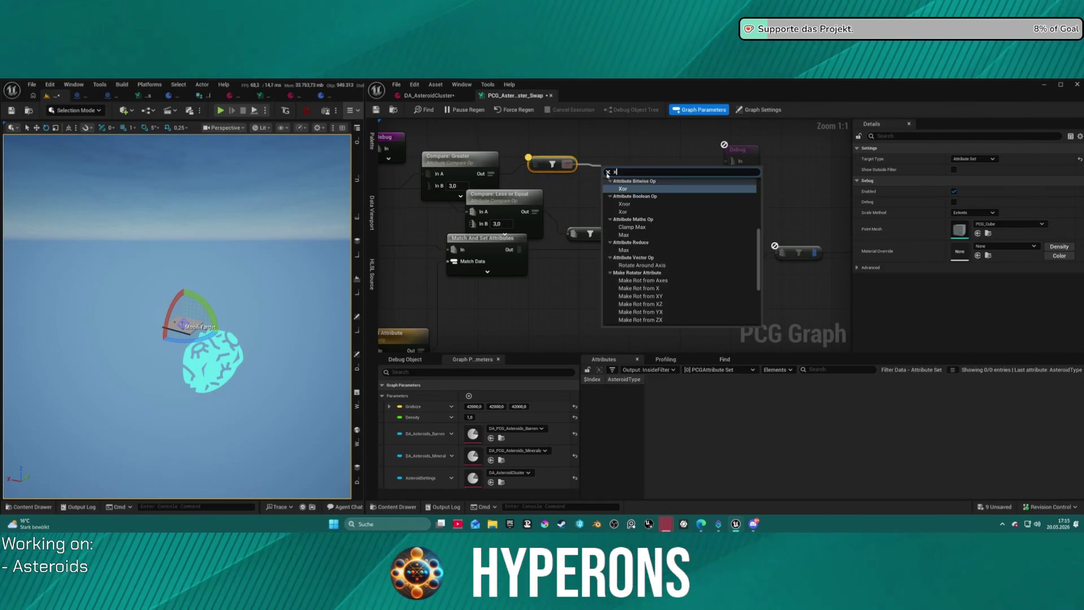
pyautogui.press('Down')
pyautogui.press('Return')
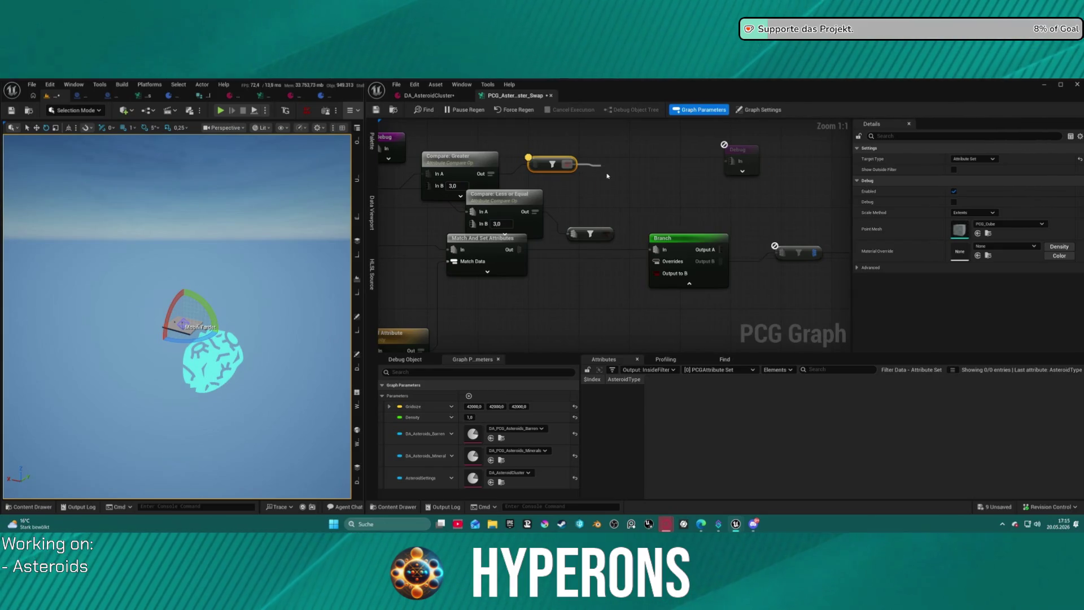
# - Connect the second filter to Xor's In B and the Xor result to Branch's Output to B
pyautogui.moveTo(606, 233)
pyautogui.mouseDown()
pyautogui.moveTo(608, 201)
pyautogui.moveTo(657, 220)
pyautogui.mouseUp()
pyautogui.moveTo(657, 274); pyautogui.dragTo(657, 274)
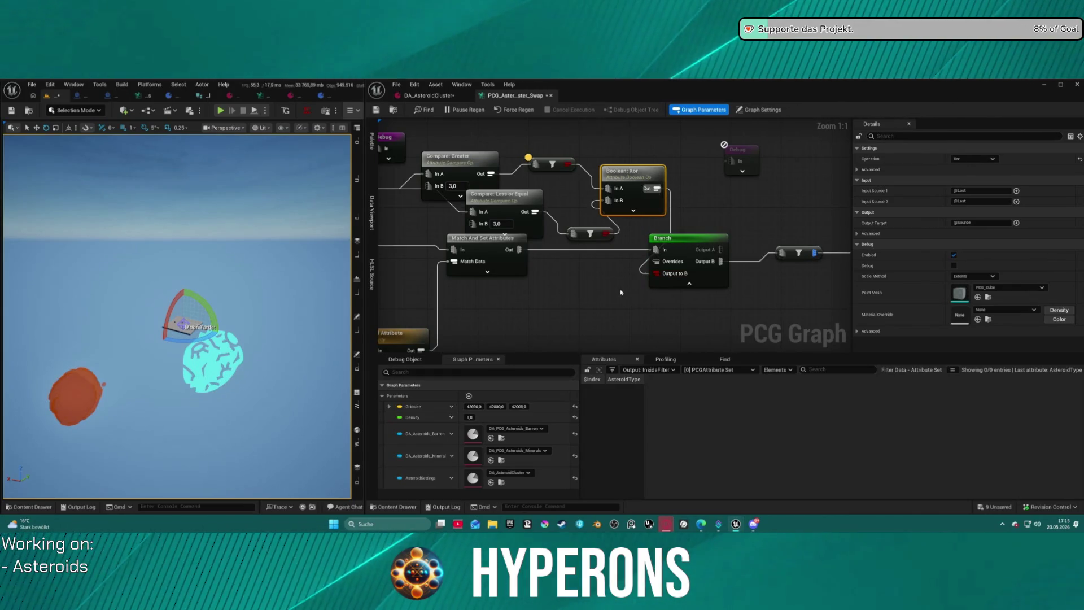
pyautogui.moveTo(589, 239); pyautogui.dragTo(576, 227)
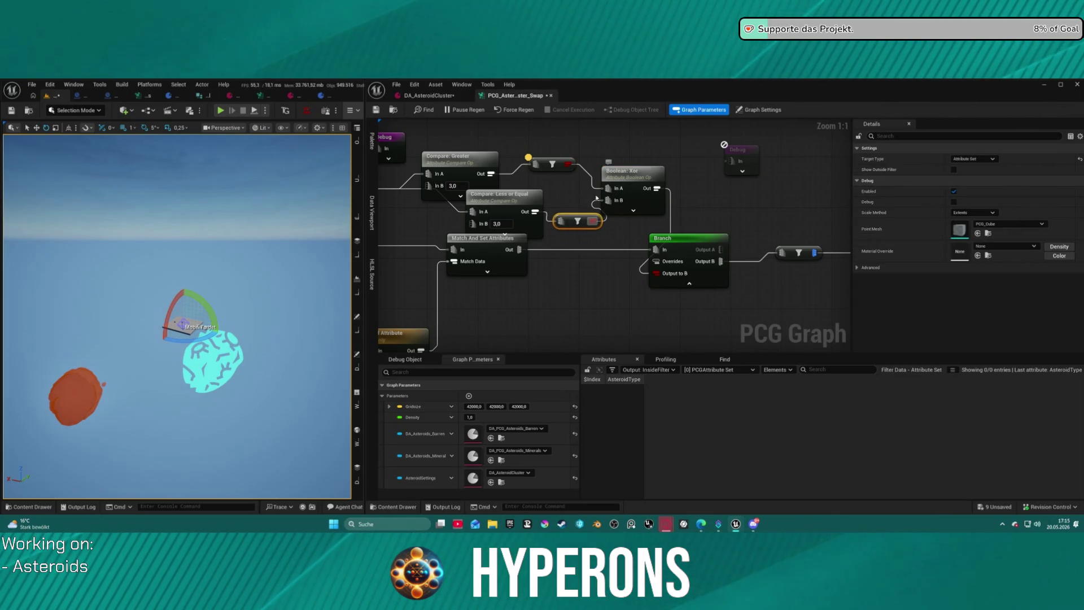
pyautogui.click(510, 203)
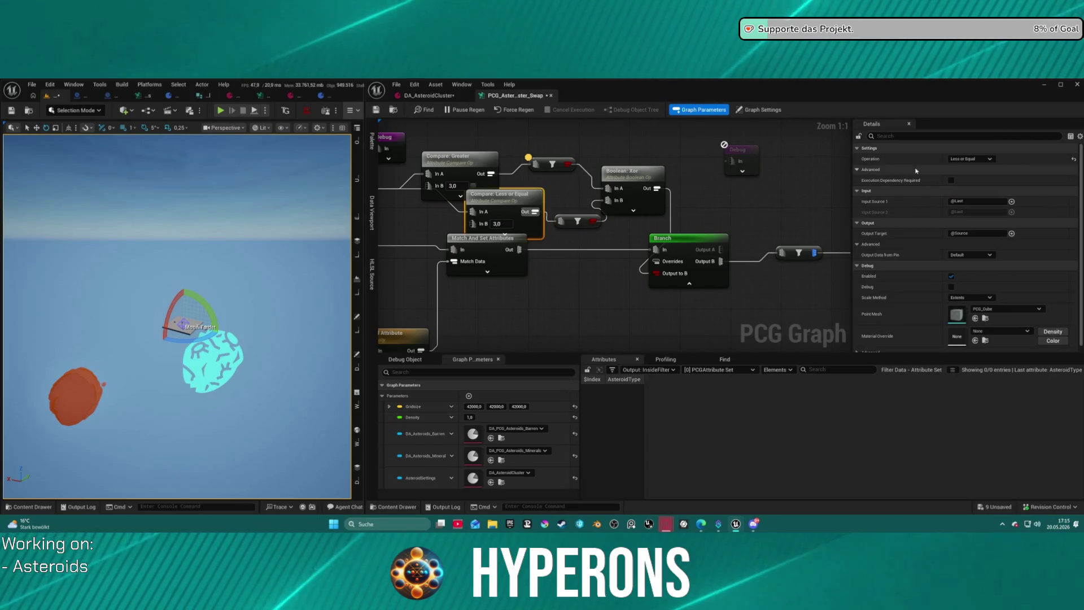
# - Try Greater, then Greater or Equal, on the second comparison and place it under Compare: Greater
pyautogui.click(970, 158)
pyautogui.click(976, 184)
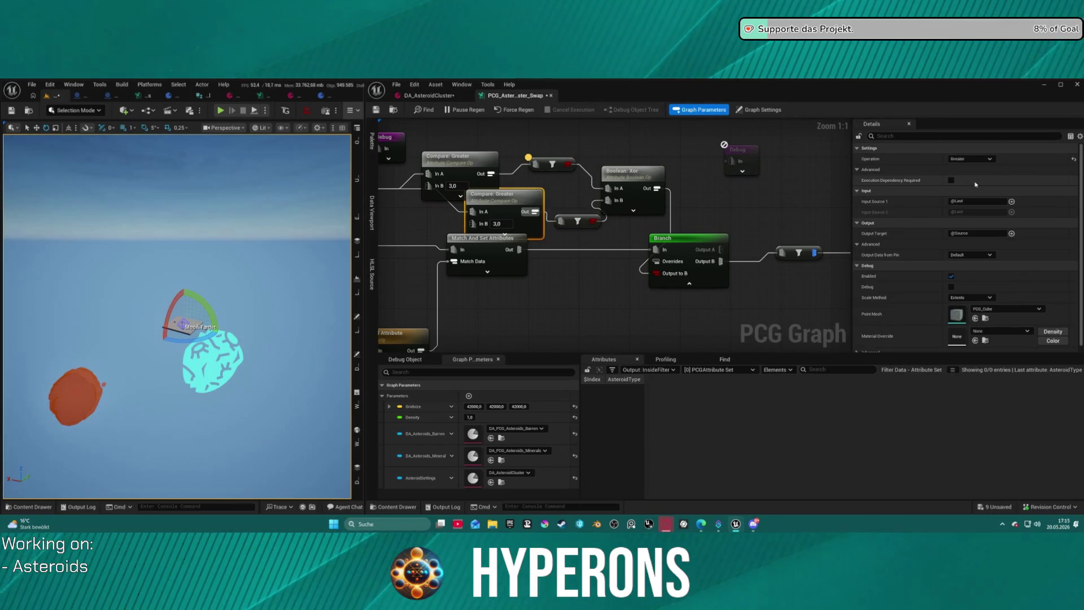
pyautogui.click(970, 159)
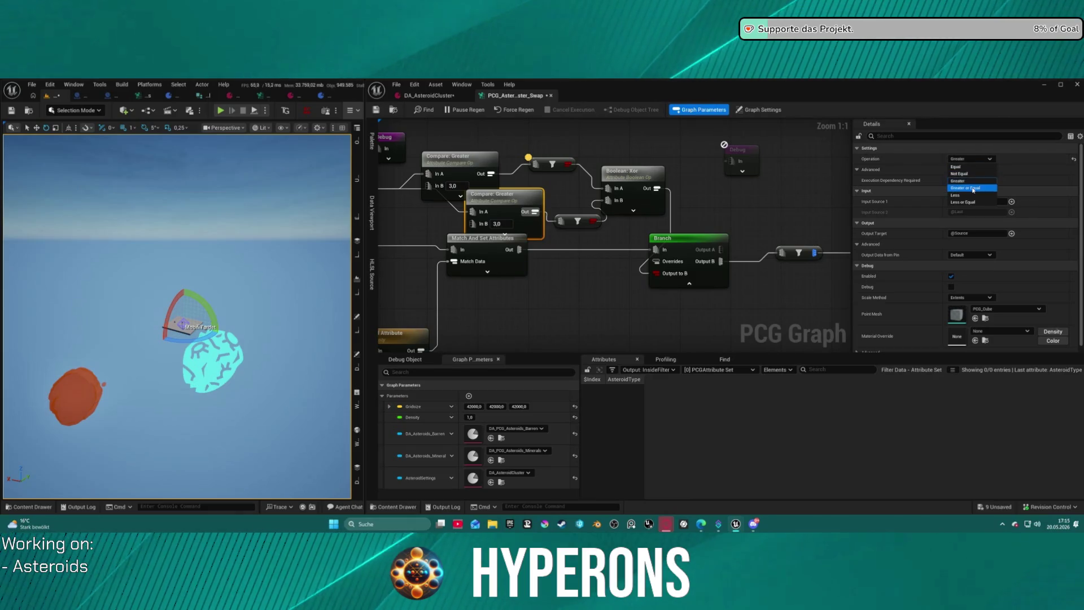
pyautogui.click(973, 191)
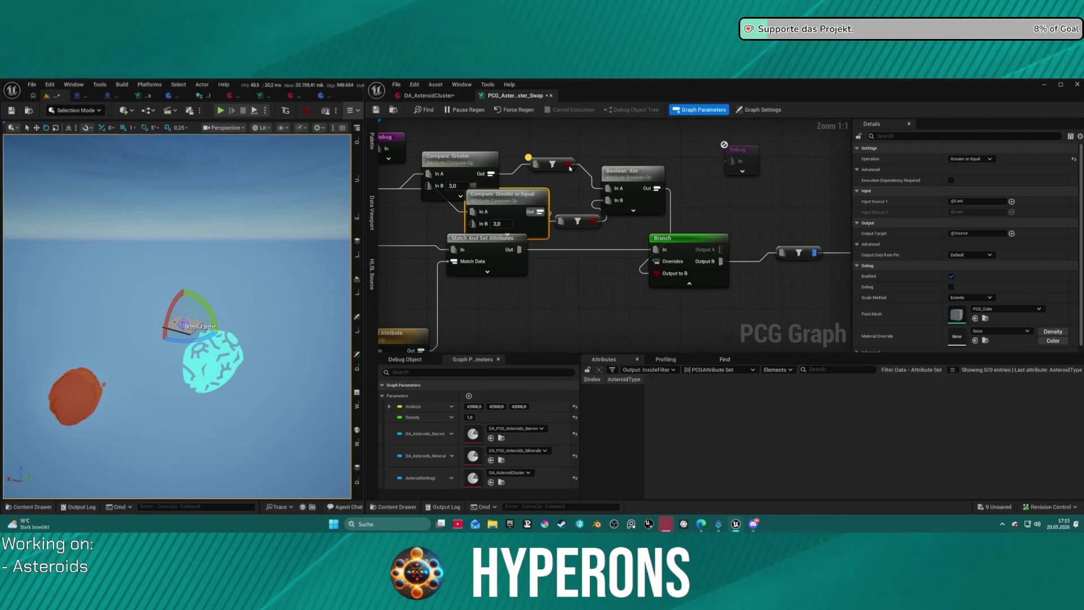
pyautogui.click(624, 180)
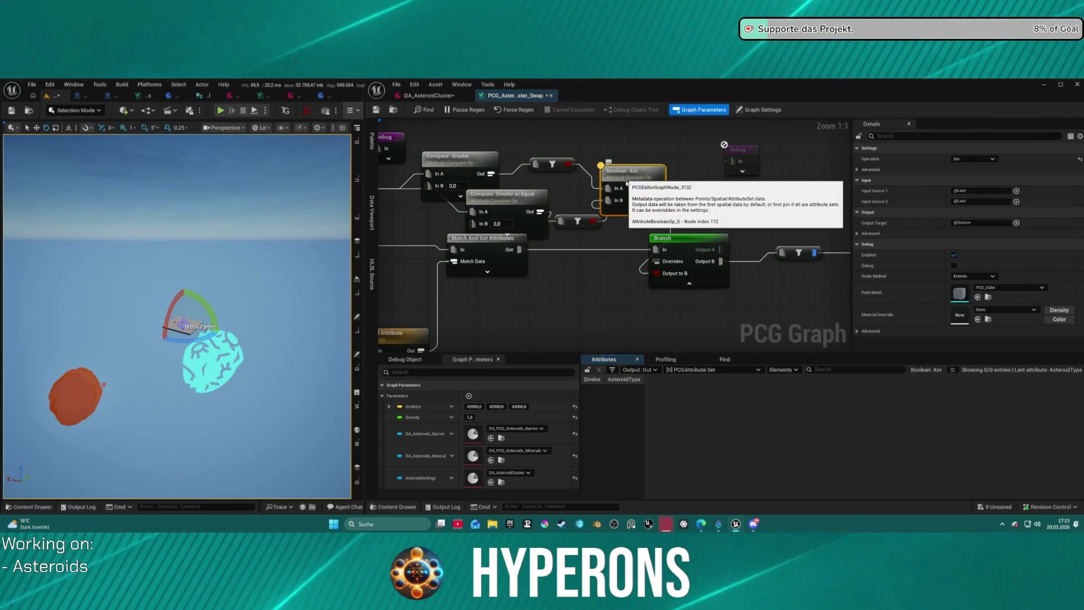
pyautogui.moveTo(514, 200)
pyautogui.mouseDown()
pyautogui.moveTo(469, 199)
pyautogui.moveTo(655, 208)
pyautogui.moveTo(577, 200)
pyautogui.mouseUp()
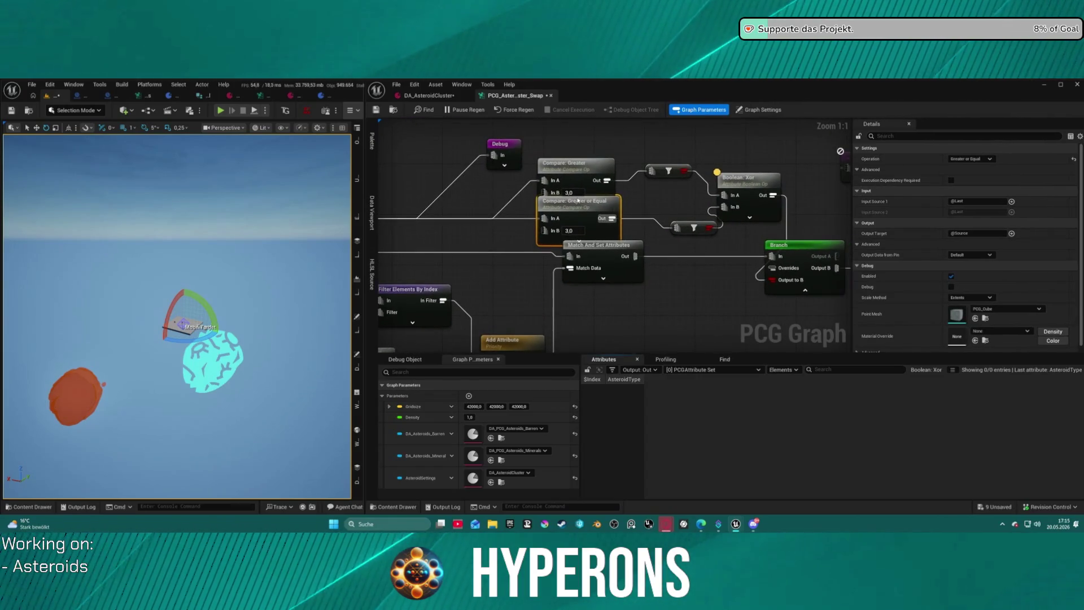
# - Set the second comparison's operation to Less
pyautogui.click(970, 159)
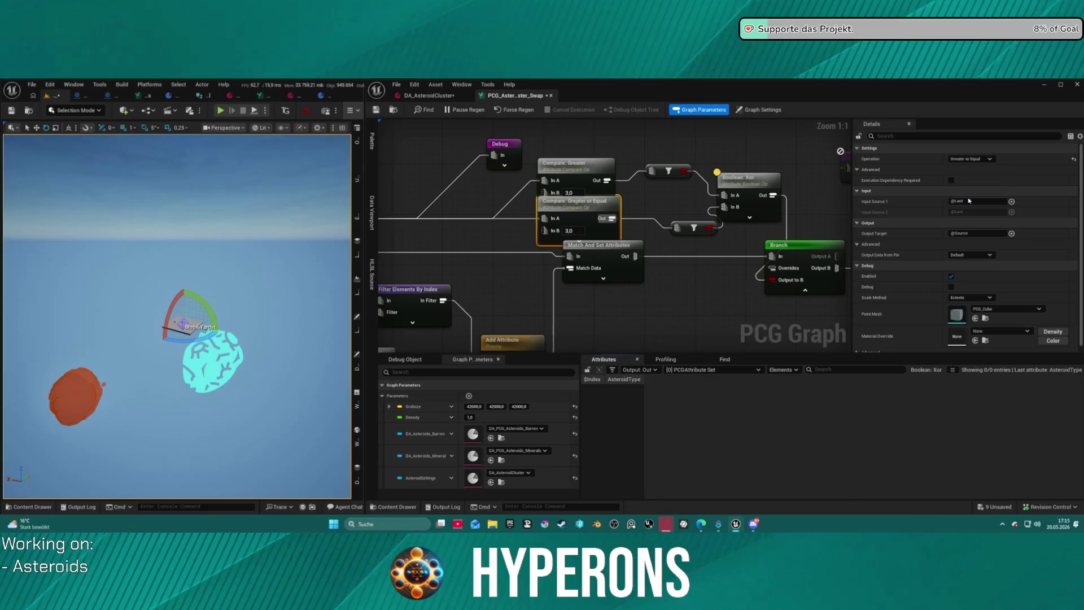
pyautogui.click(966, 193)
pyautogui.click(977, 159)
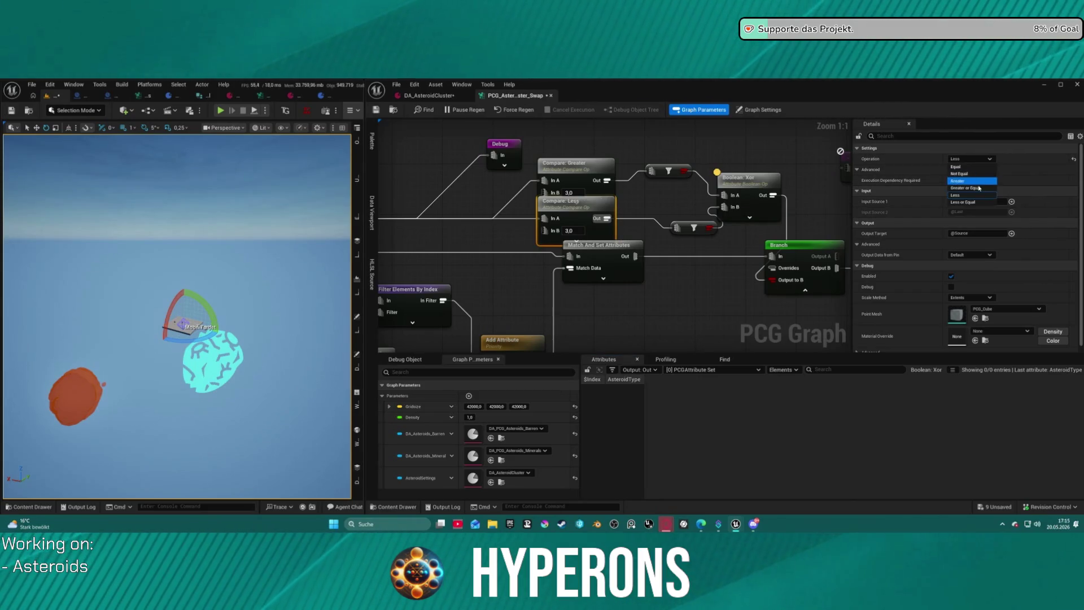
pyautogui.click(982, 196)
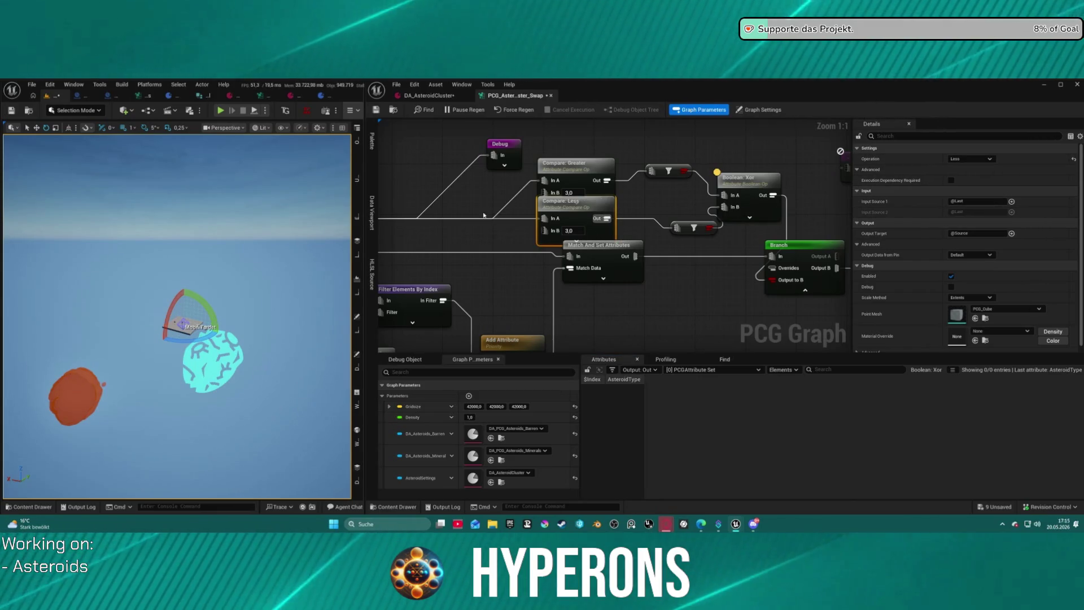
# - Inspect the upstream Filter Attribute Elements and Filter Elements By Index nodes
pyautogui.moveTo(393, 216)
pyautogui.mouseDown()
pyautogui.moveTo(635, 202)
pyautogui.moveTo(567, 205)
pyautogui.moveTo(591, 210)
pyautogui.mouseUp()
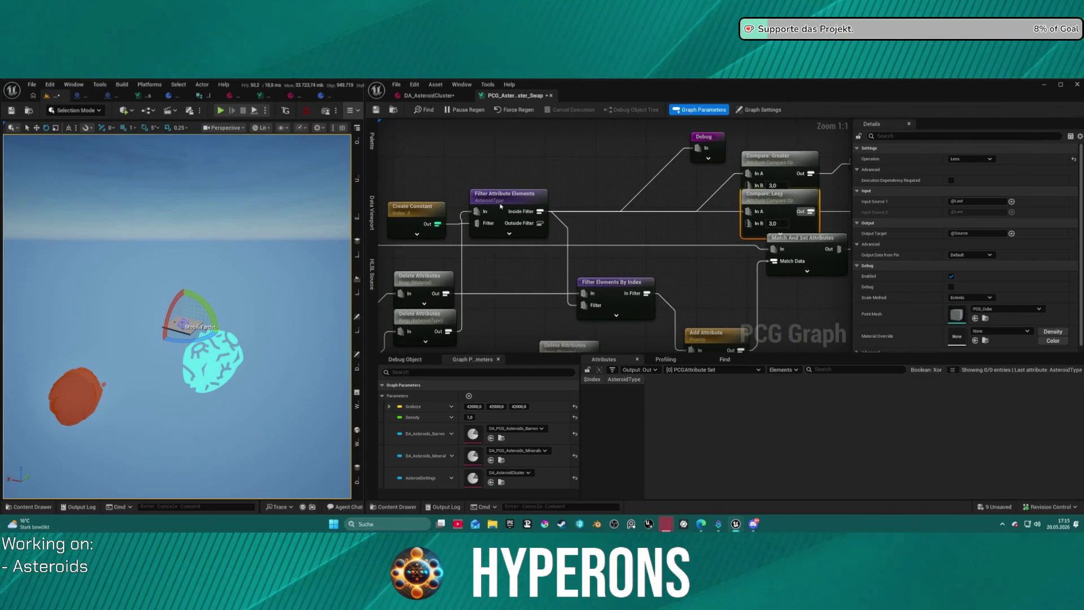
pyautogui.click(544, 214)
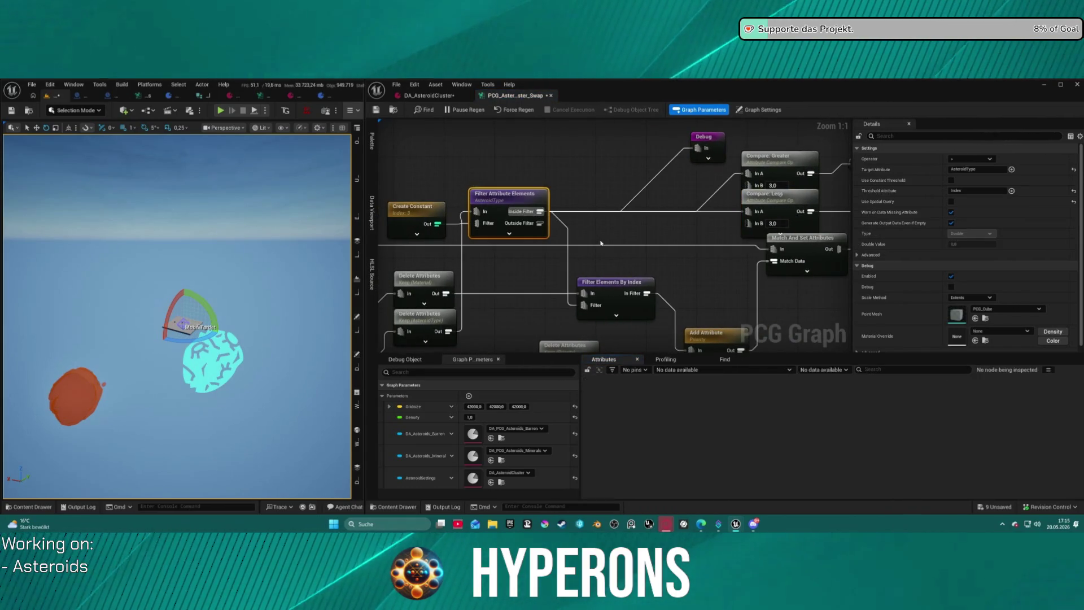
pyautogui.click(626, 282)
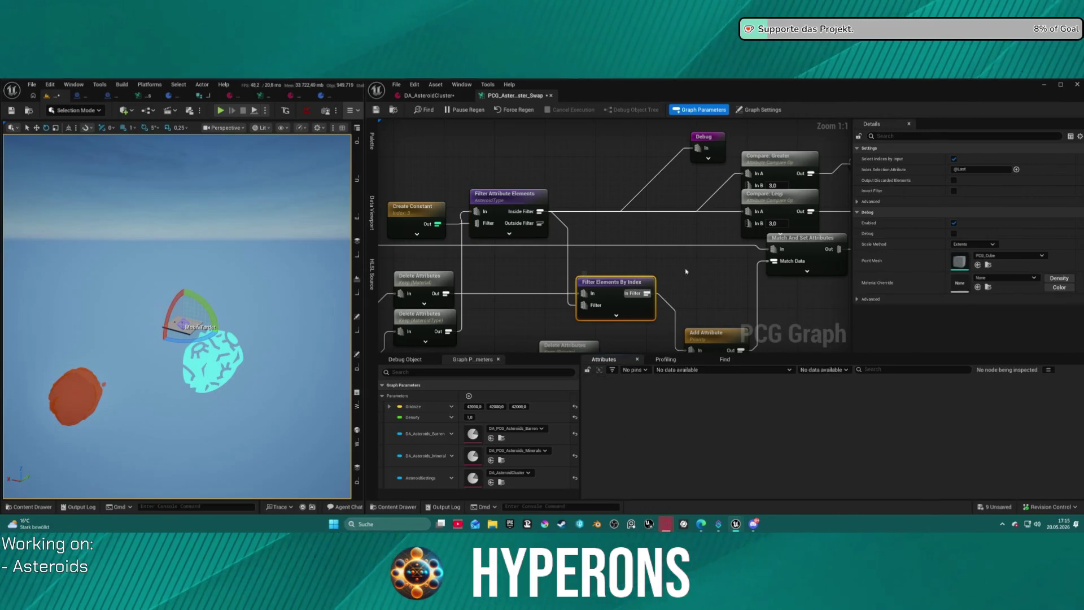
# - Debug-inspect the Filter Elements By Index node's output data
pyautogui.click(481, 193)
pyautogui.moveTo(661, 233); pyautogui.dragTo(549, 212)
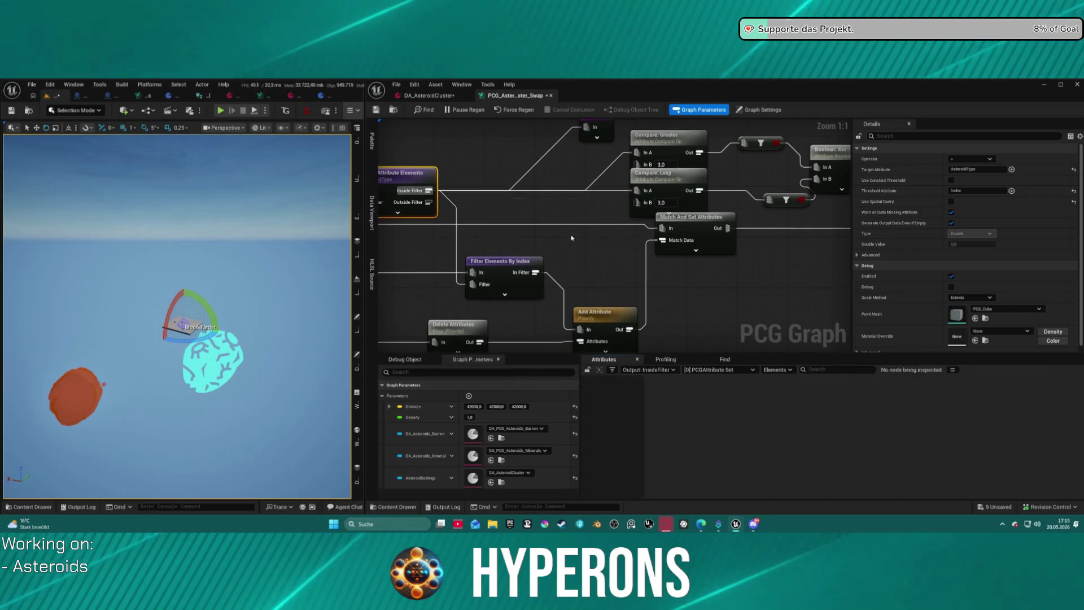
pyautogui.click(525, 270)
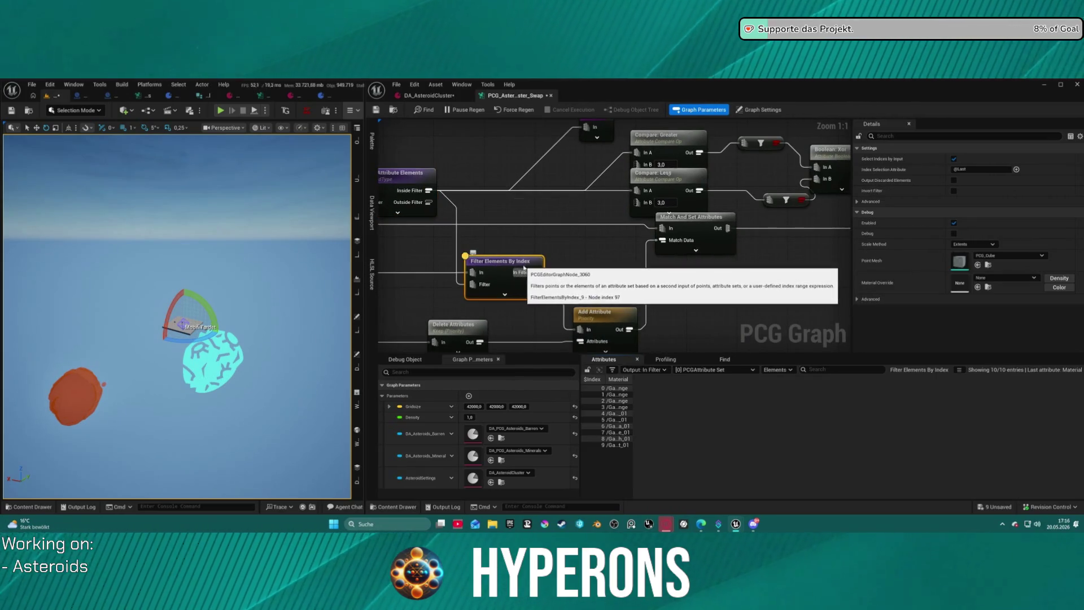
pyautogui.moveTo(569, 276); pyautogui.dragTo(559, 236)
pyautogui.press('a')
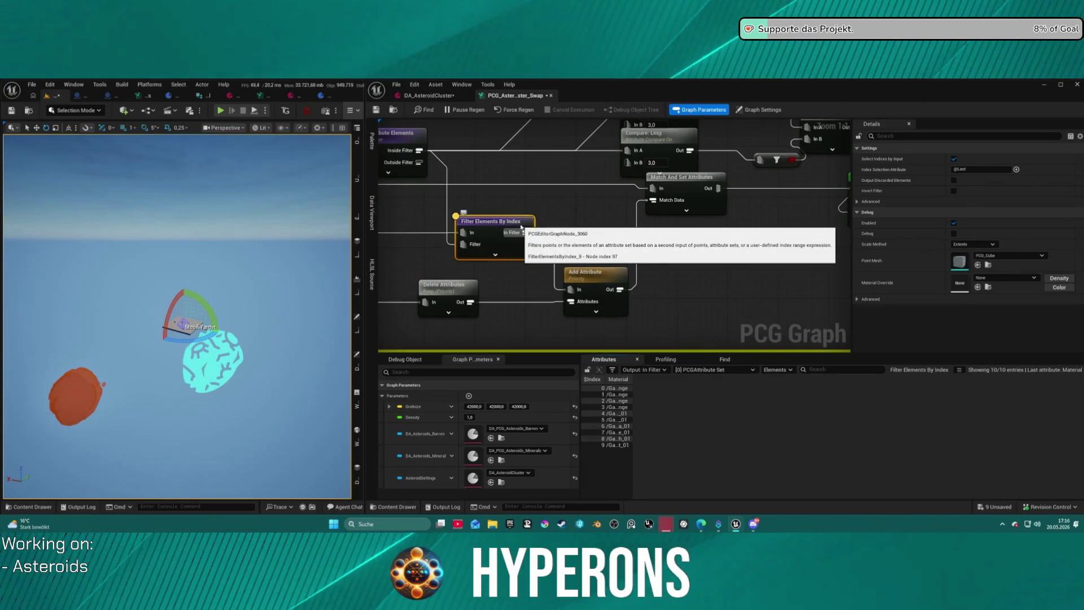
# - Pull a wire from the In Filter output and search 'less' for a compare node
pyautogui.moveTo(568, 224)
pyautogui.mouseDown()
pyautogui.moveTo(522, 256)
pyautogui.moveTo(636, 236)
pyautogui.mouseUp()
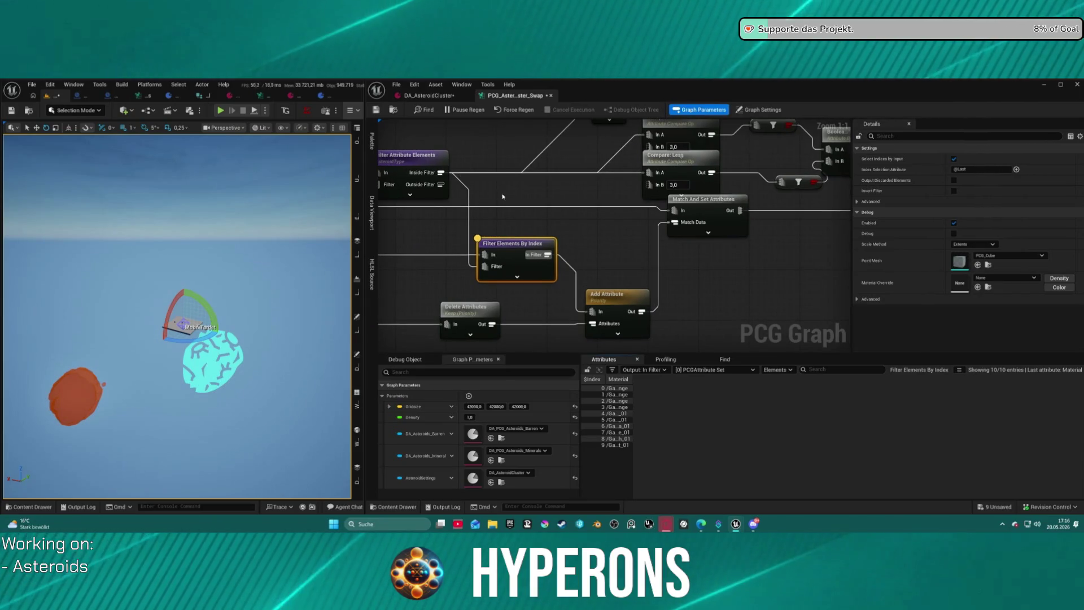
pyautogui.moveTo(510, 205); pyautogui.dragTo(574, 244)
pyautogui.moveTo(613, 293); pyautogui.dragTo(663, 266)
pyautogui.write('less')
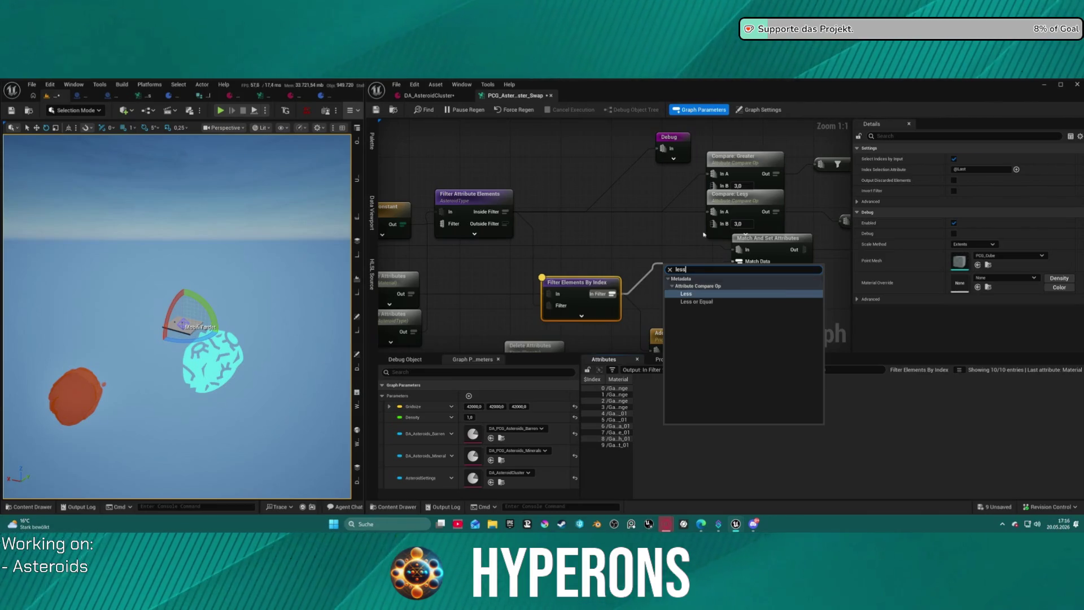
# - Place the Less compare node, then delete both filter nodes, the Boolean Xor and the Less node
pyautogui.press('Return')
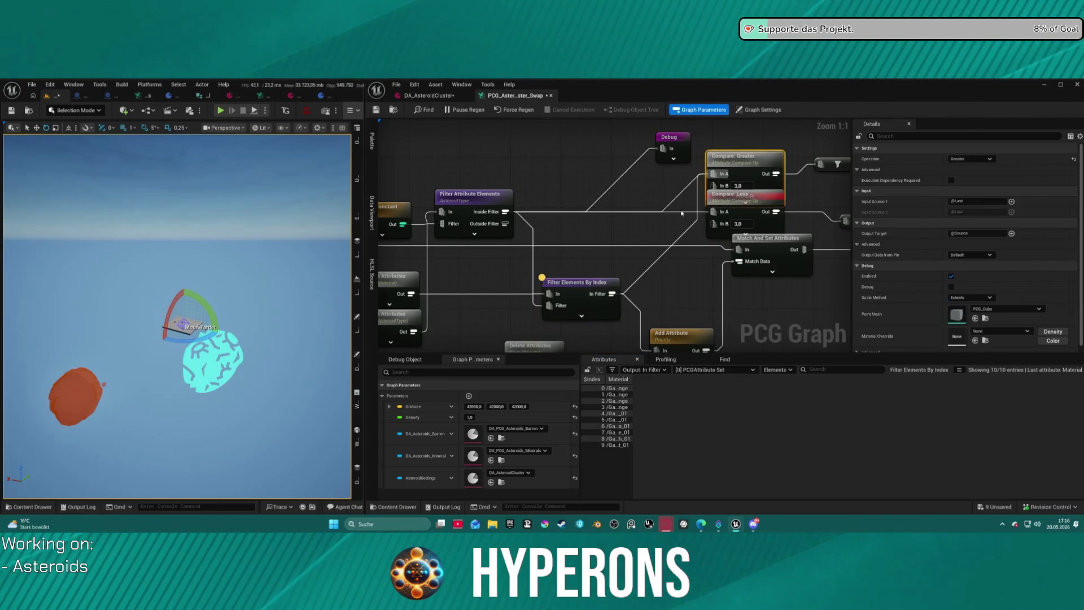
pyautogui.click(836, 163)
pyautogui.moveTo(841, 210); pyautogui.dragTo(667, 203)
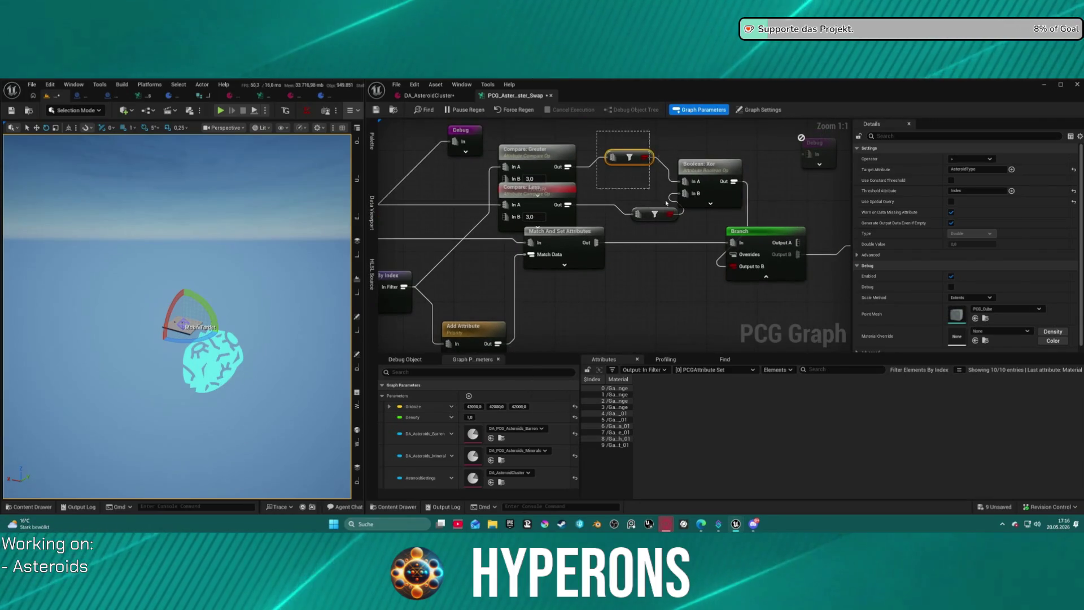
pyautogui.moveTo(745, 223)
pyautogui.mouseDown()
pyautogui.moveTo(599, 144)
pyautogui.moveTo(643, 213)
pyautogui.moveTo(732, 249)
pyautogui.moveTo(740, 274)
pyautogui.mouseUp()
pyautogui.press('Delete')
pyautogui.click(537, 189)
pyautogui.press('Delete')
# - Connect Compare: Greater's output to the Branch's Output to B pin
pyautogui.press('Escape')
pyautogui.moveTo(561, 167)
pyautogui.mouseDown()
pyautogui.moveTo(729, 248)
pyautogui.moveTo(733, 266)
pyautogui.mouseUp()
pyautogui.moveTo(545, 181)
pyautogui.mouseDown()
pyautogui.moveTo(654, 184)
pyautogui.moveTo(672, 173)
pyautogui.moveTo(724, 190)
pyautogui.mouseUp()
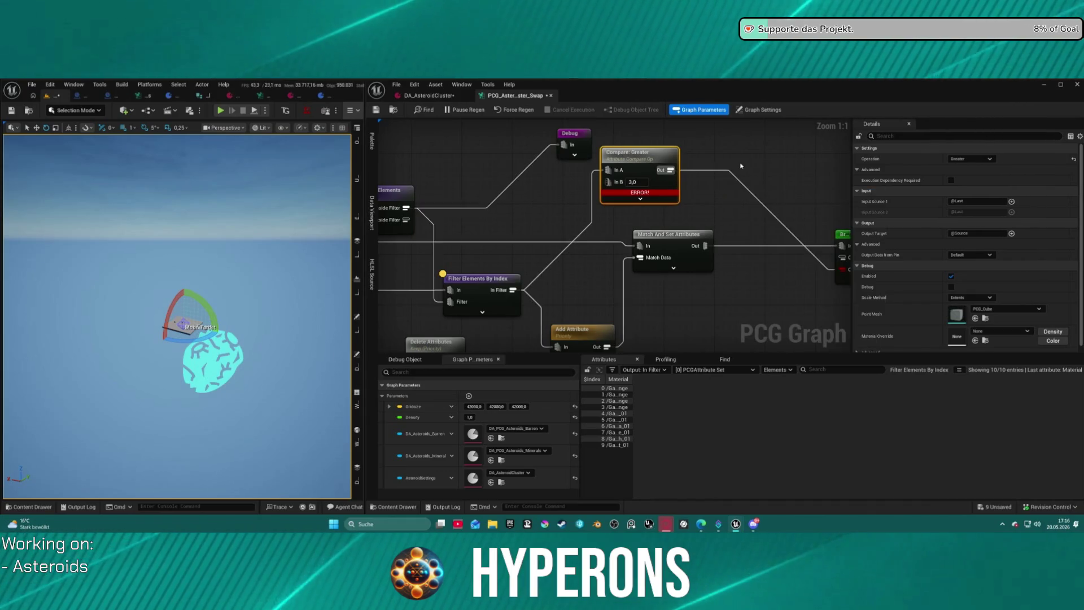
pyautogui.moveTo(613, 202); pyautogui.dragTo(543, 211)
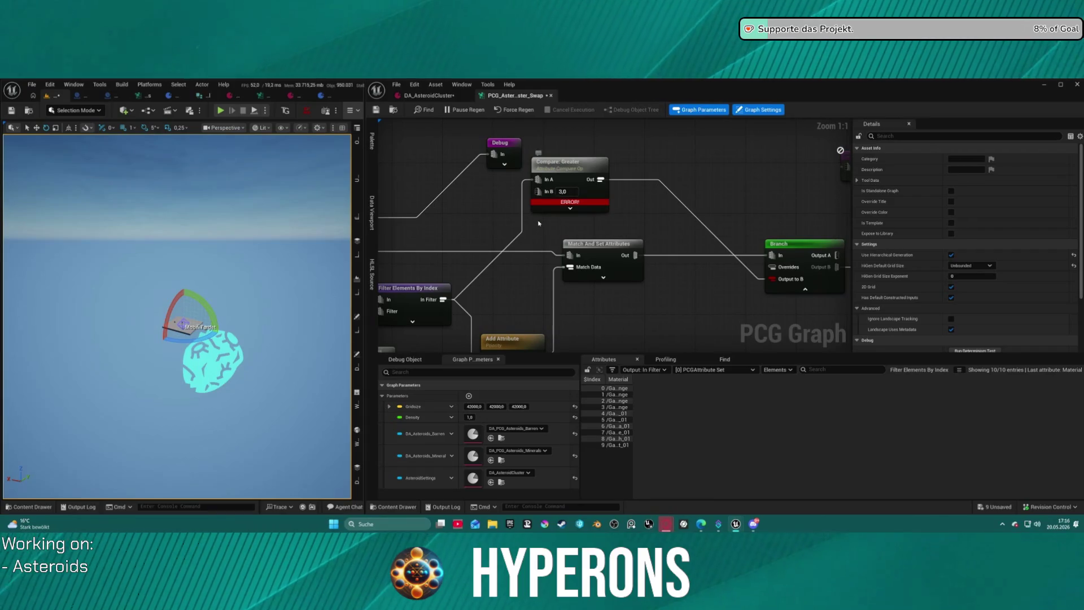
# - Inspect the output data of Compare: Greater and the Filter Elements By Index In Filter
pyautogui.click(590, 182)
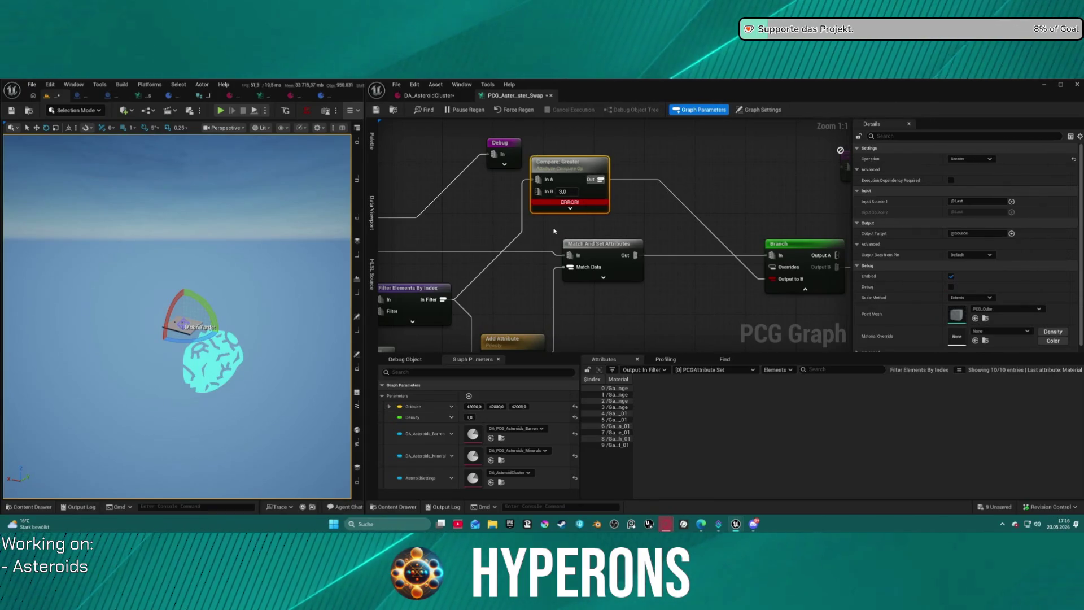
pyautogui.press('a')
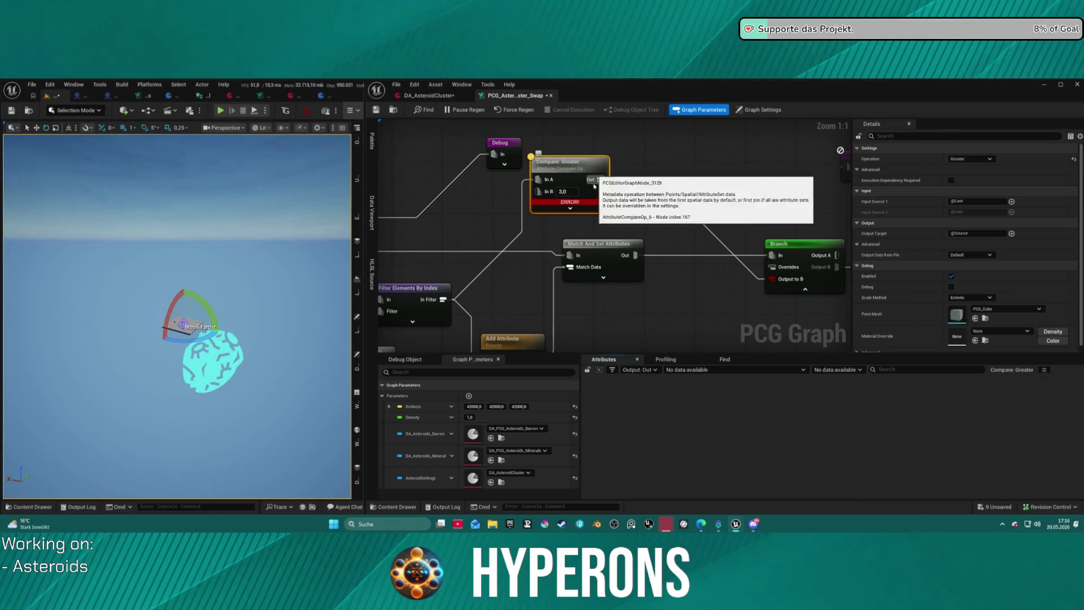
pyautogui.moveTo(534, 238)
pyautogui.mouseDown()
pyautogui.moveTo(644, 218)
pyautogui.moveTo(650, 201)
pyautogui.mouseUp()
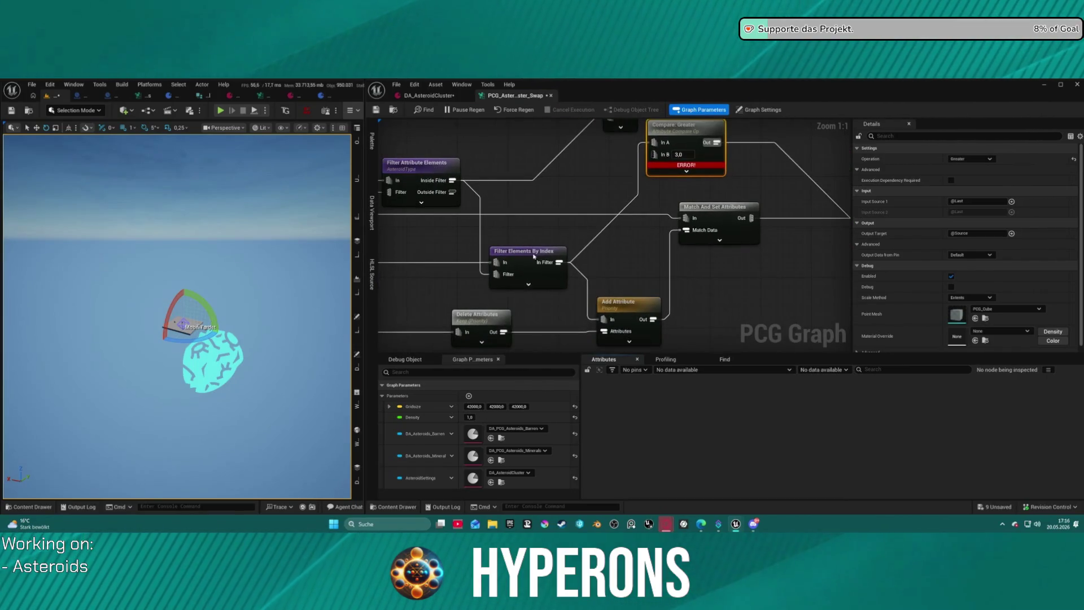
pyautogui.click(559, 253)
pyautogui.press('a')
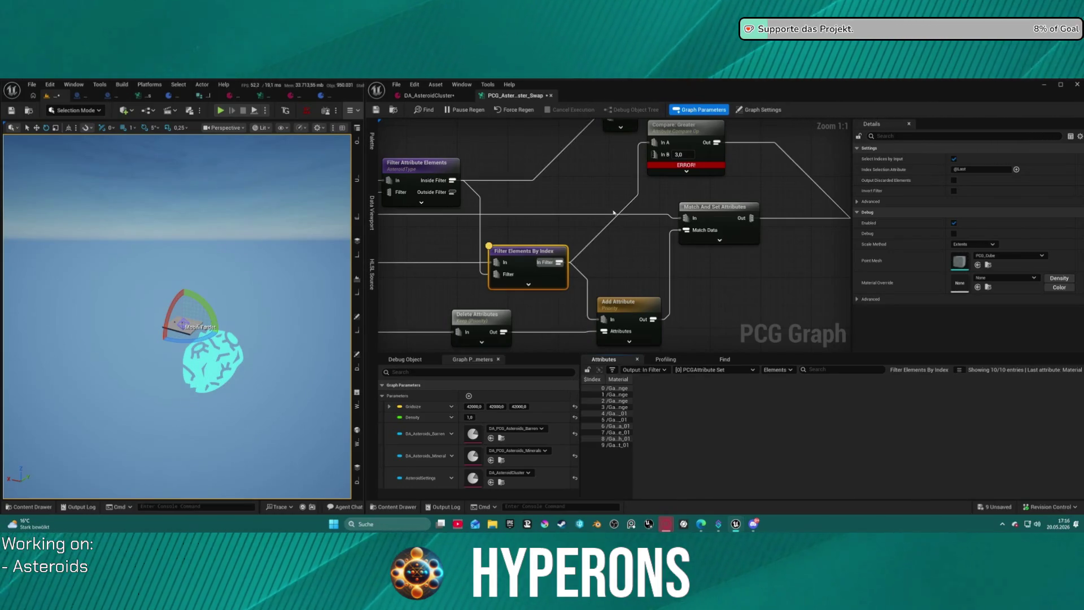
pyautogui.moveTo(617, 218); pyautogui.dragTo(450, 222)
# - Set Compare: Greater's Input Source 1 to each point's $Index
pyautogui.click(542, 140)
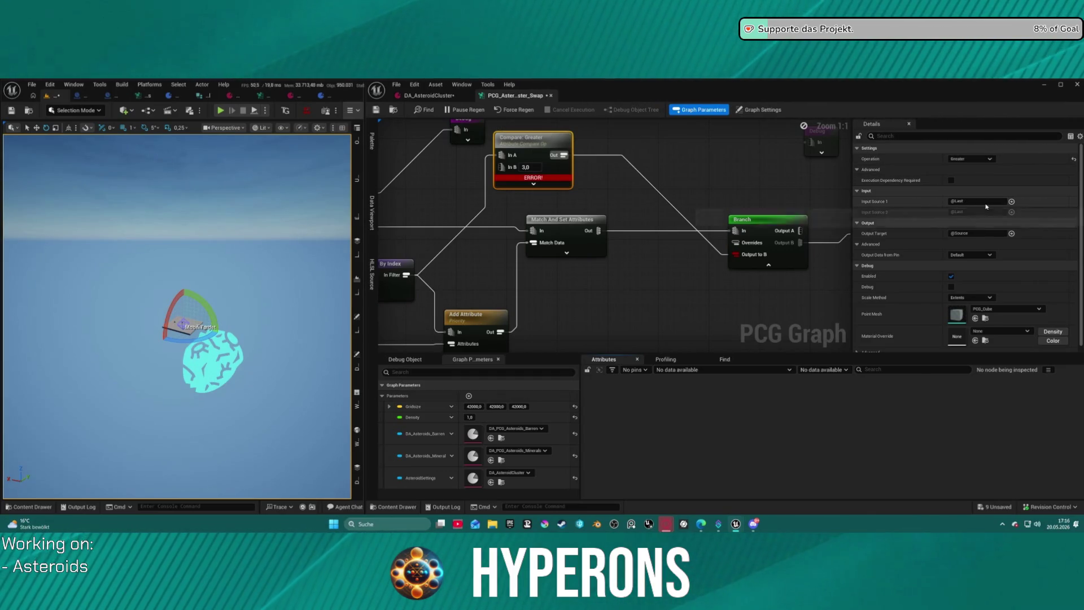
pyautogui.click(1011, 202)
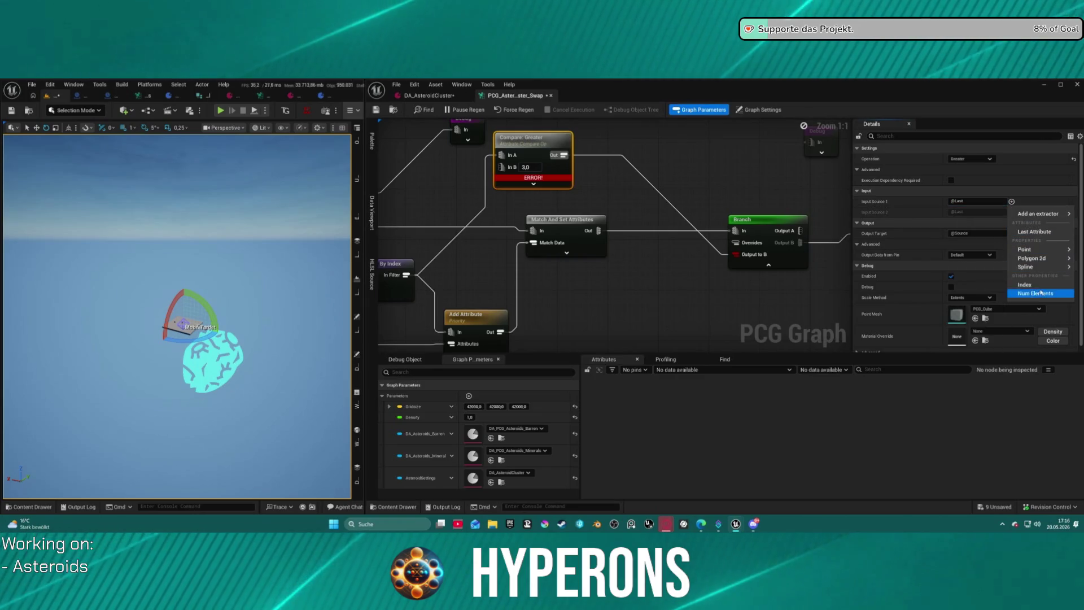
pyautogui.click(1024, 285)
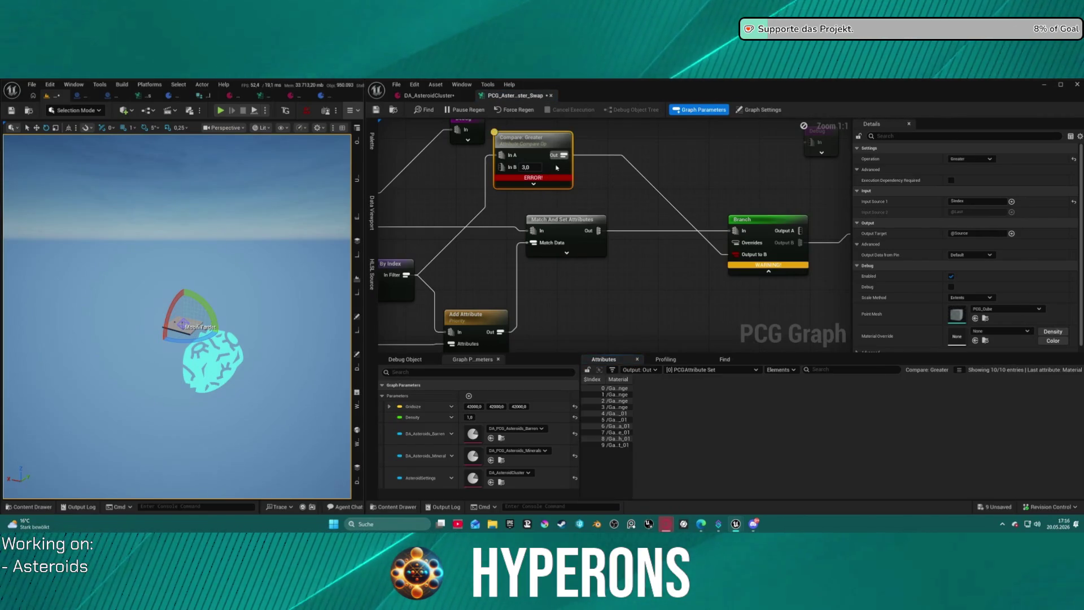
# - Unhook Compare: Greater from the Branch and pull a new connection from its output
pyautogui.moveTo(543, 167)
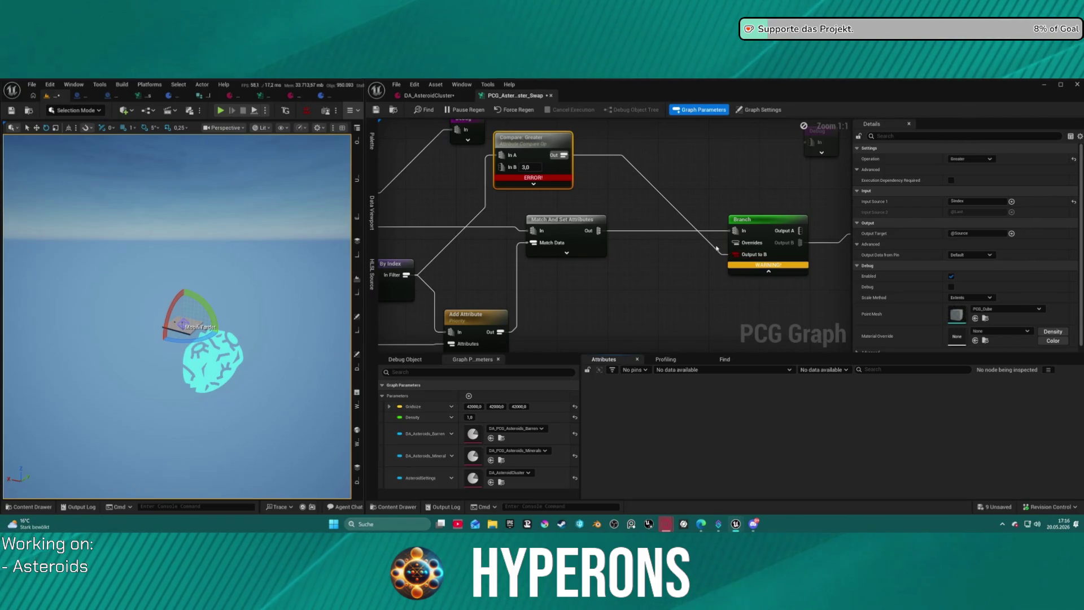
pyautogui.click(734, 251)
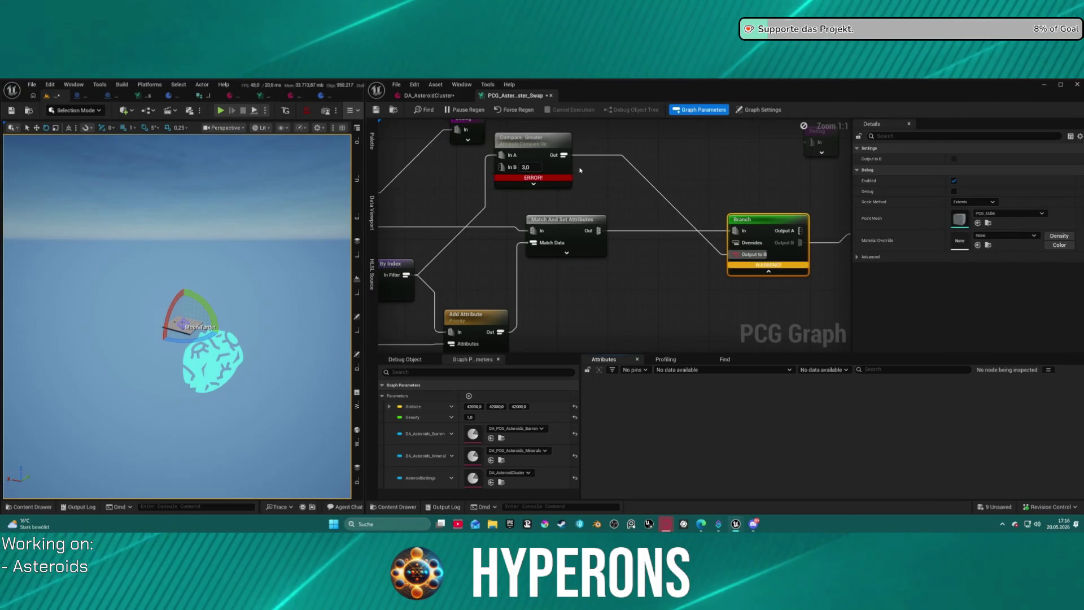
pyautogui.keyDown('alt'); pyautogui.click(563, 155); pyautogui.keyUp('alt')
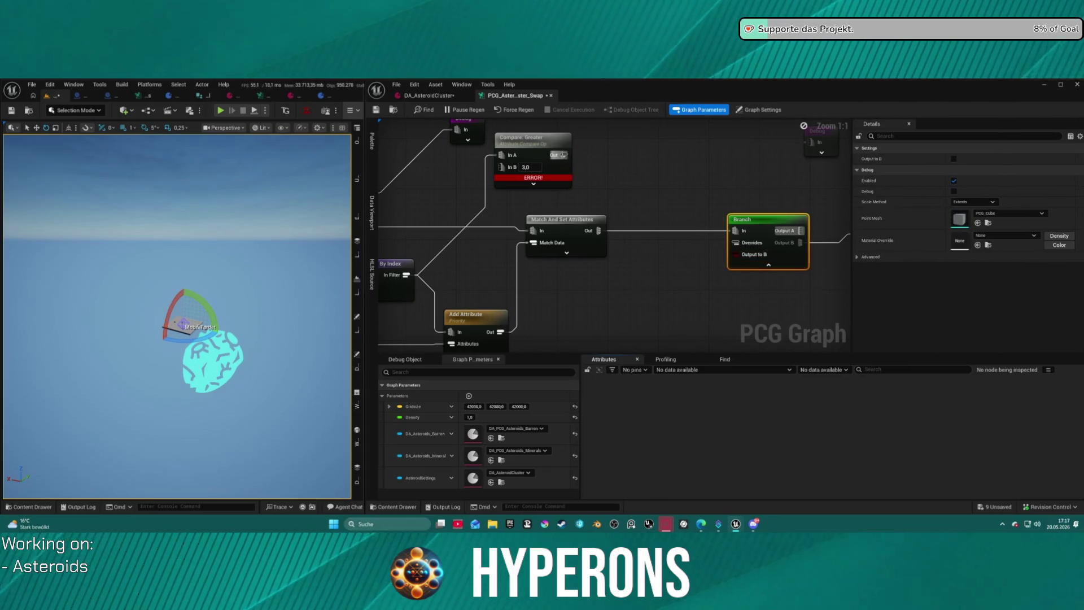
pyautogui.moveTo(563, 155); pyautogui.dragTo(613, 191)
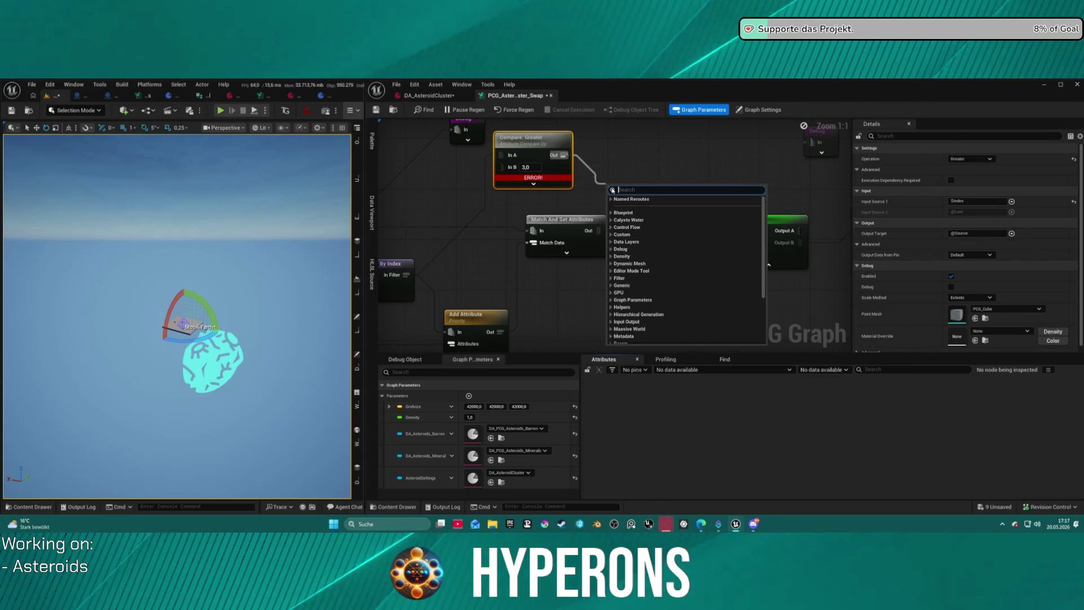
# - Add a Set attribute maths node from an 'attrib set' search, then delete it
pyautogui.write('at')
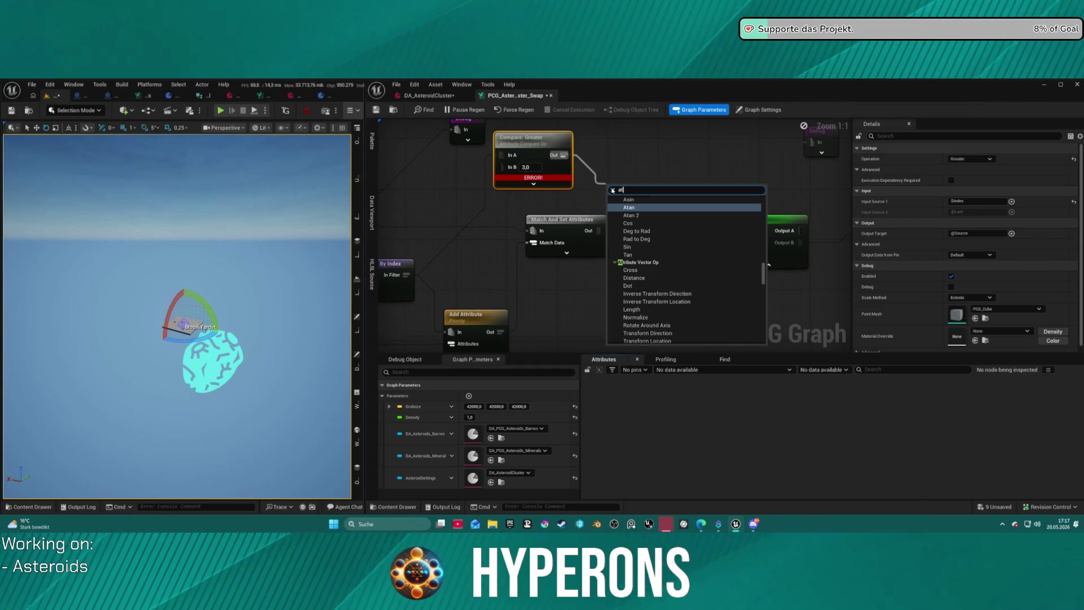
pyautogui.write('tr')
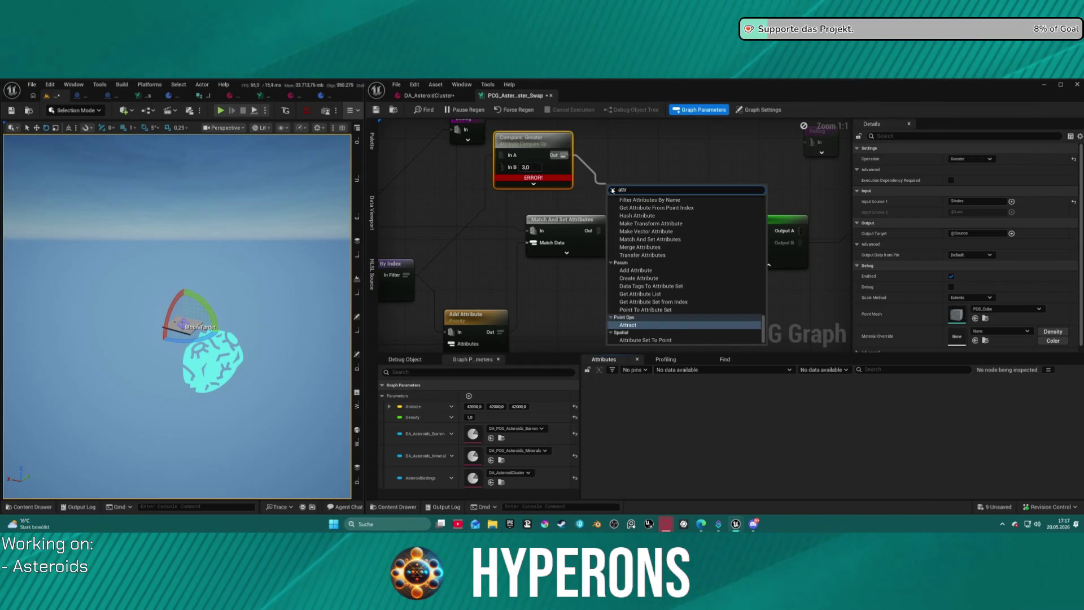
pyautogui.write('i ')
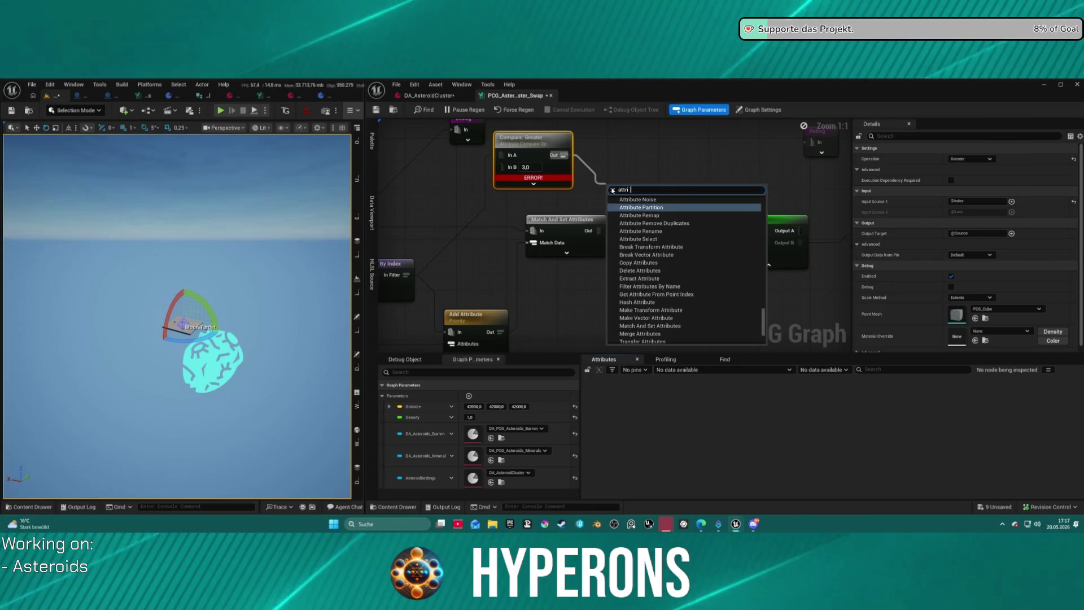
pyautogui.write('set')
pyautogui.press('Return')
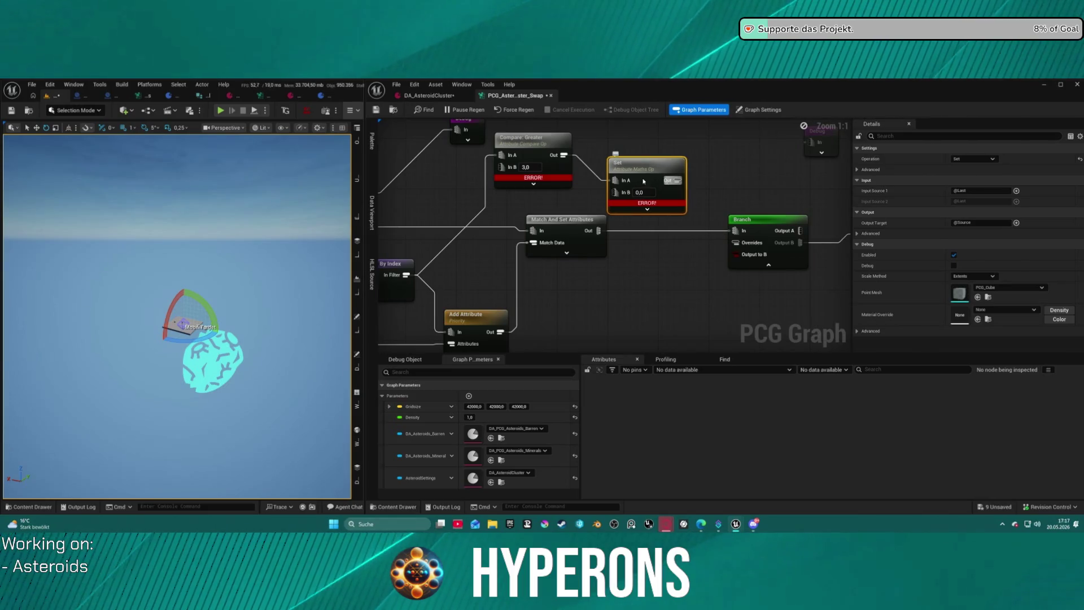
pyautogui.press('Delete')
# - Browse the 'attri' node search from Compare: Greater's output and dismiss it without adding anything
pyautogui.moveTo(531, 138); pyautogui.dragTo(670, 201)
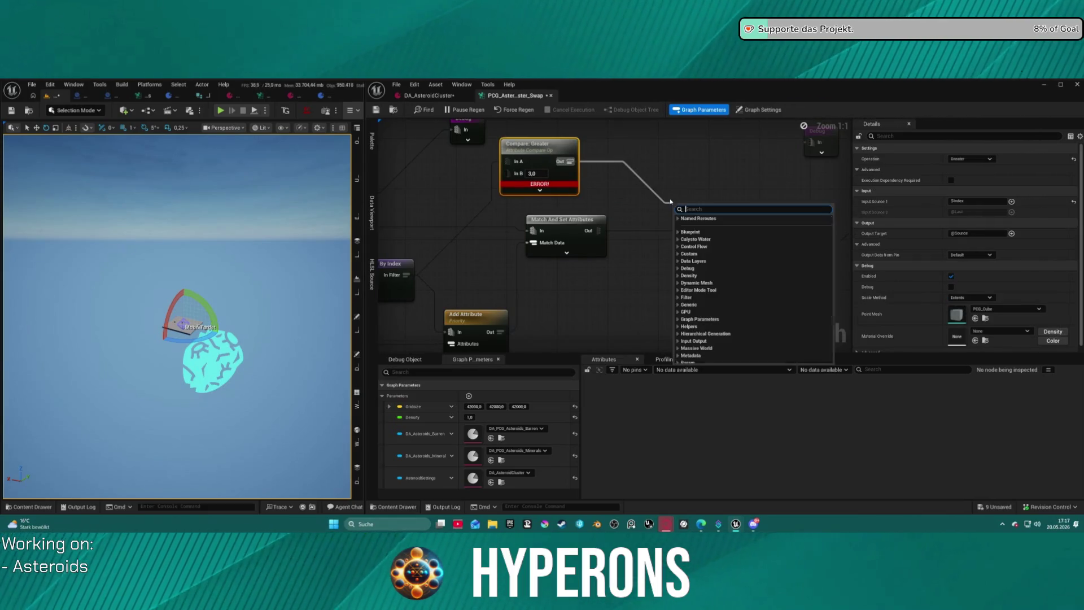
pyautogui.write('attrib')
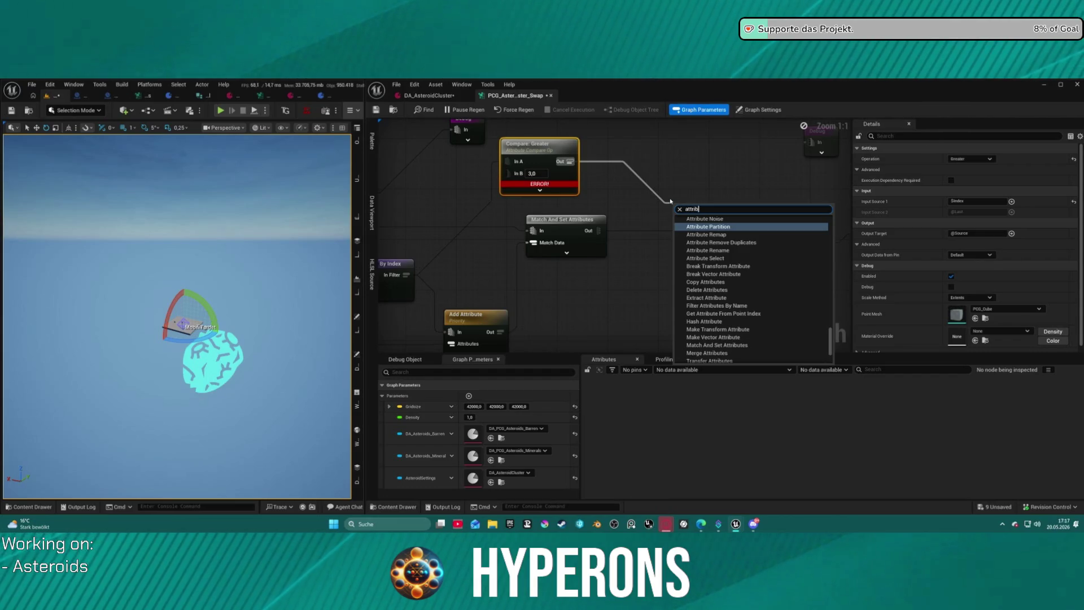
pyautogui.scroll(-3, 751, 300)
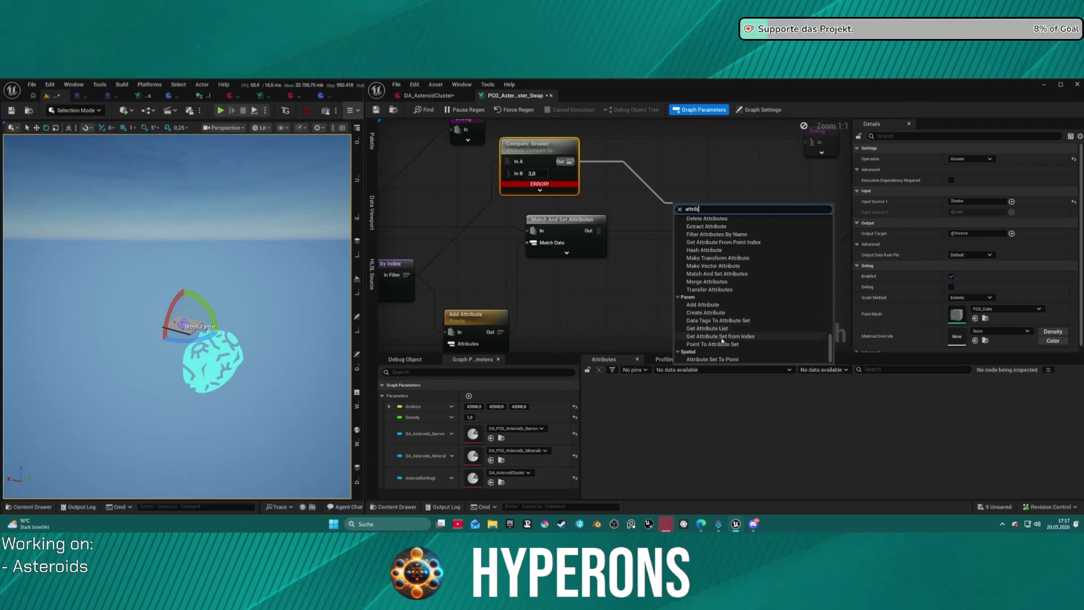
pyautogui.scroll(5, 728, 322)
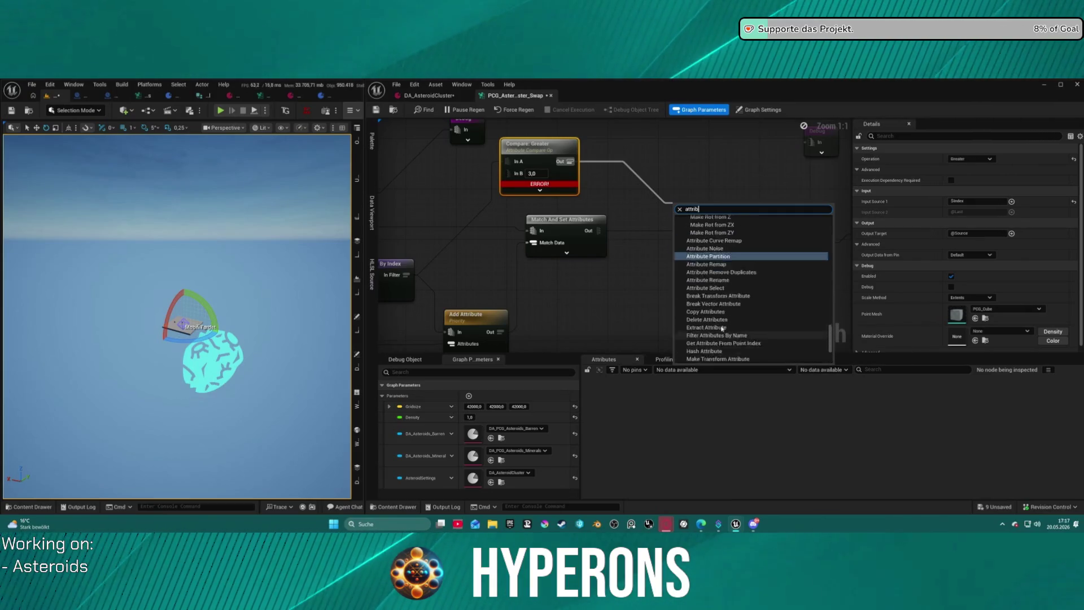
pyautogui.scroll(5, 739, 312)
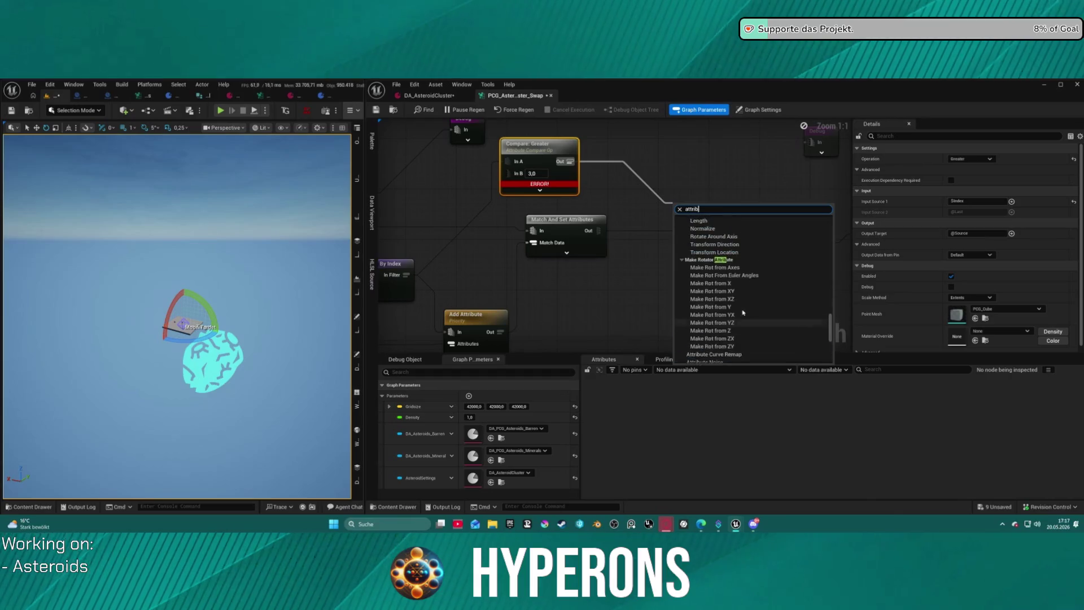
pyautogui.scroll(5, 747, 313)
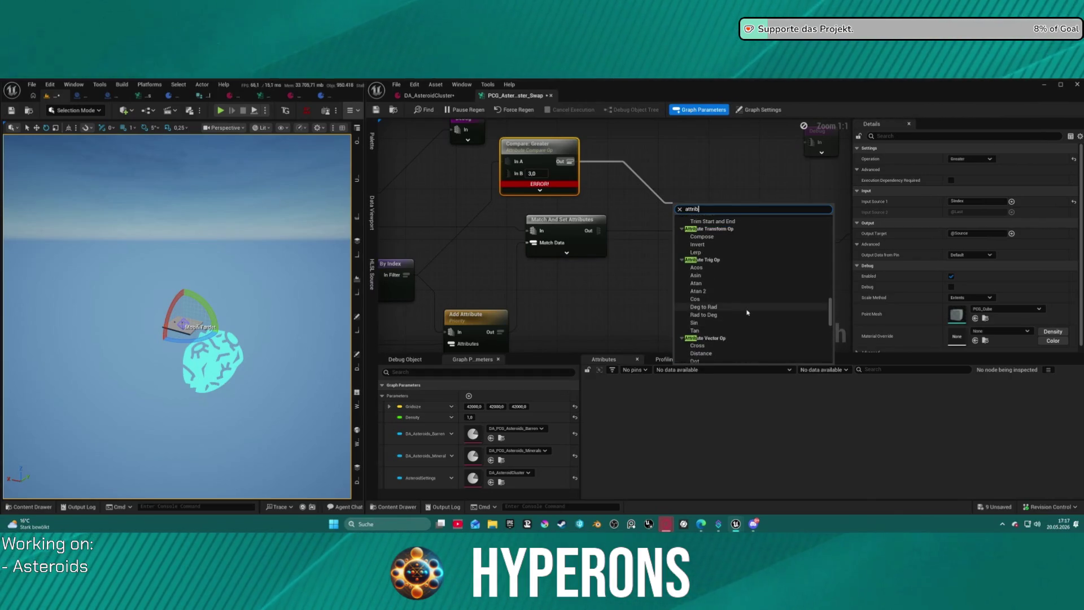
pyautogui.scroll(8, 750, 305)
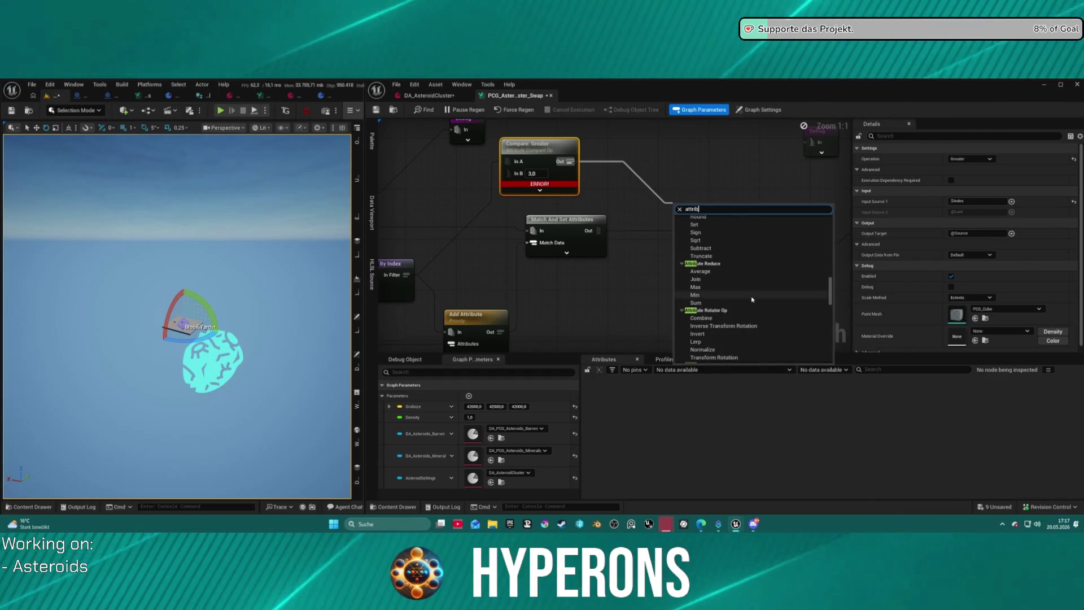
pyautogui.scroll(-10, 752, 299)
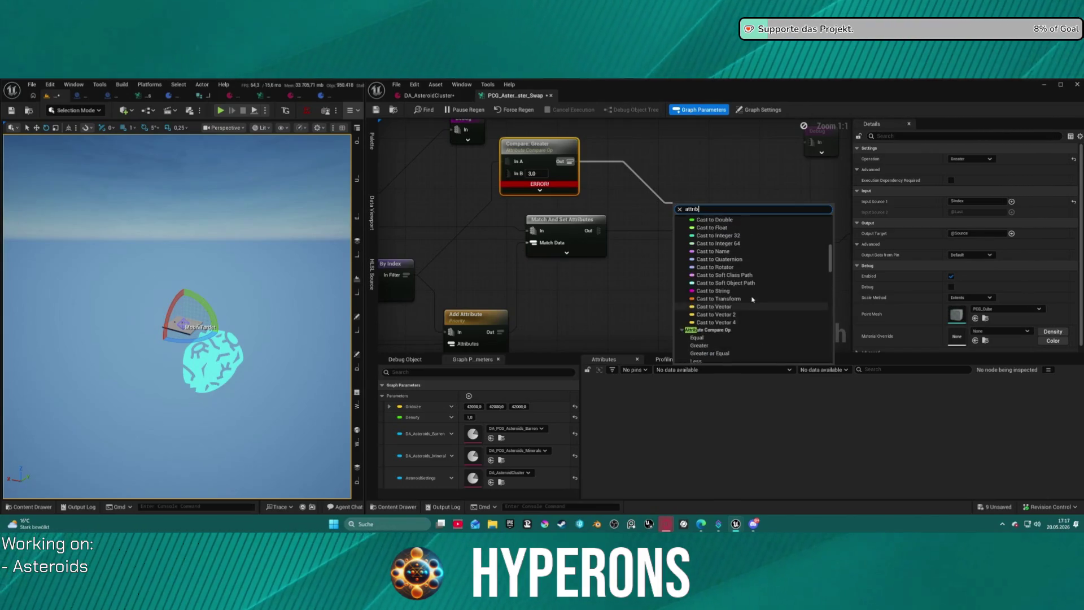
pyautogui.click(669, 189)
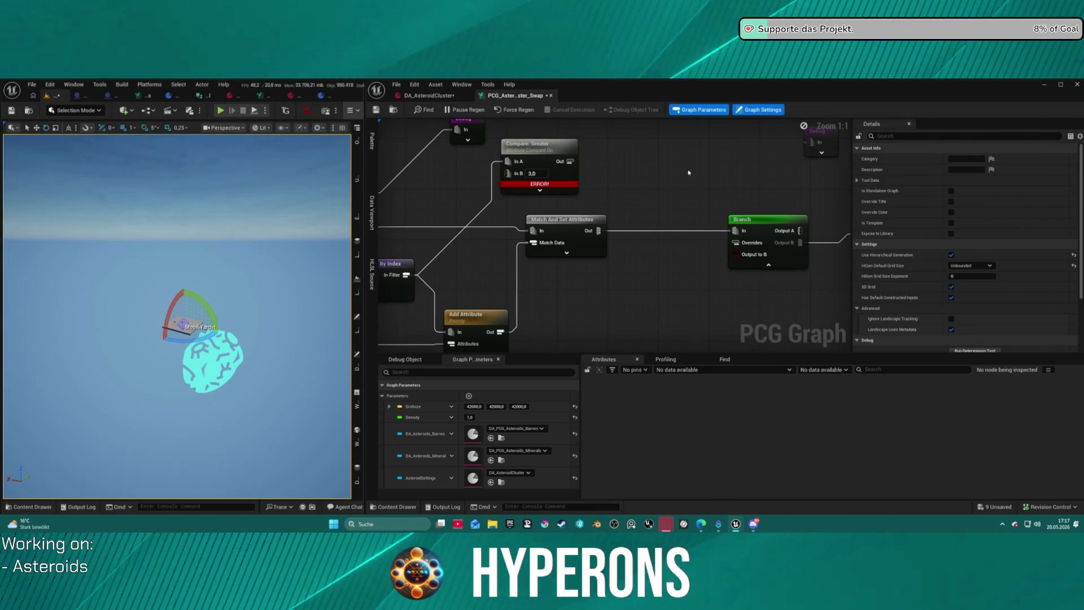
pyautogui.scroll(-5, 669, 188)
pyautogui.scroll(5, 643, 196)
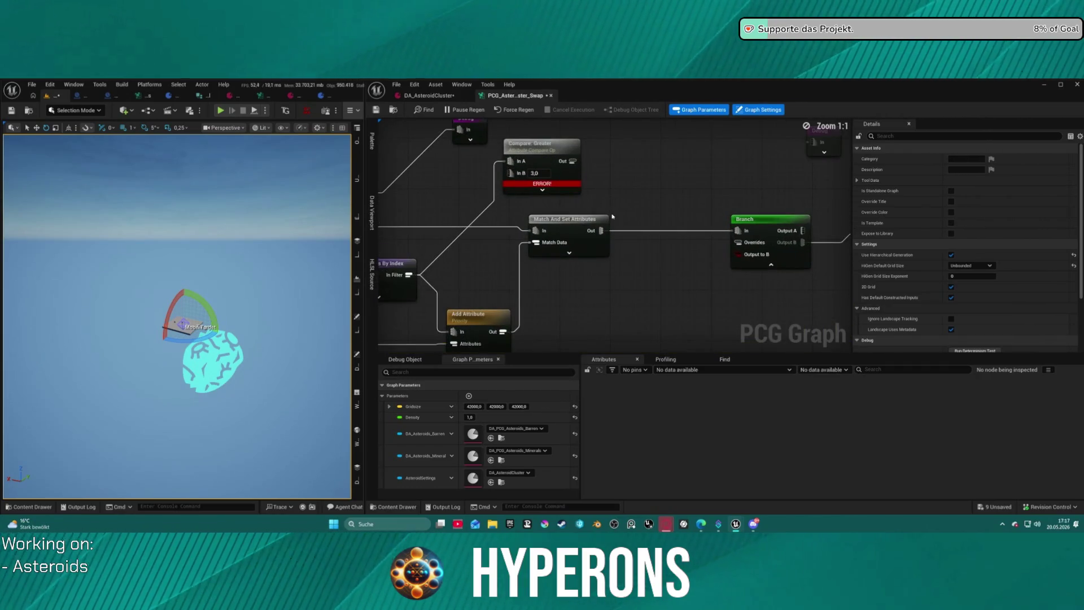
pyautogui.click(549, 158)
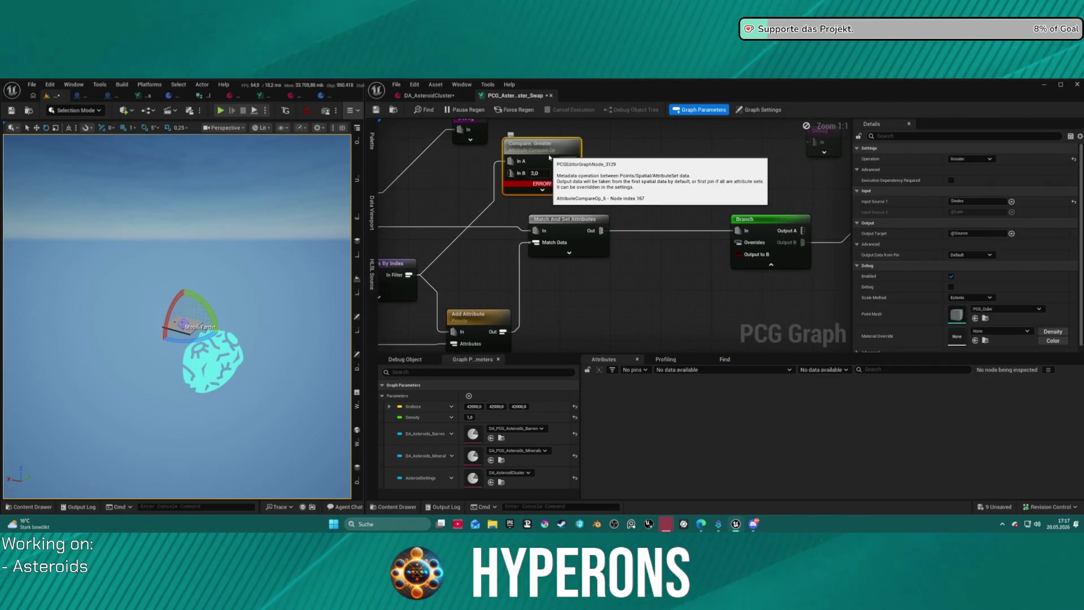
# - Delete and restore Compare: Greater, then wire Filter Elements By Index In Filter into its In A
pyautogui.press('Delete')
pyautogui.hotkey('ctrl', 'z')
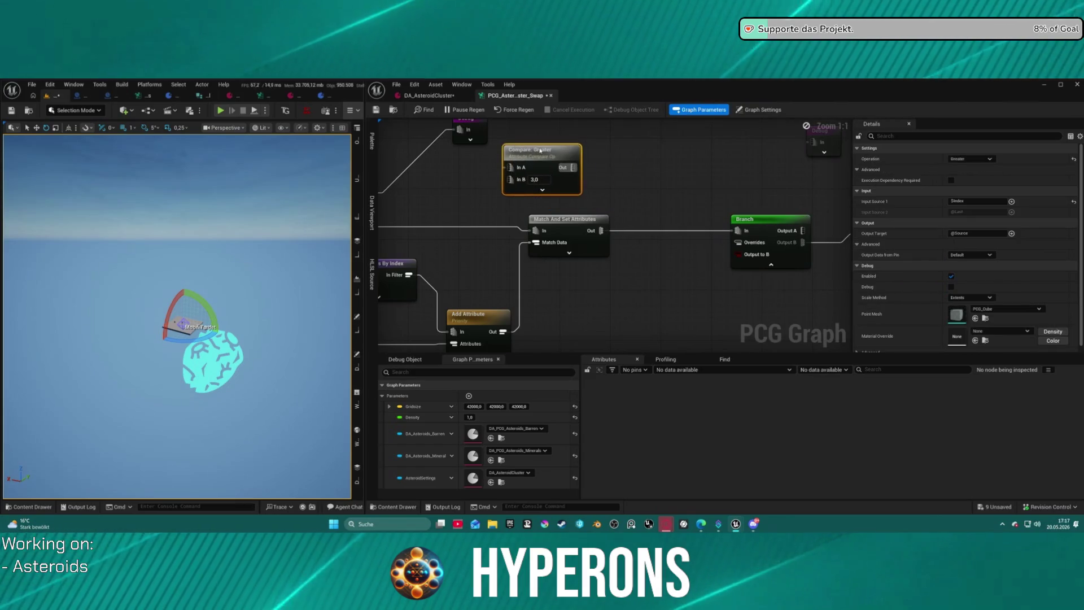
pyautogui.moveTo(573, 168)
pyautogui.mouseDown()
pyautogui.moveTo(744, 270)
pyautogui.moveTo(738, 254)
pyautogui.mouseUp()
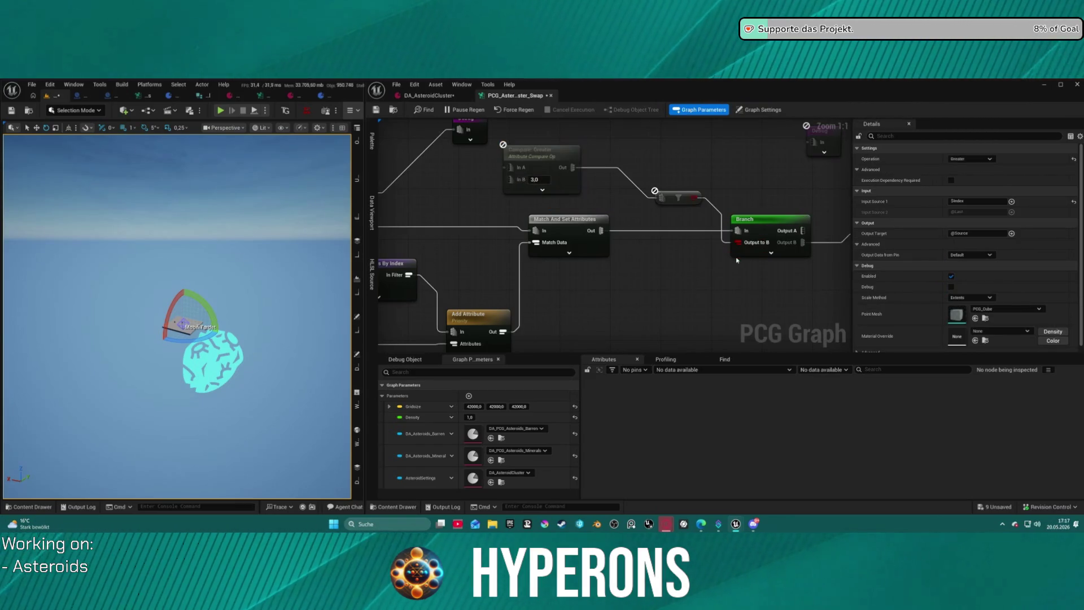
pyautogui.moveTo(531, 151)
pyautogui.mouseDown()
pyautogui.moveTo(655, 164)
pyautogui.moveTo(537, 283)
pyautogui.mouseUp()
pyautogui.moveTo(581, 184)
pyautogui.mouseDown()
pyautogui.moveTo(621, 186)
pyautogui.moveTo(533, 286)
pyautogui.mouseUp()
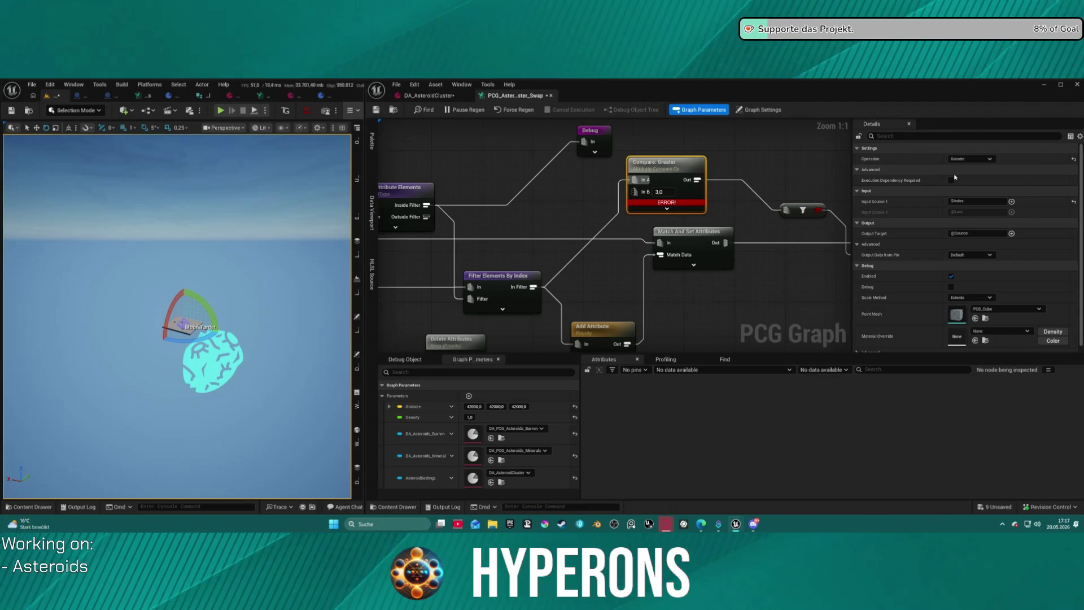
# - Inspect the ten Filter Elements By Index entries, widening the Material column to read full paths
pyautogui.click(507, 285)
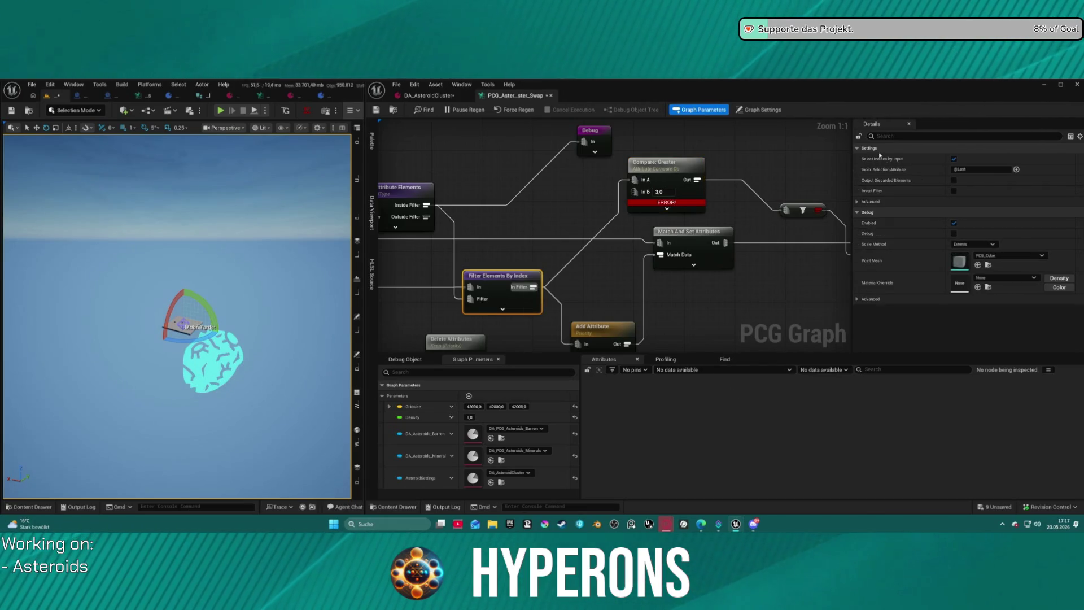
pyautogui.press('a')
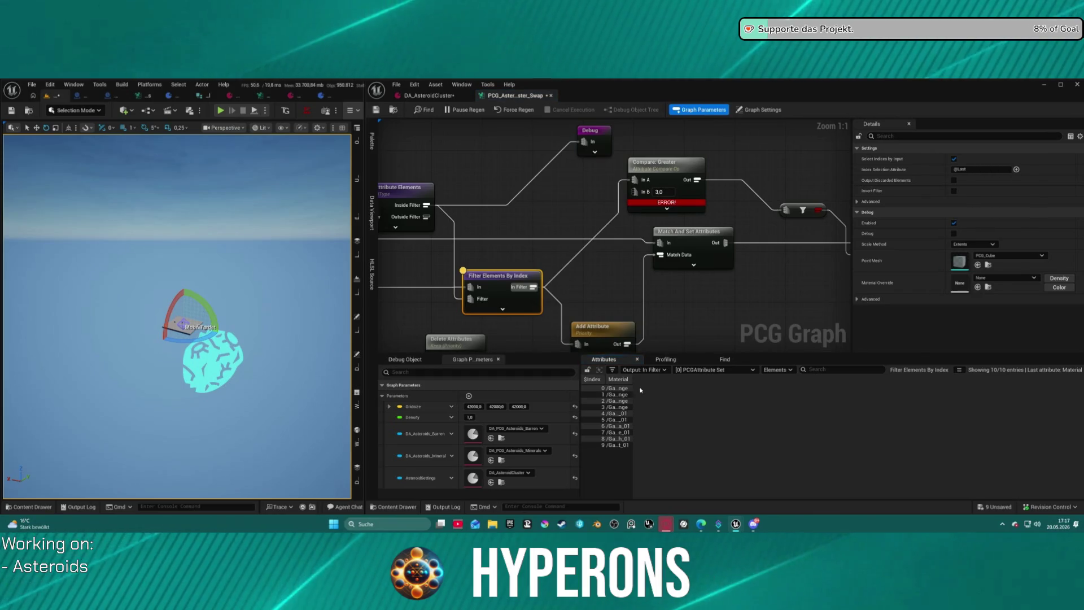
pyautogui.moveTo(630, 379); pyautogui.dragTo(749, 379)
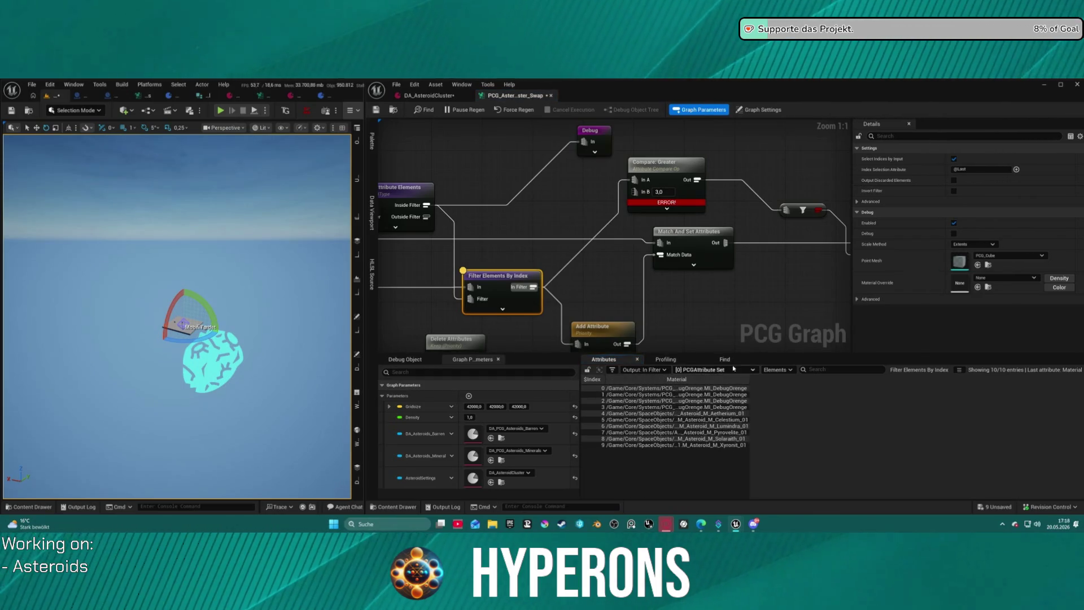
# - Save the PCG graph and select the Compare: Greater node
pyautogui.moveTo(555, 306)
pyautogui.mouseDown()
pyautogui.moveTo(589, 205)
pyautogui.moveTo(613, 224)
pyautogui.moveTo(713, 223)
pyautogui.mouseUp()
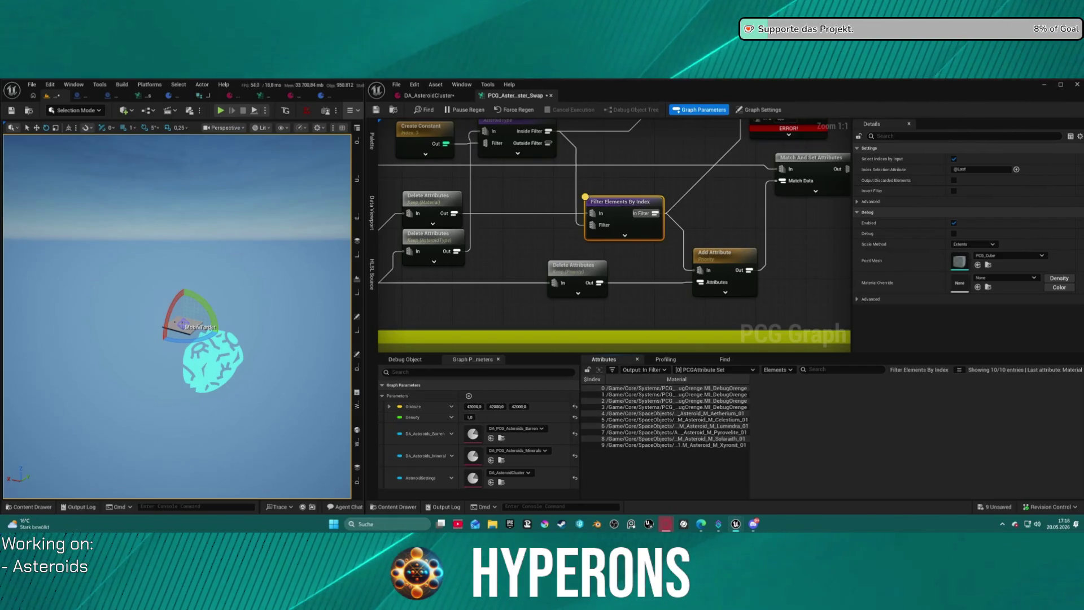
pyautogui.moveTo(728, 202); pyautogui.dragTo(562, 293)
pyautogui.moveTo(600, 224)
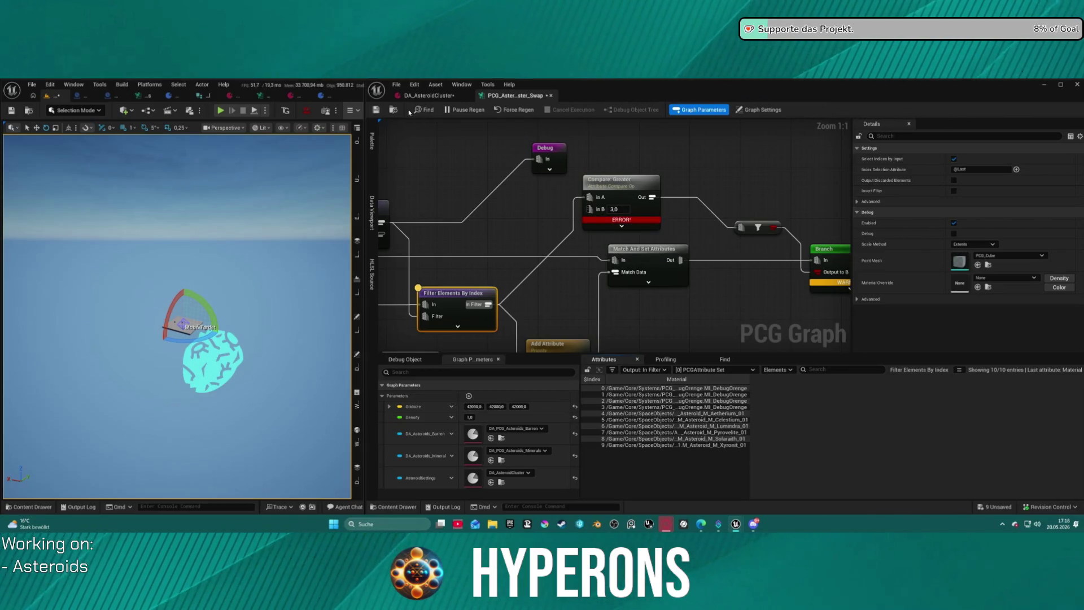
pyautogui.click(374, 111)
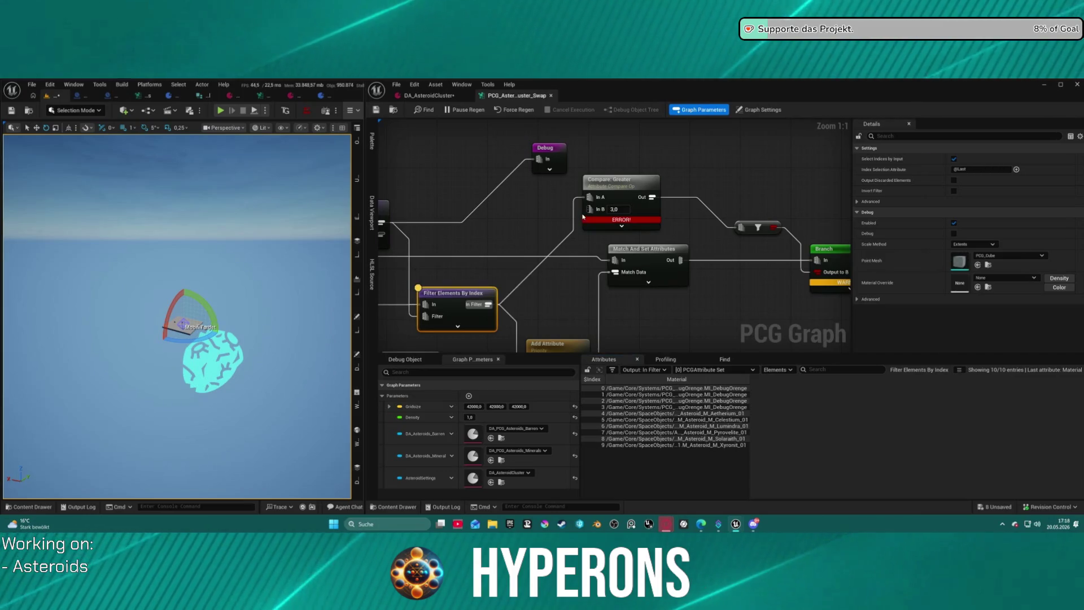
pyautogui.click(626, 197)
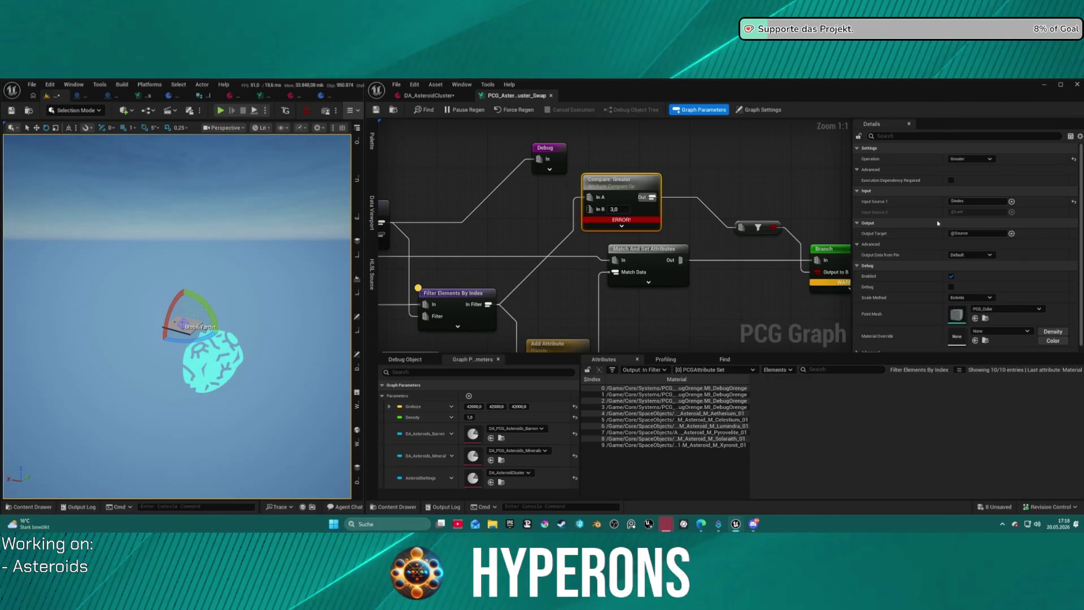
# - Return Compare: Greater's output data source to Default, then delete the node
pyautogui.click(970, 255)
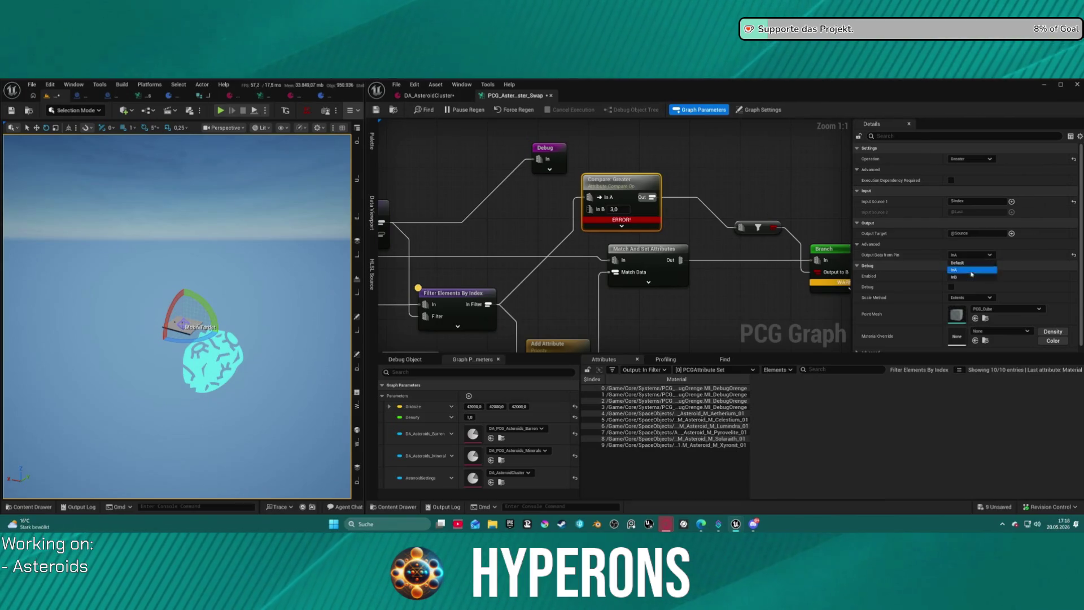
pyautogui.click(969, 276)
pyautogui.click(971, 255)
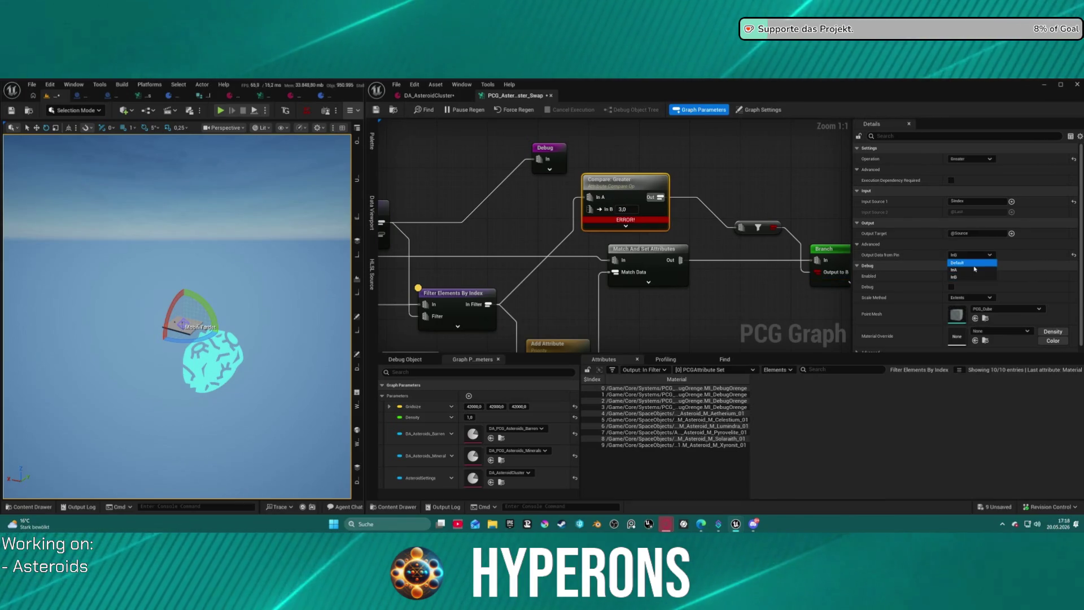
pyautogui.click(963, 262)
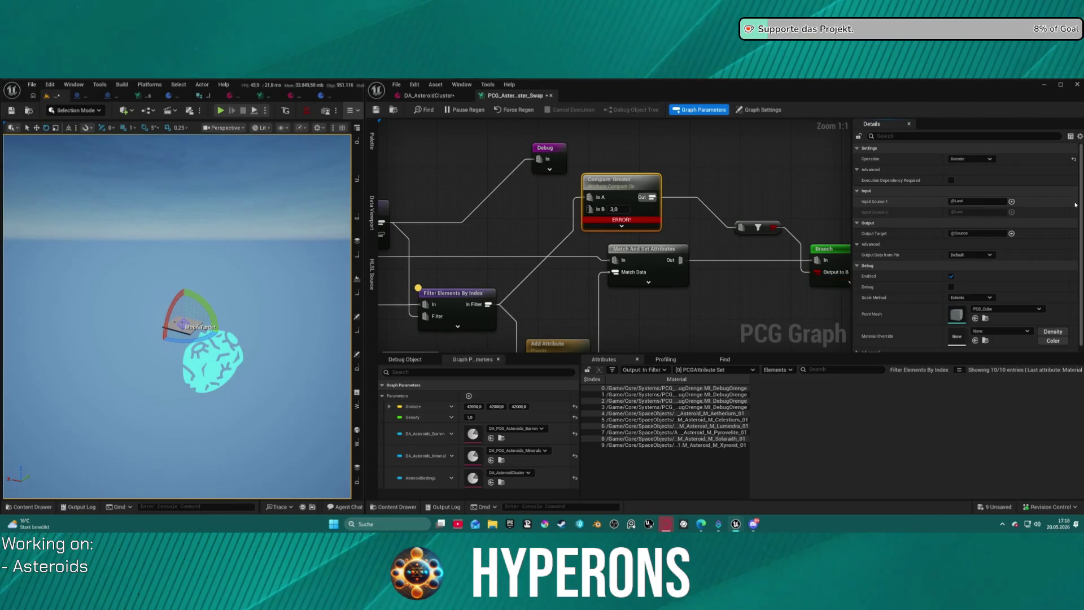
pyautogui.press('Delete')
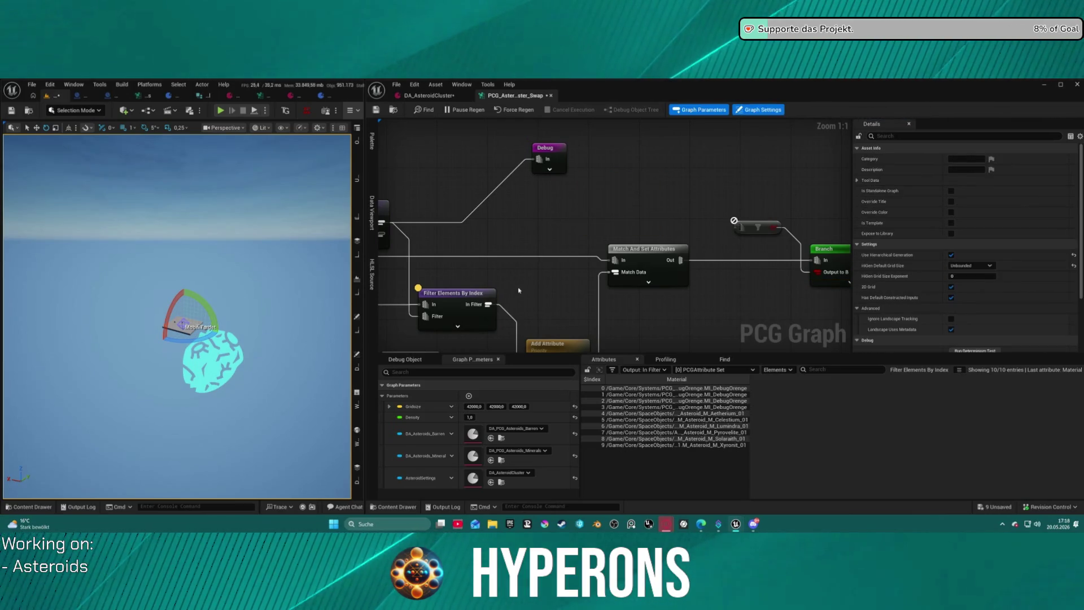
# - Add a new Greater compare from the In Filter output with In B 3, wired onward
pyautogui.click(452, 293)
pyautogui.moveTo(488, 304); pyautogui.dragTo(588, 220)
pyautogui.write('grea')
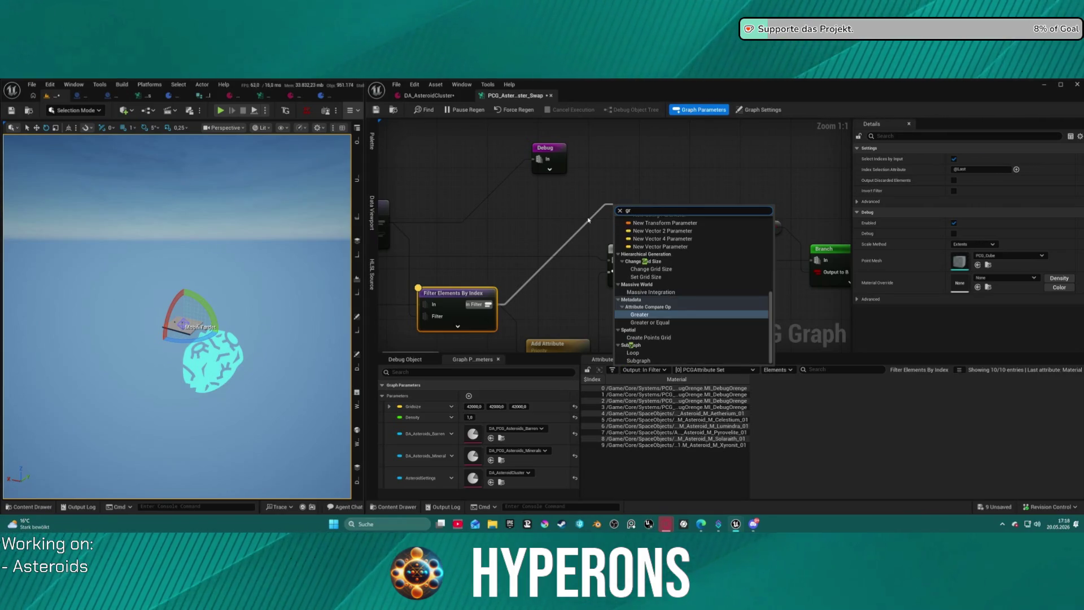
pyautogui.press('Return')
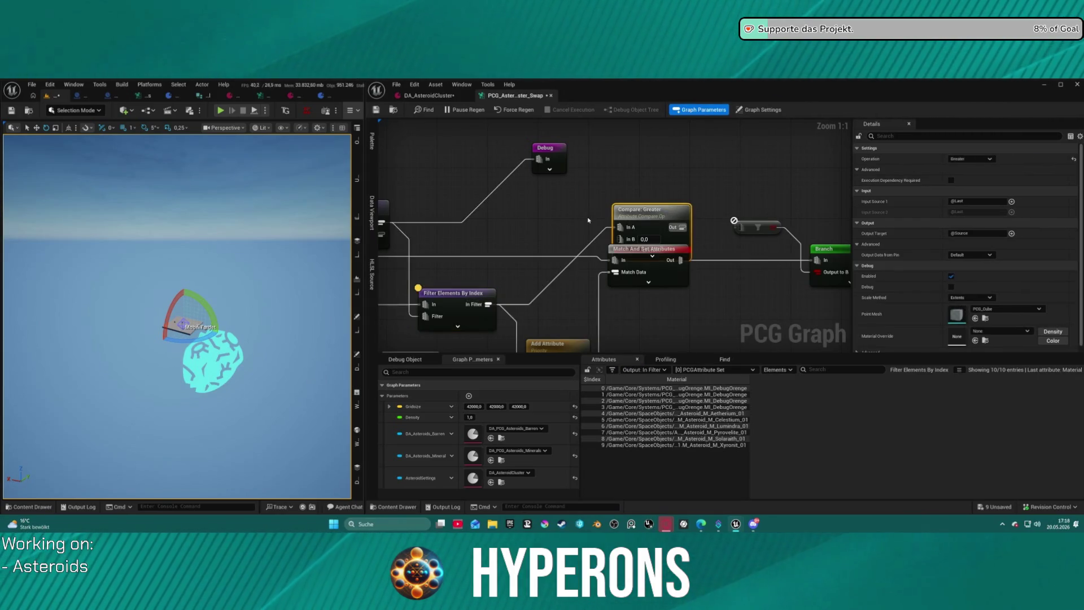
pyautogui.moveTo(649, 210); pyautogui.dragTo(638, 186)
pyautogui.click(632, 216)
pyautogui.write('3')
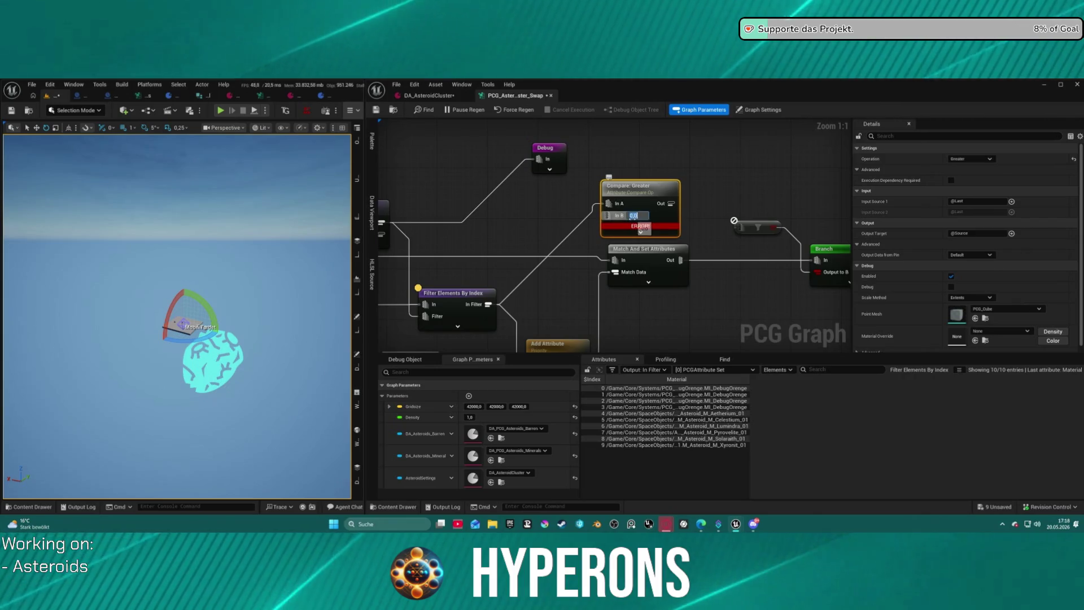
pyautogui.press('Return')
pyautogui.click(772, 202)
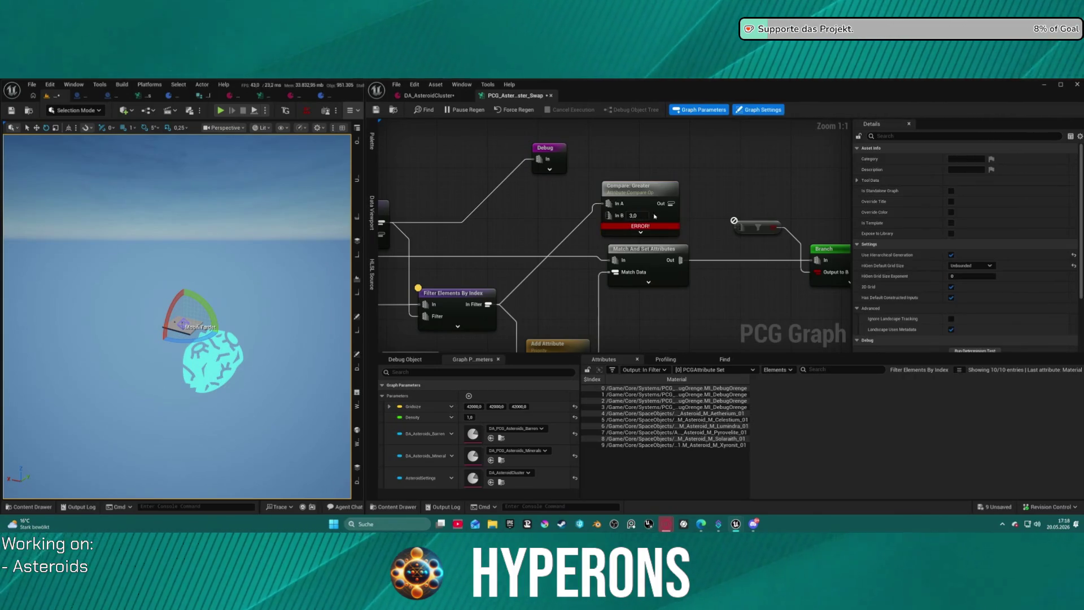
pyautogui.moveTo(651, 229)
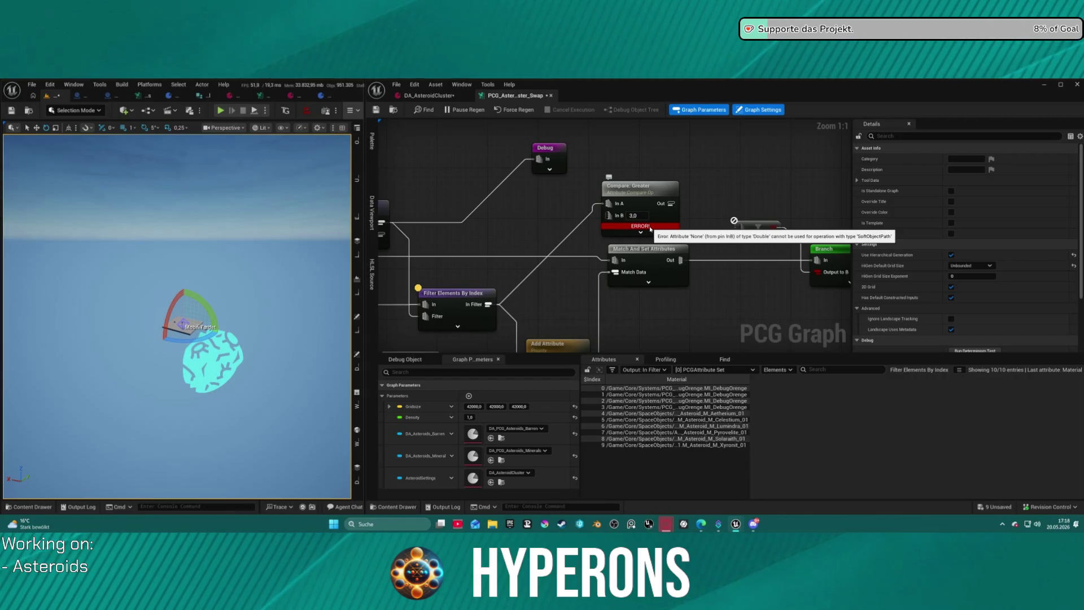
pyautogui.moveTo(671, 203); pyautogui.dragTo(741, 228)
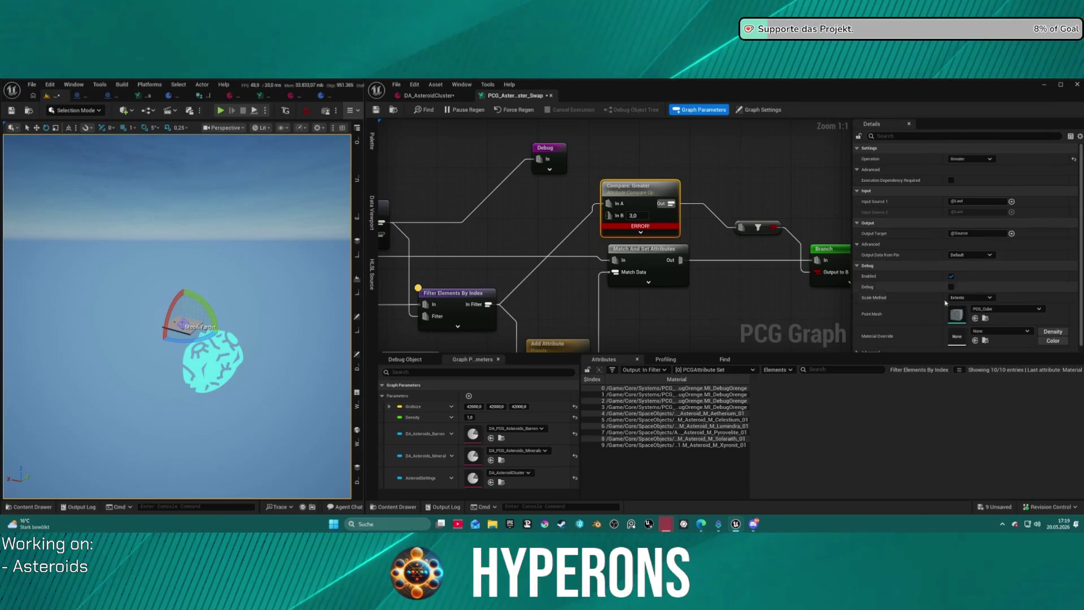
# - Add a Get Loop Index node from the In Filter output via an 'index' search
pyautogui.scroll(-1, 966, 294)
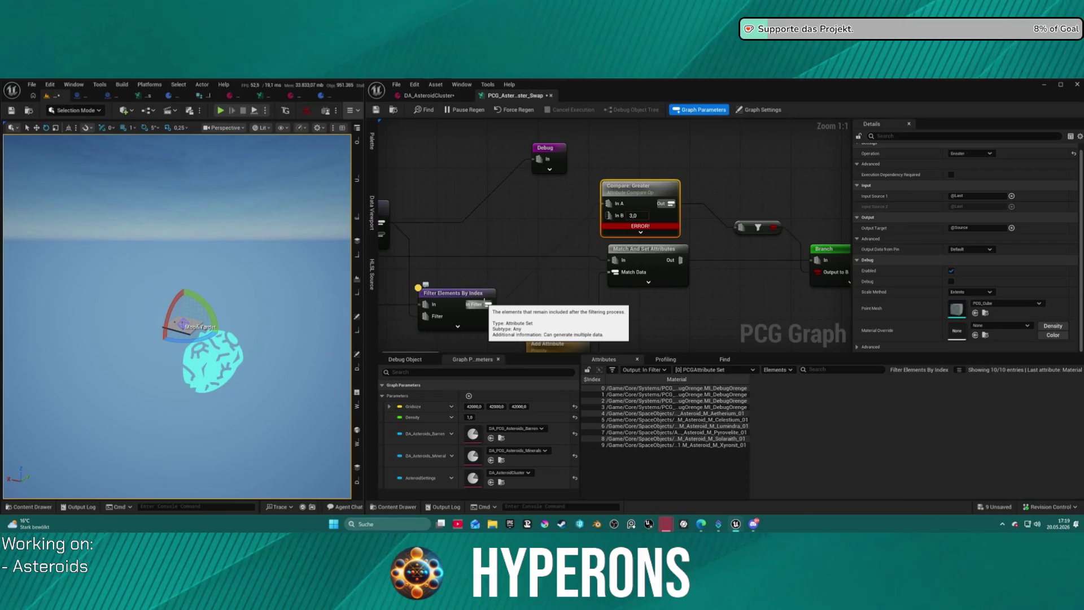
pyautogui.moveTo(488, 304)
pyautogui.mouseDown()
pyautogui.moveTo(511, 276)
pyautogui.moveTo(510, 228)
pyautogui.mouseUp()
pyautogui.write('index')
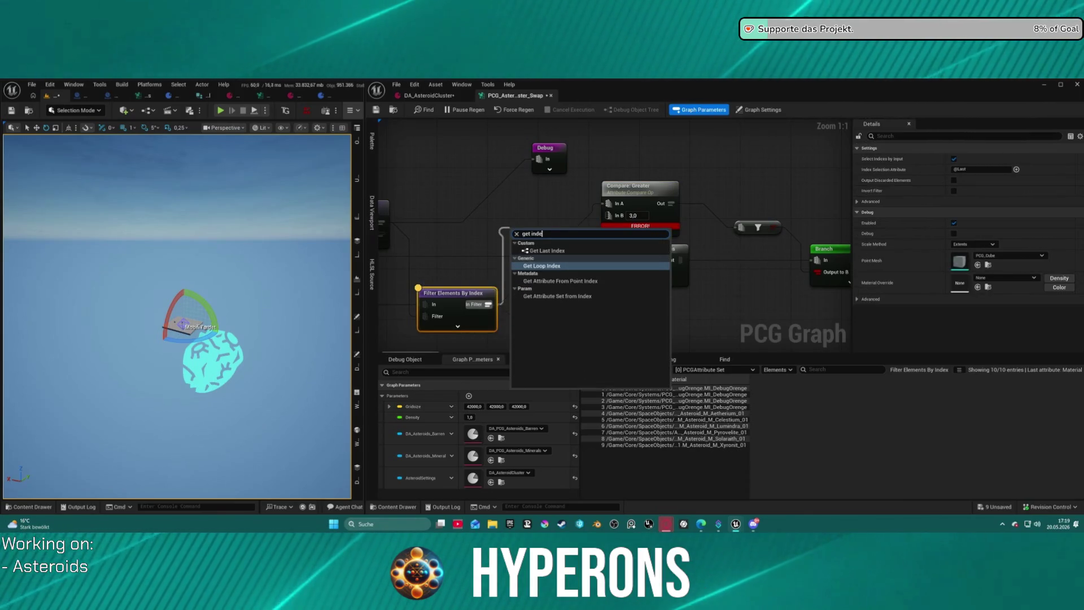
pyautogui.click(553, 265)
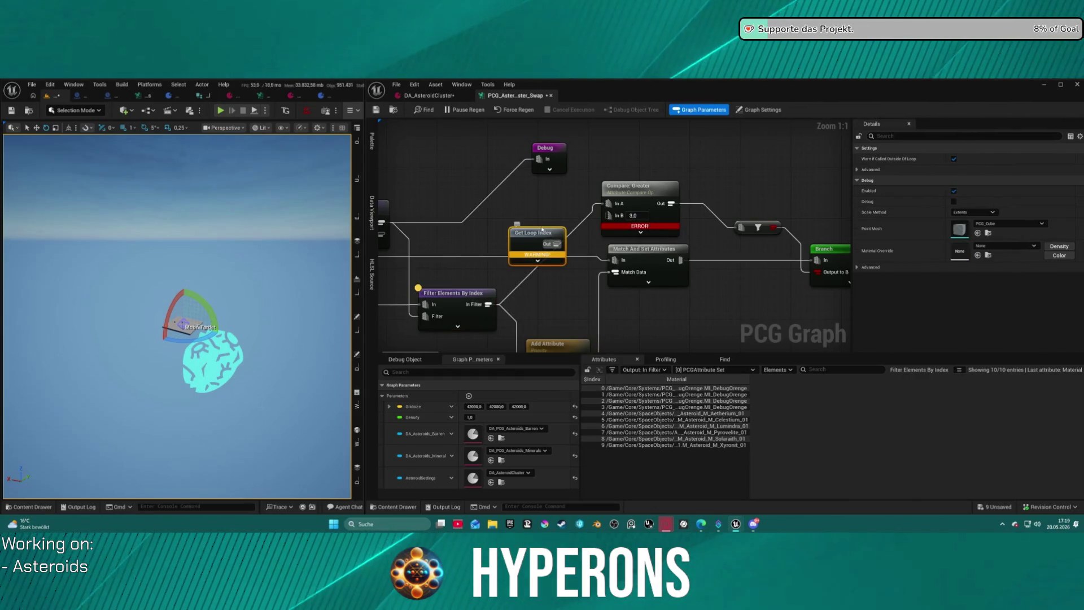
# - Delete the Get Loop Index node and review Compare: Greater's settings
pyautogui.press('Delete')
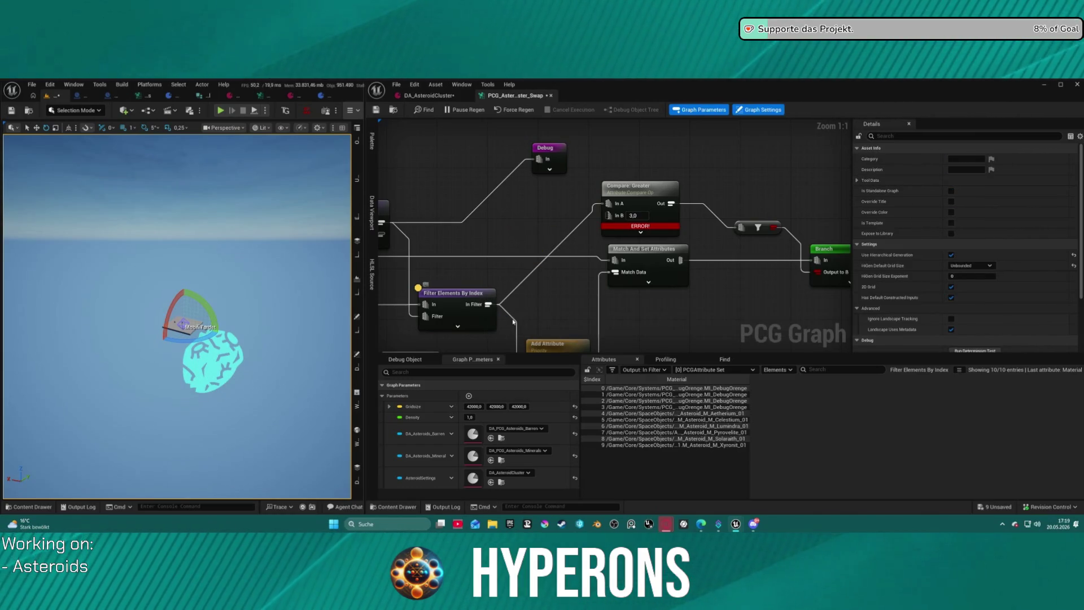
pyautogui.click(477, 319)
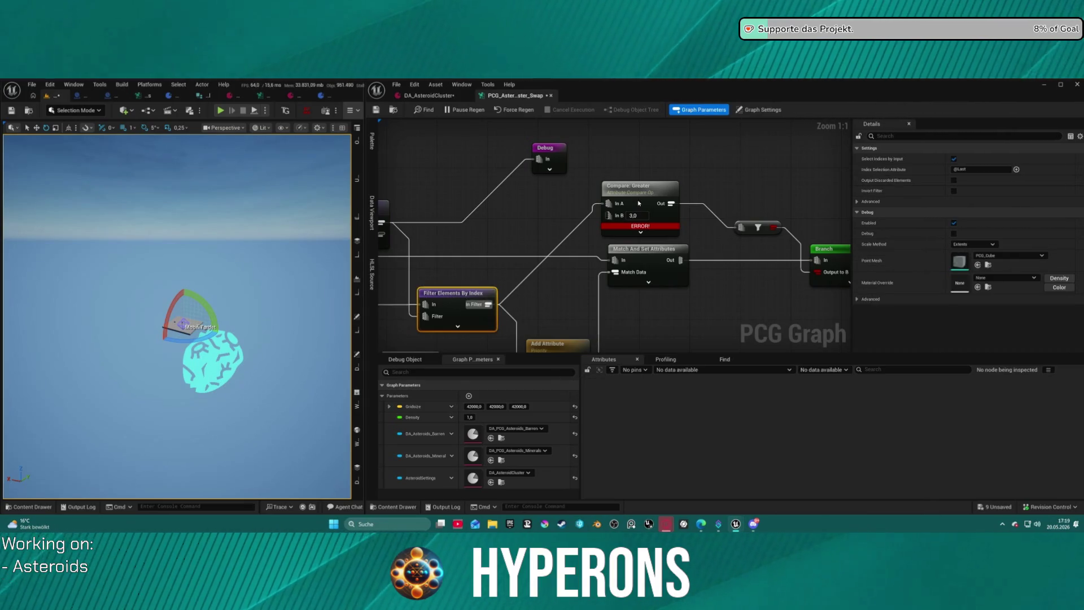
pyautogui.click(639, 204)
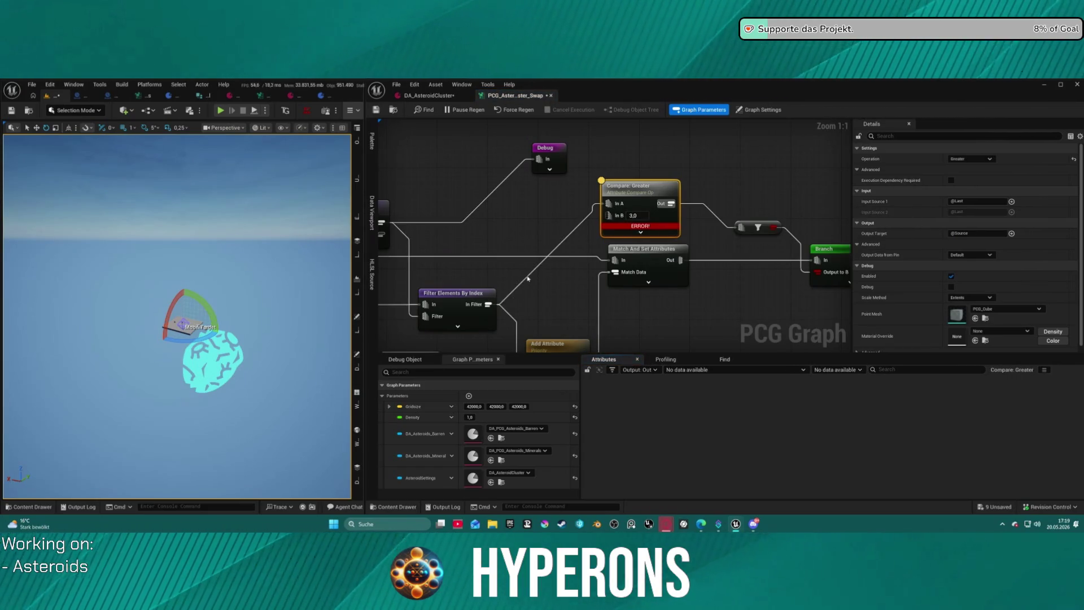
pyautogui.hotkey('ctrl', 'z')
# - Try feeding Delete Attributes into In A and Add Attribute into In B, undoing the latter
pyautogui.moveTo(572, 234)
pyautogui.mouseDown()
pyautogui.moveTo(619, 251)
pyautogui.moveTo(655, 183)
pyautogui.moveTo(644, 186)
pyautogui.mouseUp()
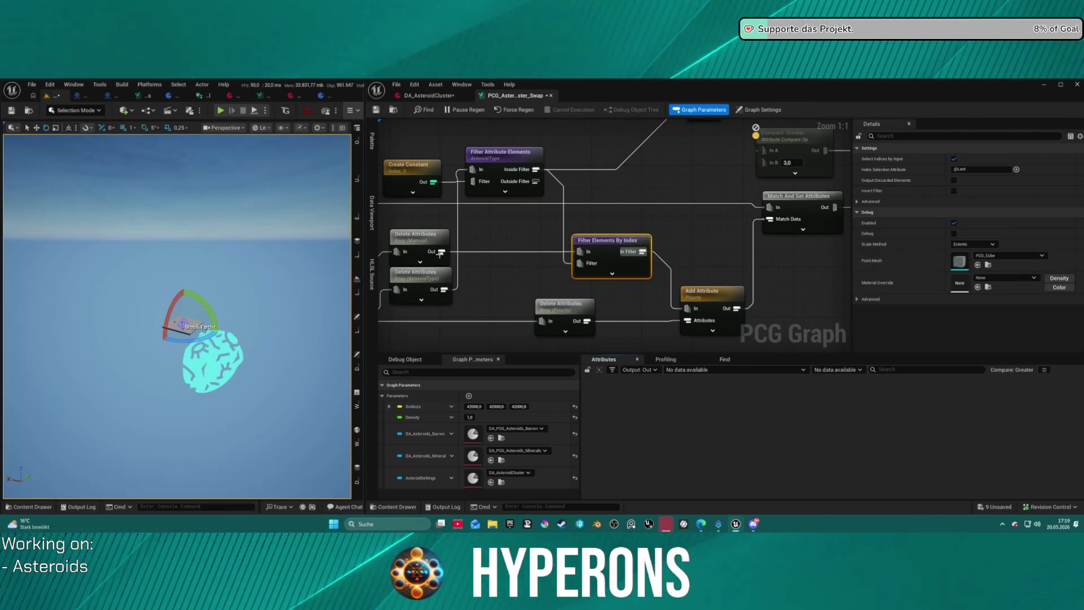
pyautogui.moveTo(440, 254)
pyautogui.mouseDown()
pyautogui.moveTo(553, 248)
pyautogui.moveTo(726, 181)
pyautogui.moveTo(764, 150)
pyautogui.mouseUp()
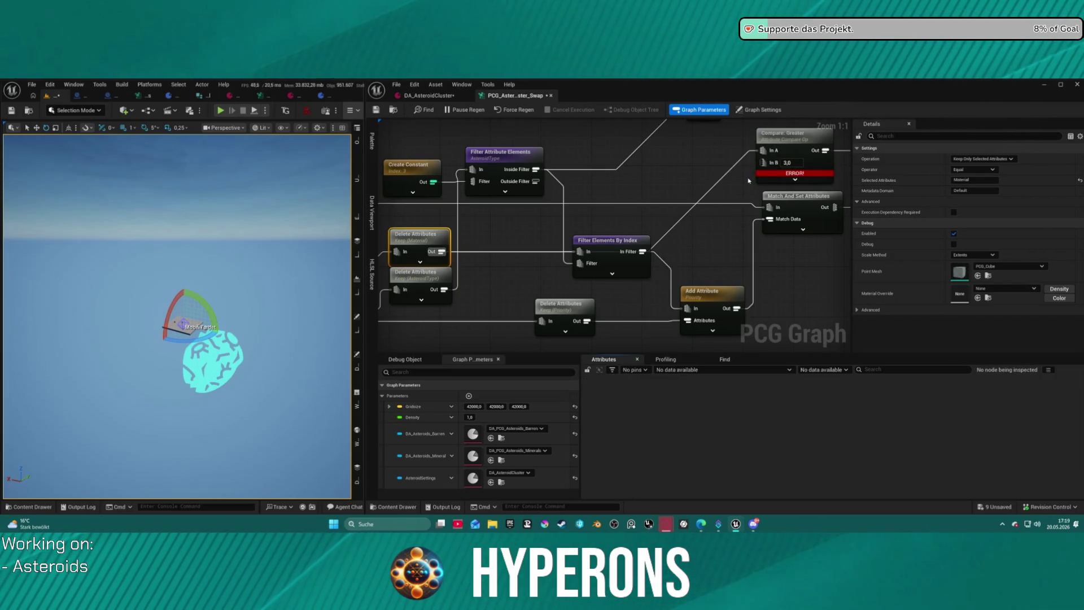
pyautogui.press('a')
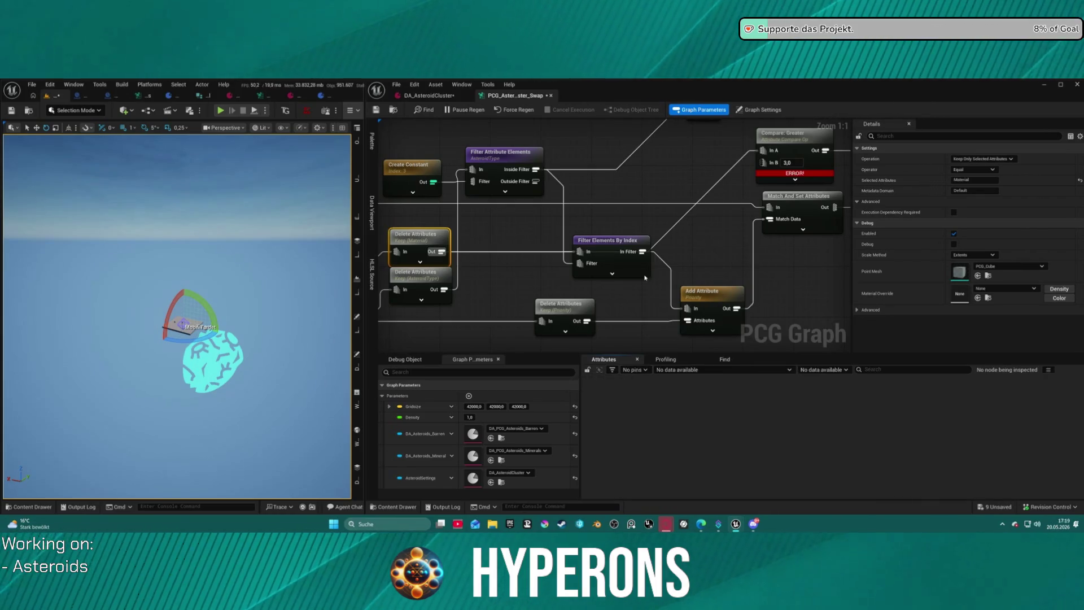
pyautogui.moveTo(665, 213)
pyautogui.mouseDown()
pyautogui.moveTo(620, 244)
pyautogui.moveTo(608, 184)
pyautogui.mouseUp()
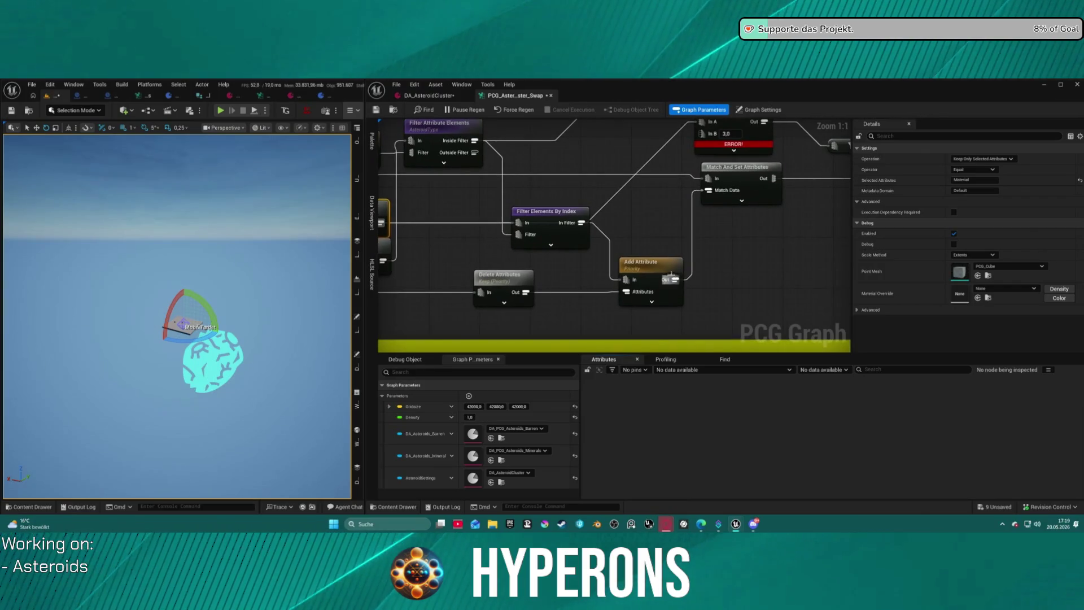
pyautogui.click(664, 264)
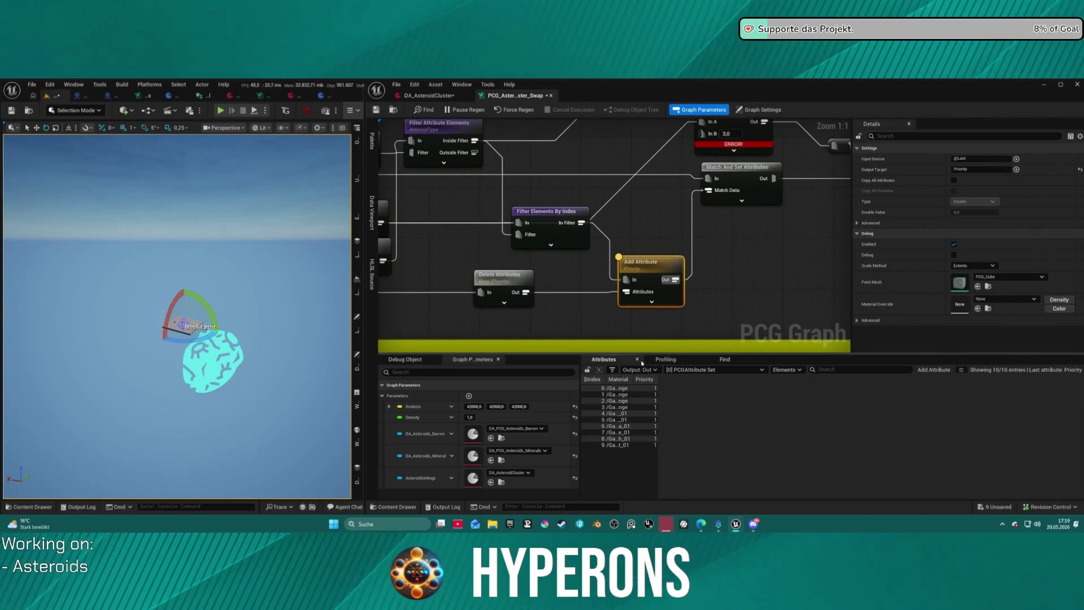
pyautogui.press('a')
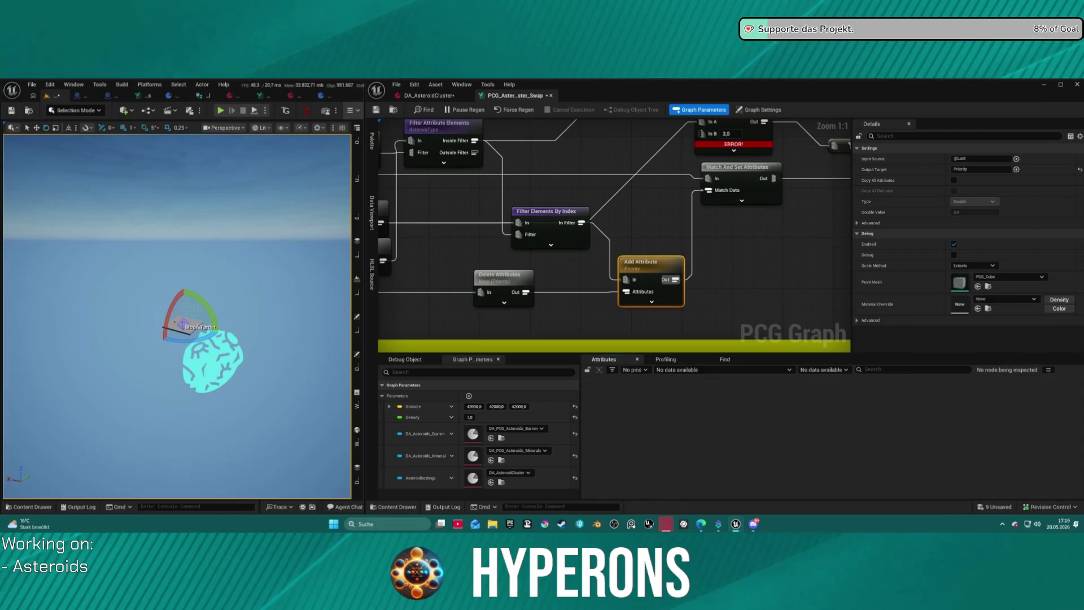
pyautogui.moveTo(680, 230); pyautogui.dragTo(548, 274)
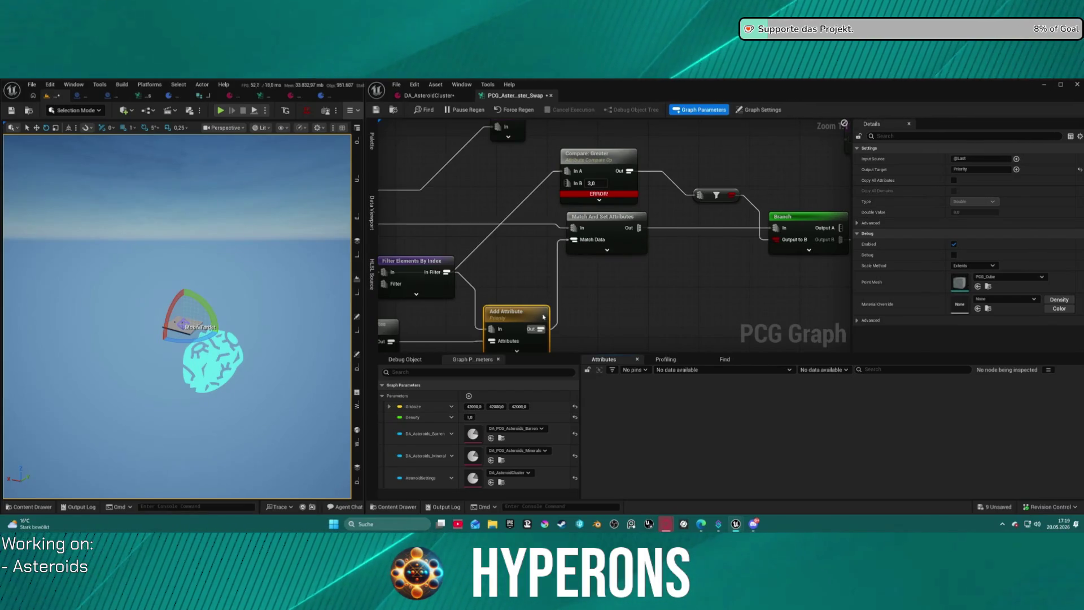
pyautogui.moveTo(540, 328)
pyautogui.mouseDown()
pyautogui.moveTo(569, 242)
pyautogui.moveTo(567, 183)
pyautogui.mouseUp()
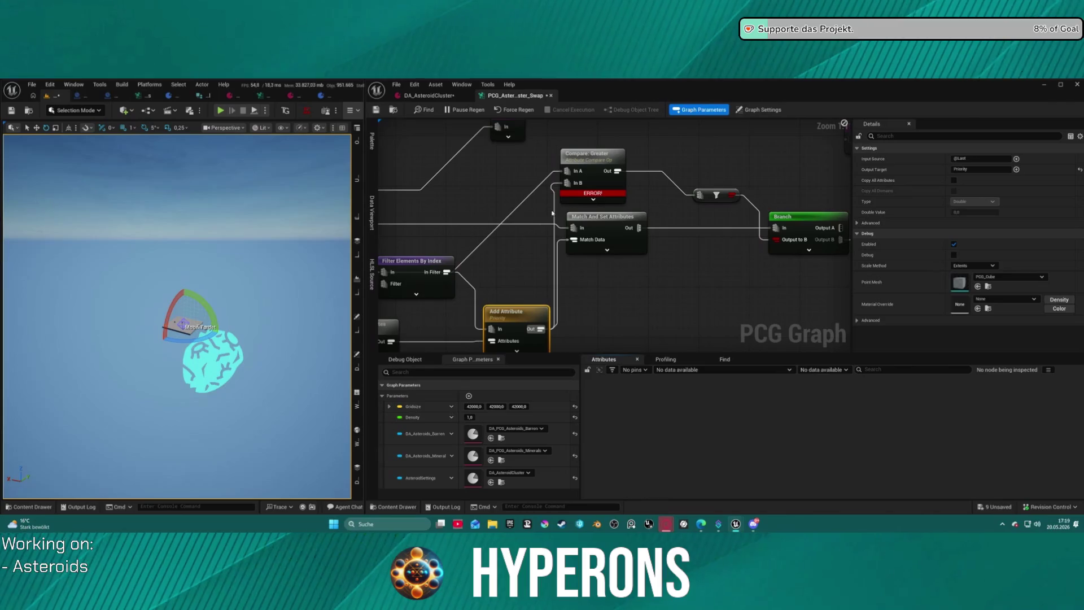
pyautogui.hotkey('ctrl', 'z')
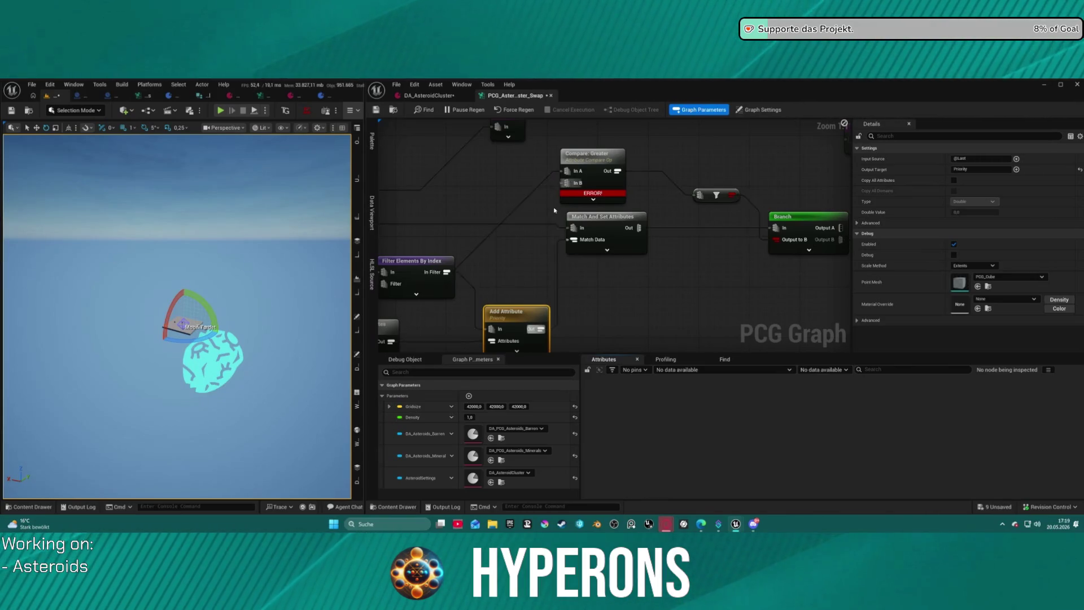
# - Unwire Compare: Greater's In A and delete it with the filter node after it
pyautogui.click(564, 180)
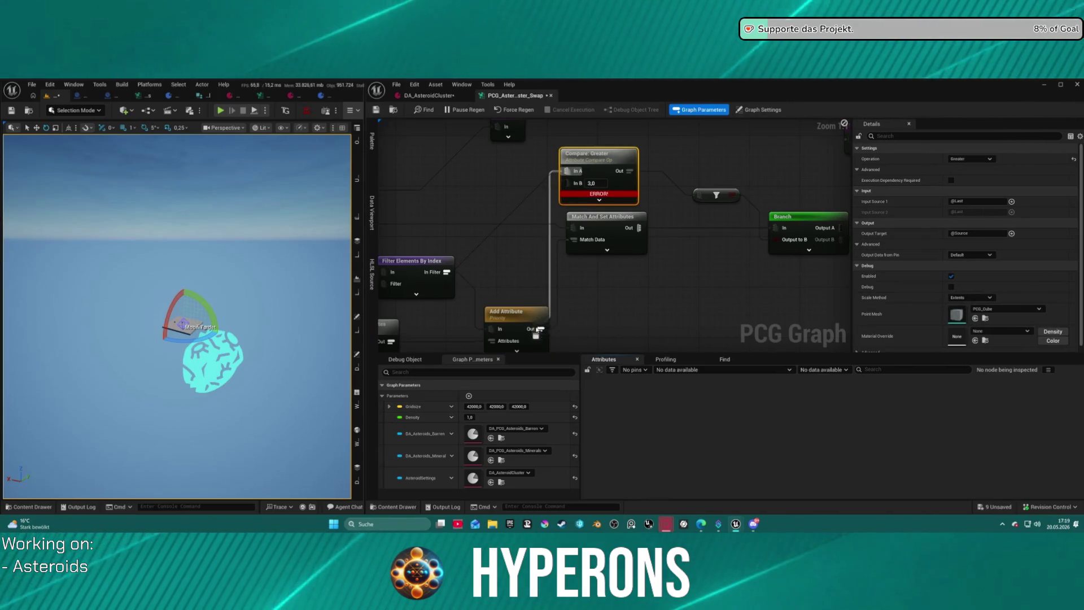
pyautogui.keyDown('alt'); pyautogui.click(485, 240); pyautogui.keyUp('alt')
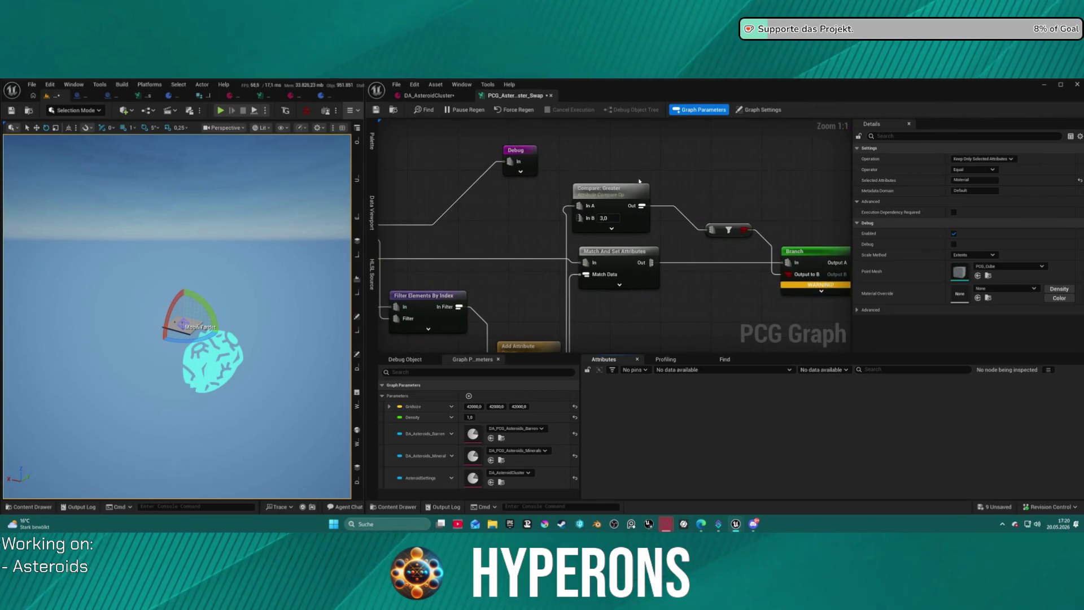
pyautogui.moveTo(583, 172); pyautogui.dragTo(753, 226)
pyautogui.press('Delete')
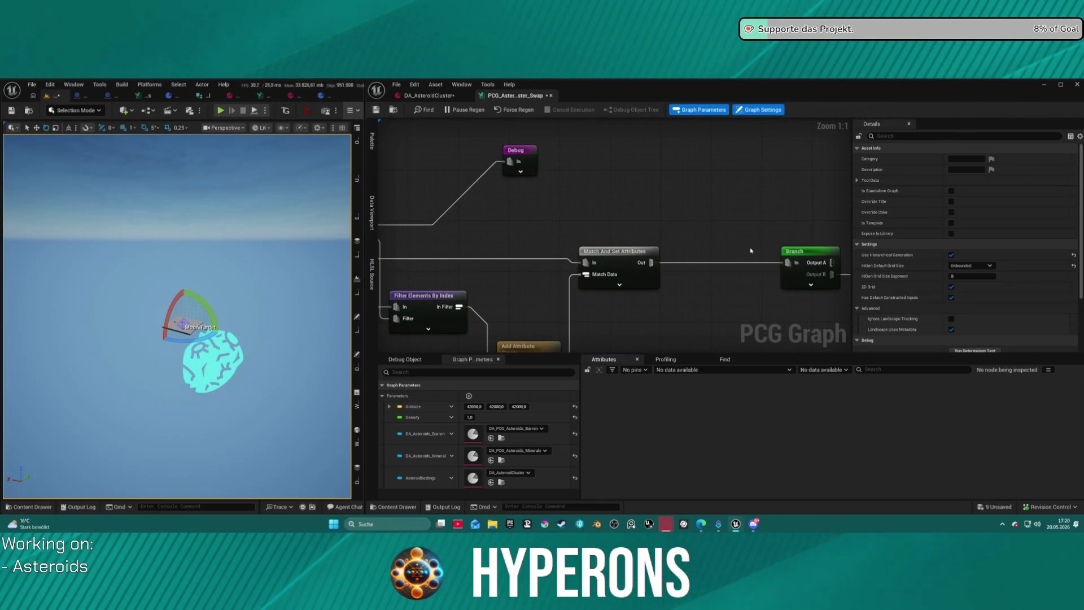
pyautogui.scroll(-4, 601, 203)
pyautogui.scroll(3, 578, 206)
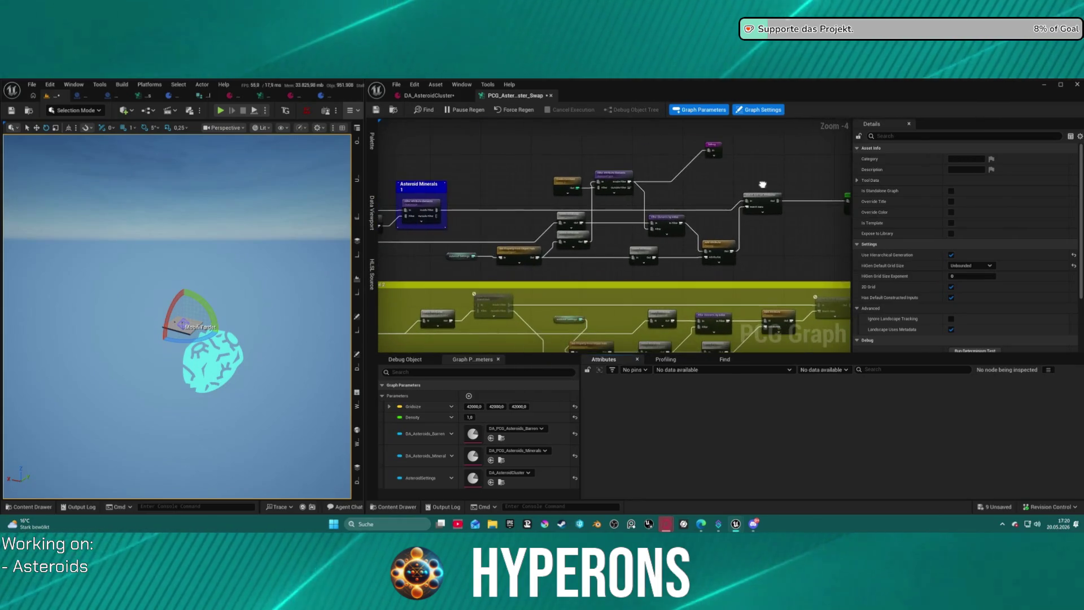
pyautogui.scroll(2, 727, 203)
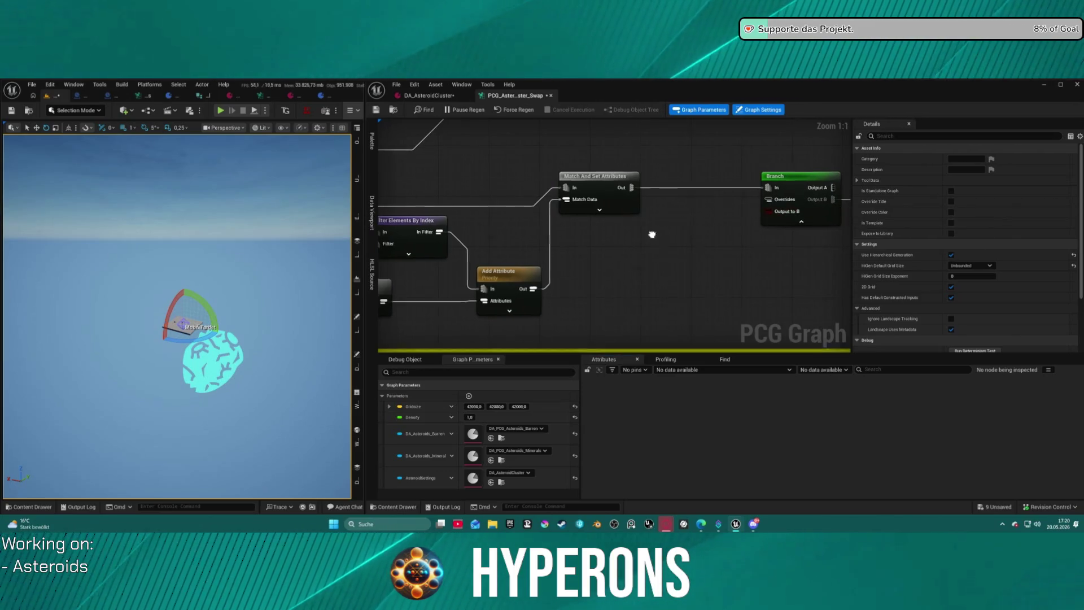
pyautogui.moveTo(599, 244); pyautogui.dragTo(750, 209)
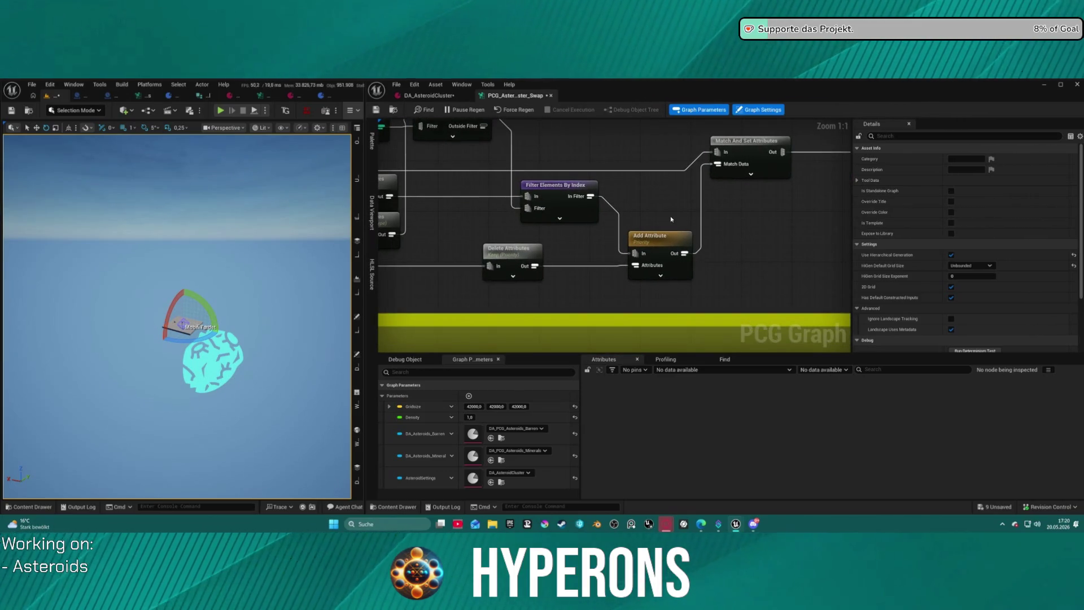
pyautogui.moveTo(590, 197); pyautogui.dragTo(797, 237)
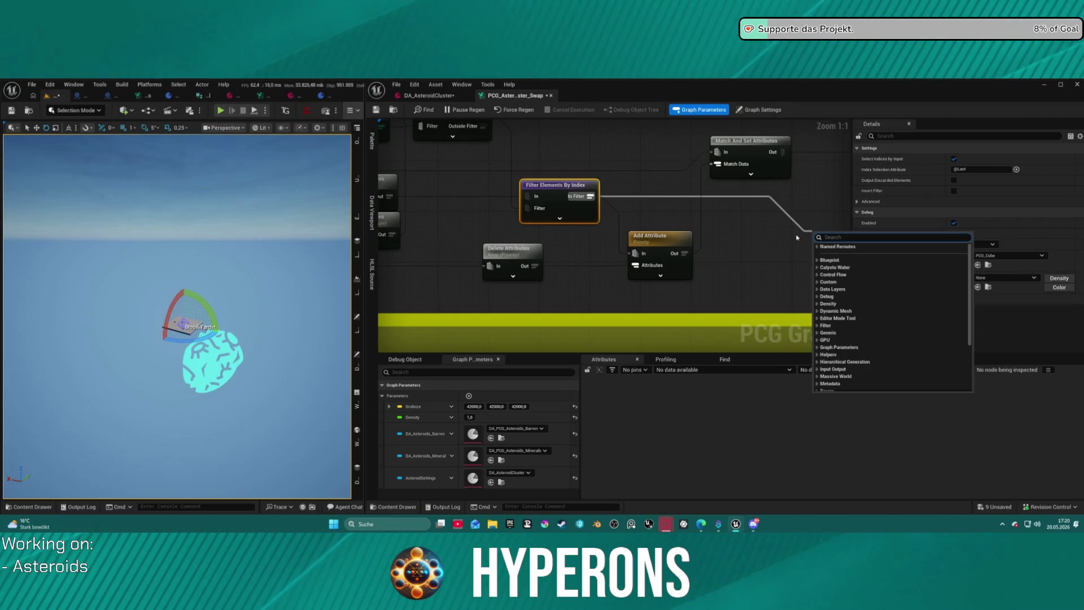
pyautogui.write('va')
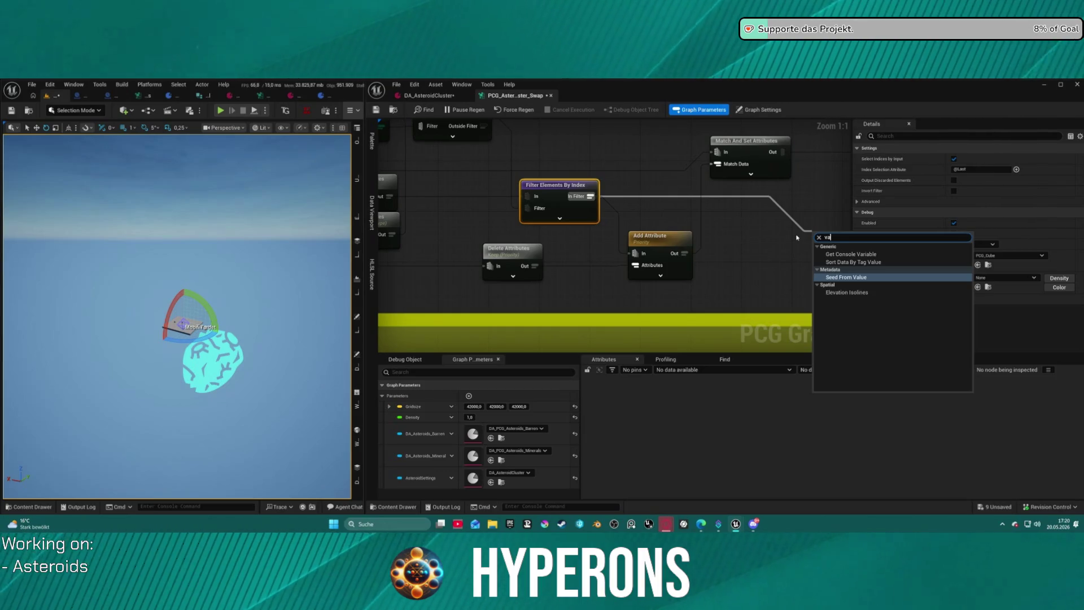
pyautogui.press('BackSpace')
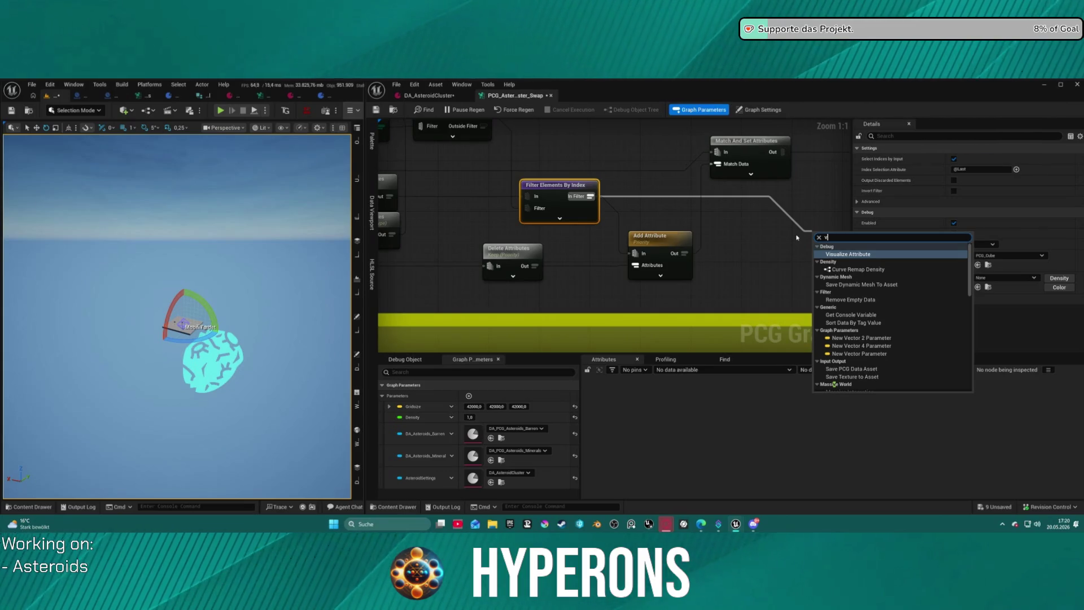
pyautogui.click(850, 300)
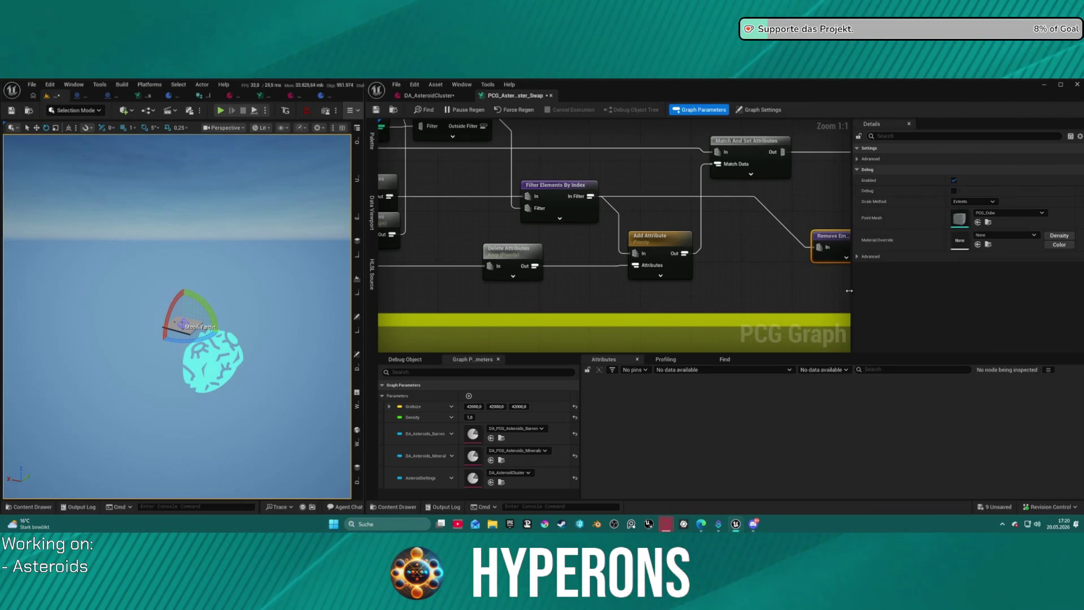
pyautogui.press('a')
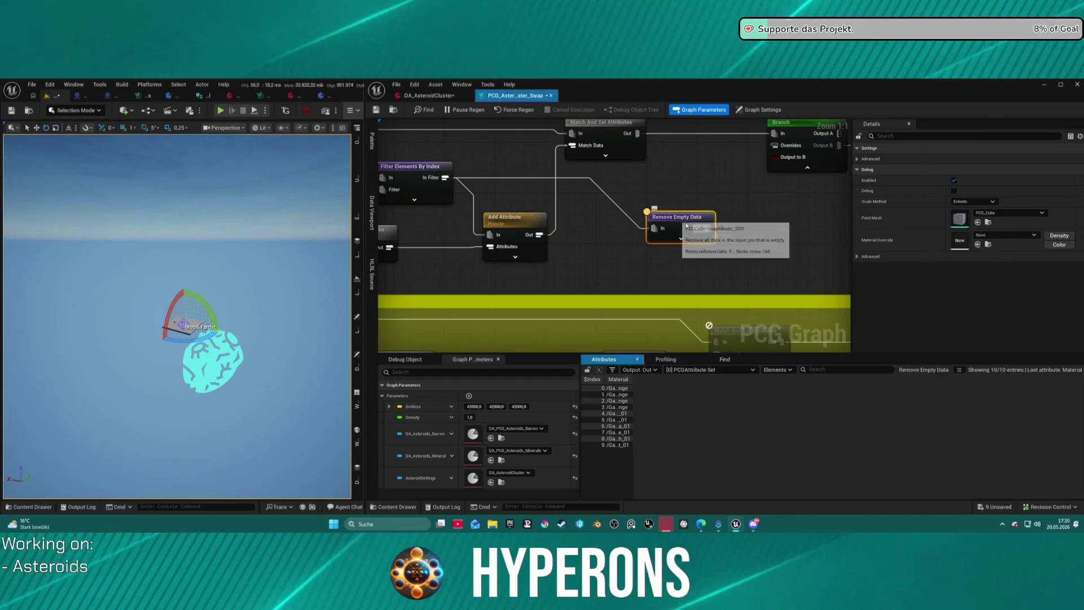
pyautogui.moveTo(704, 222)
pyautogui.mouseDown()
pyautogui.moveTo(602, 189)
pyautogui.moveTo(776, 159)
pyautogui.mouseUp()
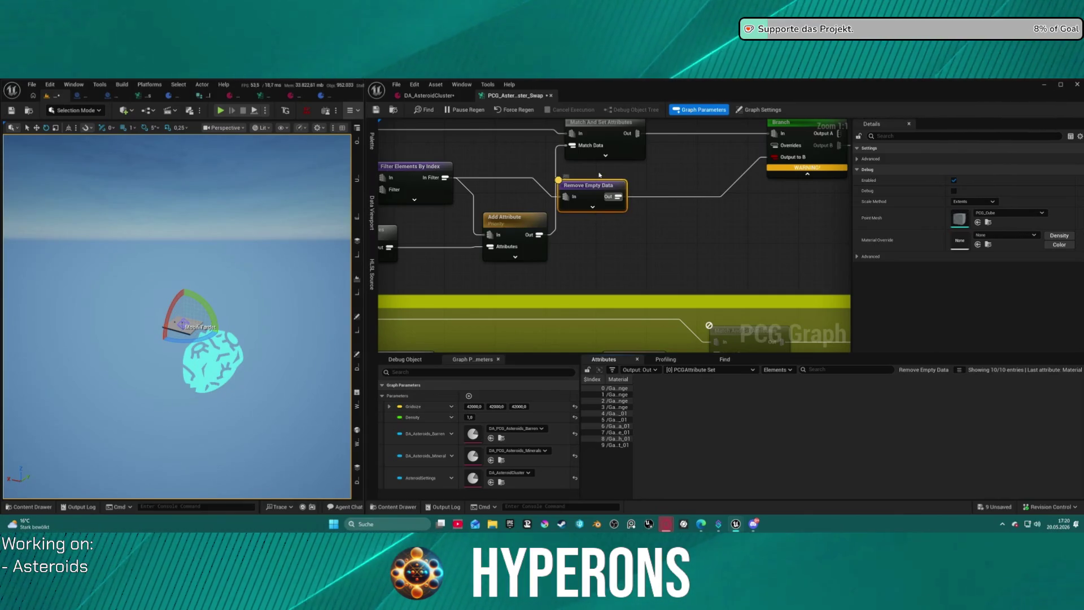
pyautogui.press('Delete')
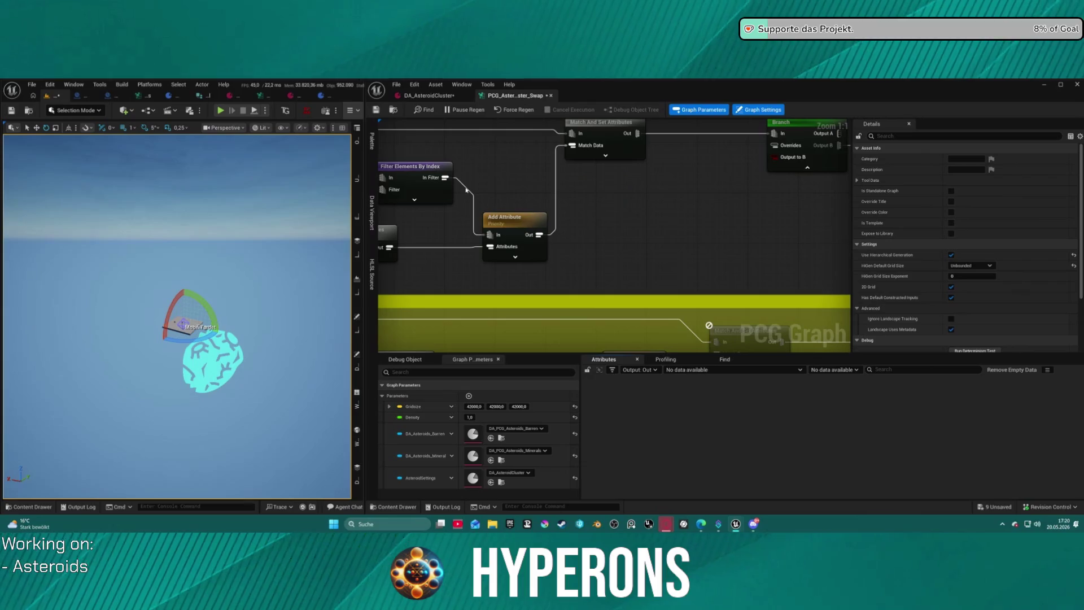
# - Inspect the Debug, Filter Attribute Elements and Filter Elements By Index data, then view Branch's settings
pyautogui.moveTo(505, 158)
pyautogui.mouseDown()
pyautogui.moveTo(564, 164)
pyautogui.moveTo(708, 293)
pyautogui.mouseUp()
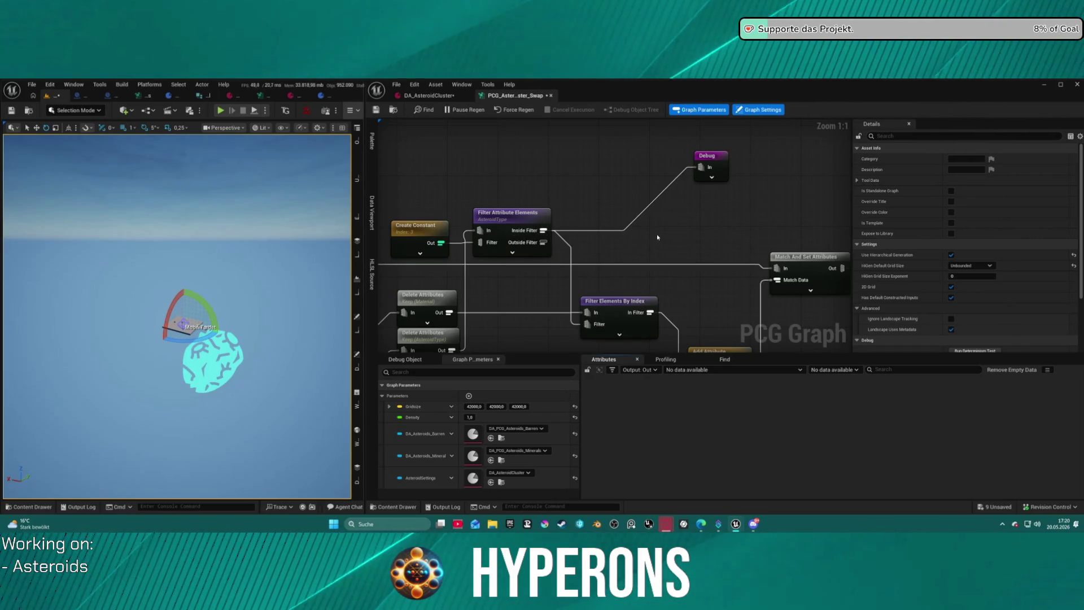
pyautogui.click(706, 164)
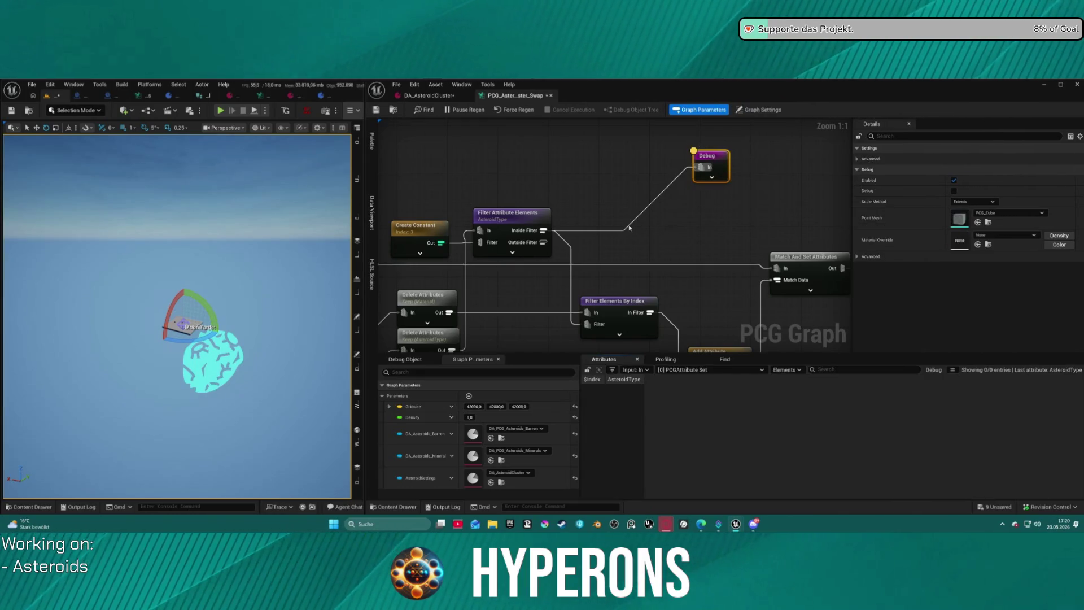
pyautogui.click(508, 214)
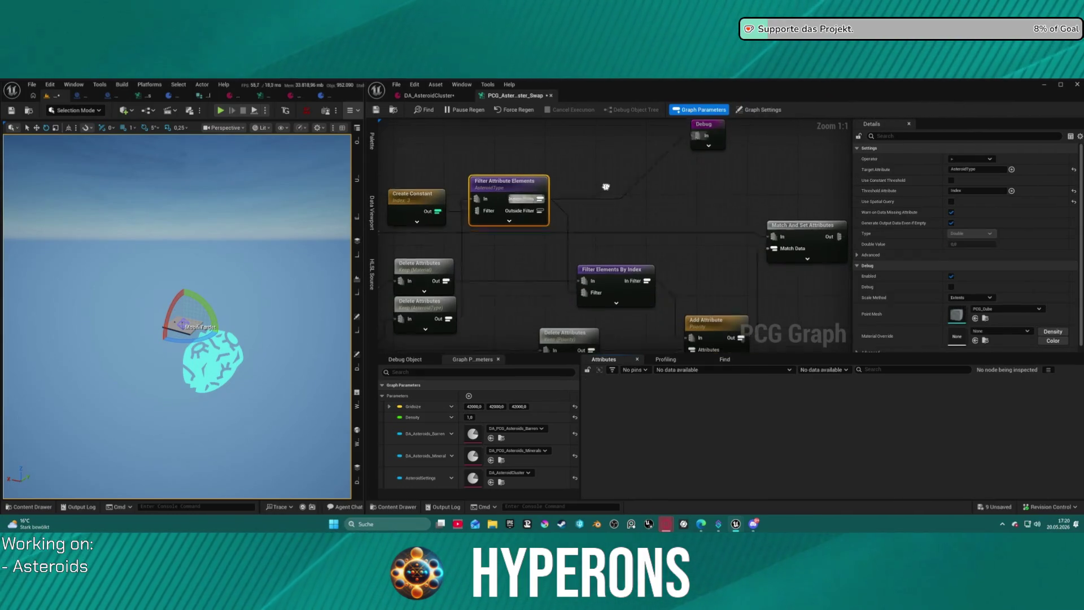
pyautogui.click(610, 269)
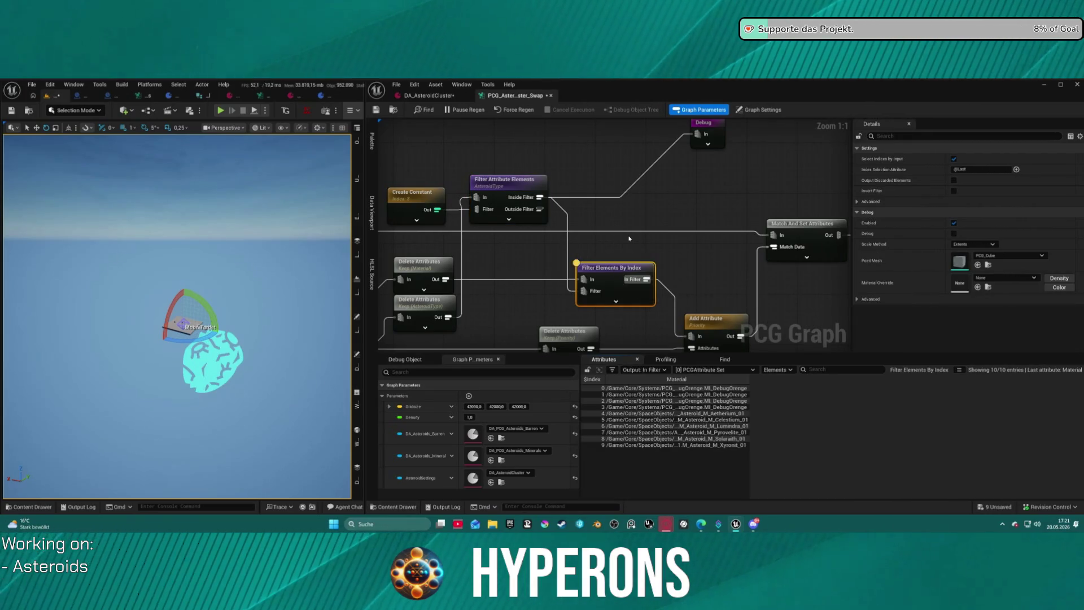
pyautogui.moveTo(633, 252)
pyautogui.mouseDown()
pyautogui.moveTo(581, 186)
pyautogui.moveTo(933, 185)
pyautogui.mouseUp()
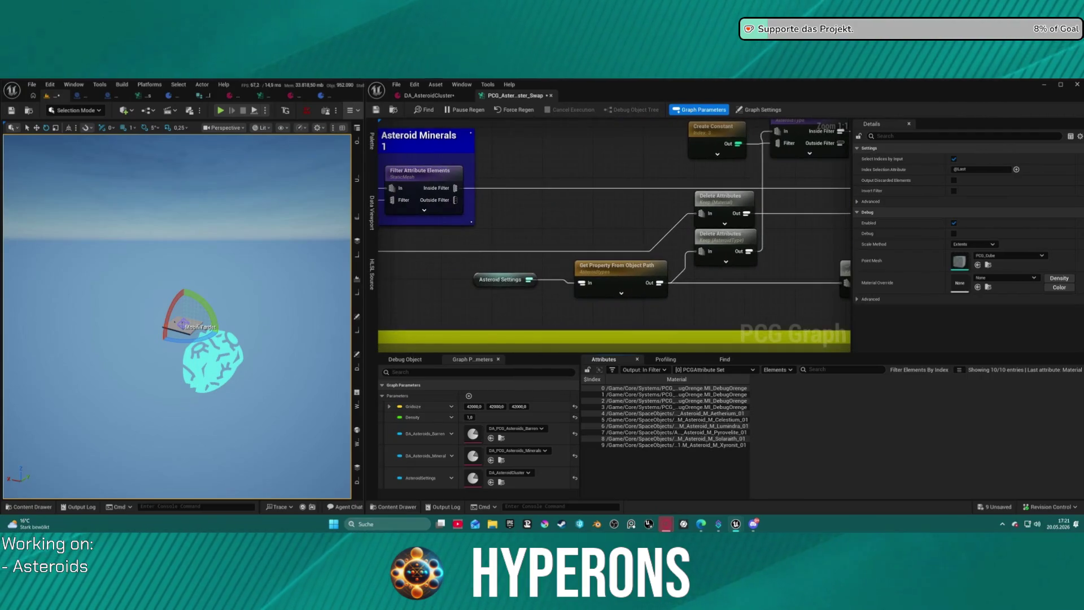
pyautogui.moveTo(780, 184); pyautogui.dragTo(779, 184)
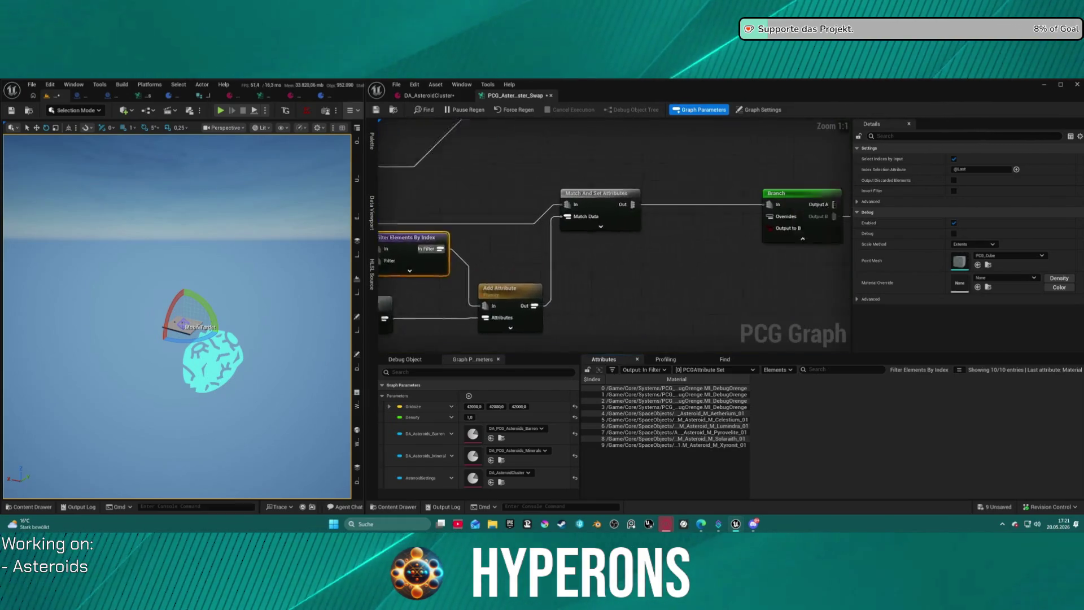
pyautogui.click(582, 192)
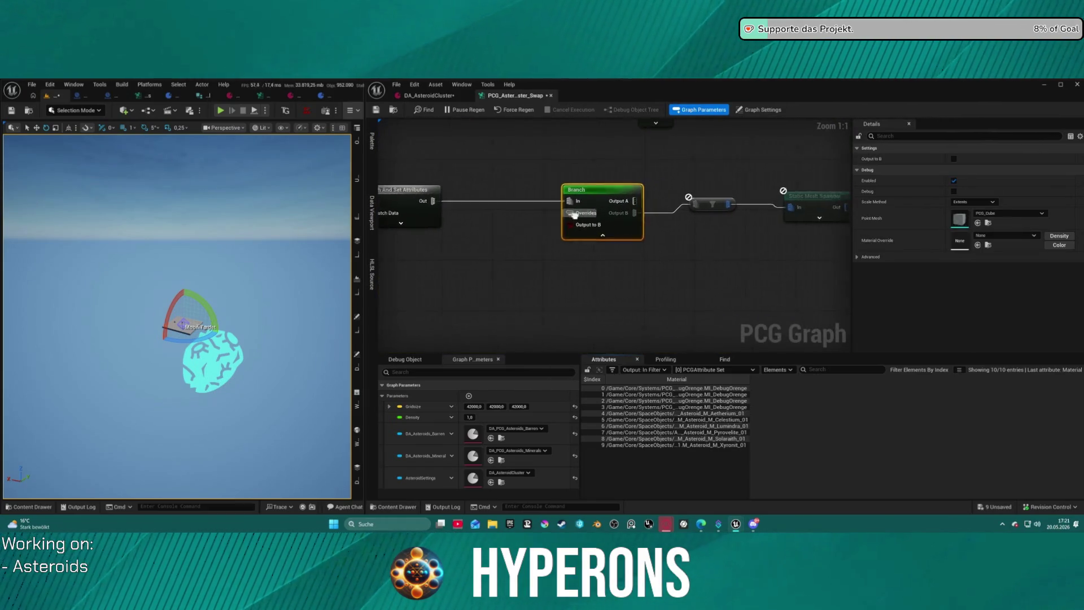
# - Nudge the post-Branch filter down-left, then review the AsteroidType and Filter Elements By Index settings
pyautogui.click(708, 202)
pyautogui.moveTo(708, 202); pyautogui.dragTo(697, 215)
pyautogui.moveTo(490, 203)
pyautogui.mouseDown()
pyautogui.moveTo(743, 196)
pyautogui.moveTo(640, 217)
pyautogui.moveTo(631, 230)
pyautogui.mouseUp()
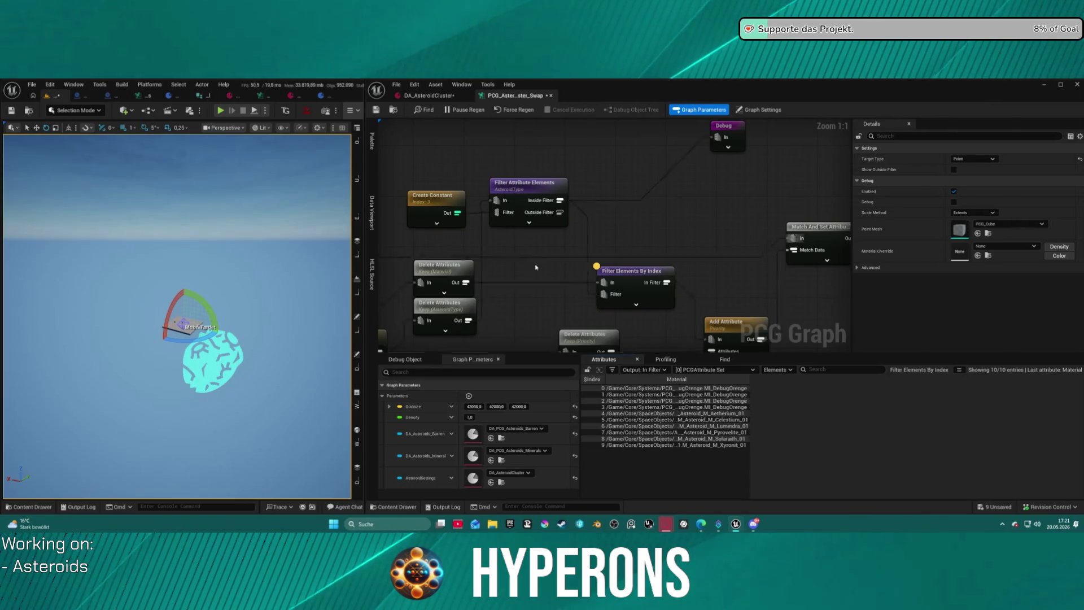
pyautogui.click(513, 201)
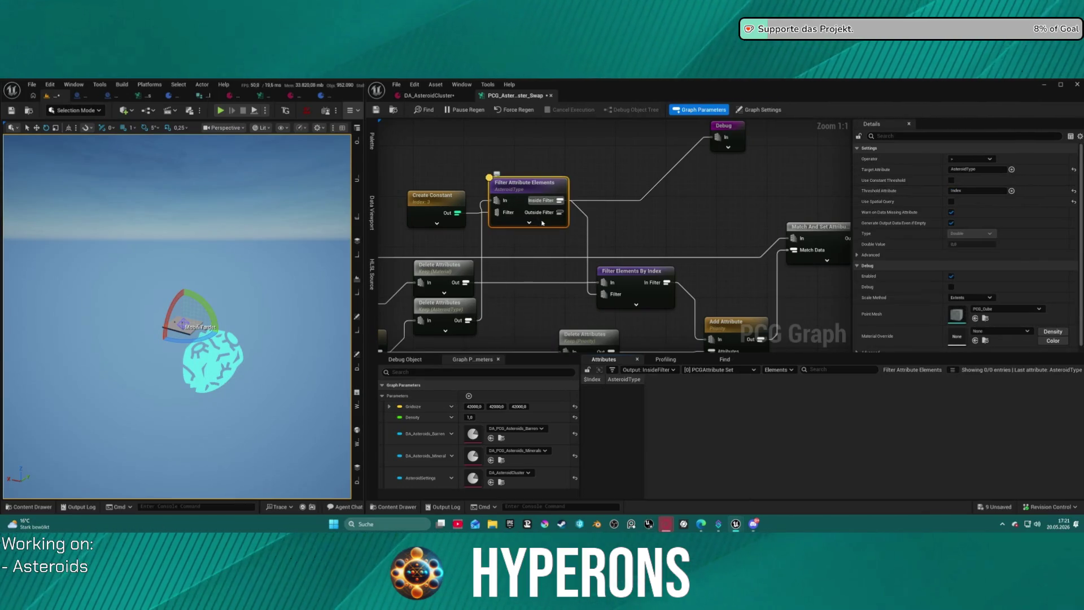
pyautogui.click(625, 281)
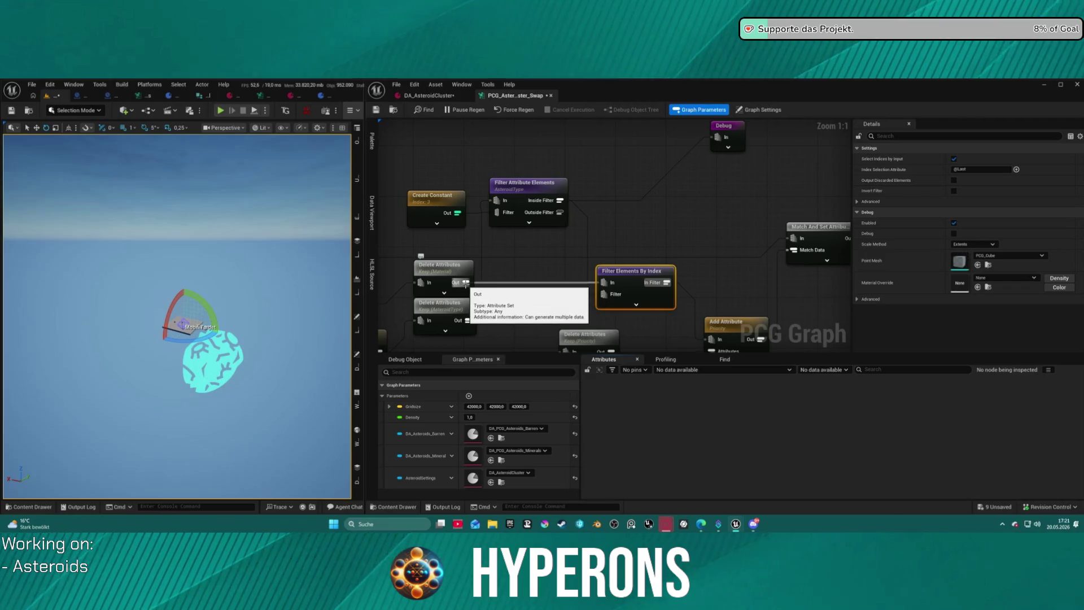
# - Create a Filter Data By Index node off Delete Attributes' Out pin using an 'inde' search
pyautogui.moveTo(465, 283); pyautogui.dragTo(625, 230)
pyautogui.write('inde')
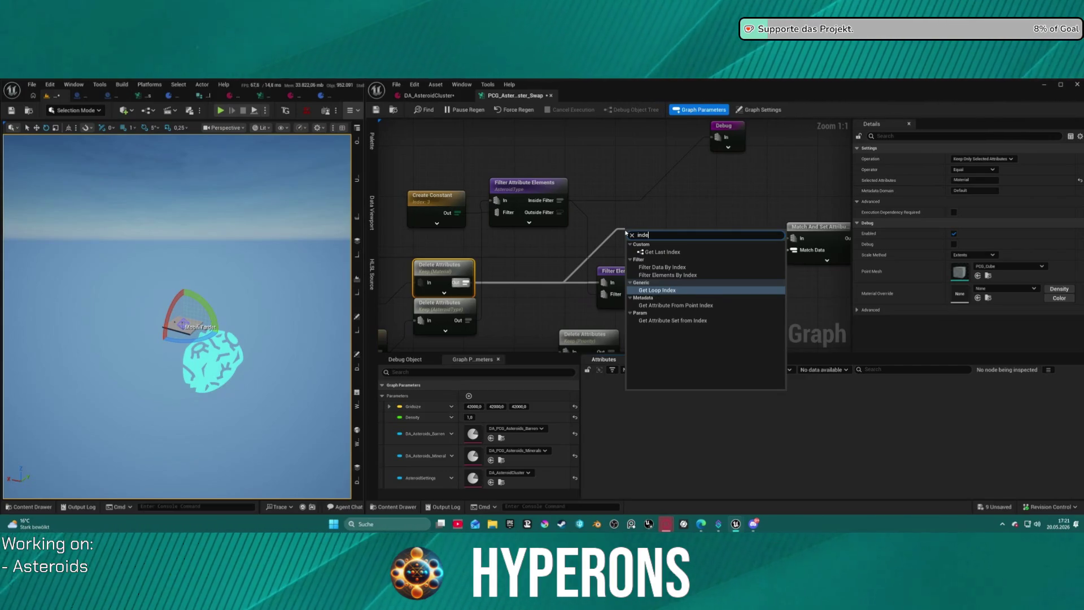
pyautogui.press('Up')
pyautogui.press('Up')
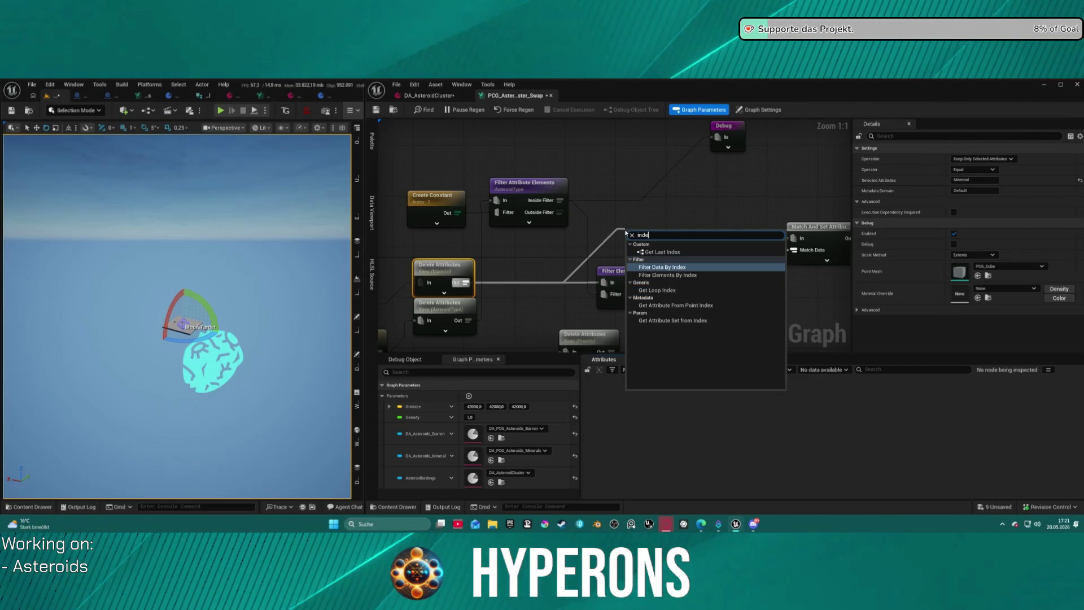
pyautogui.press('Down')
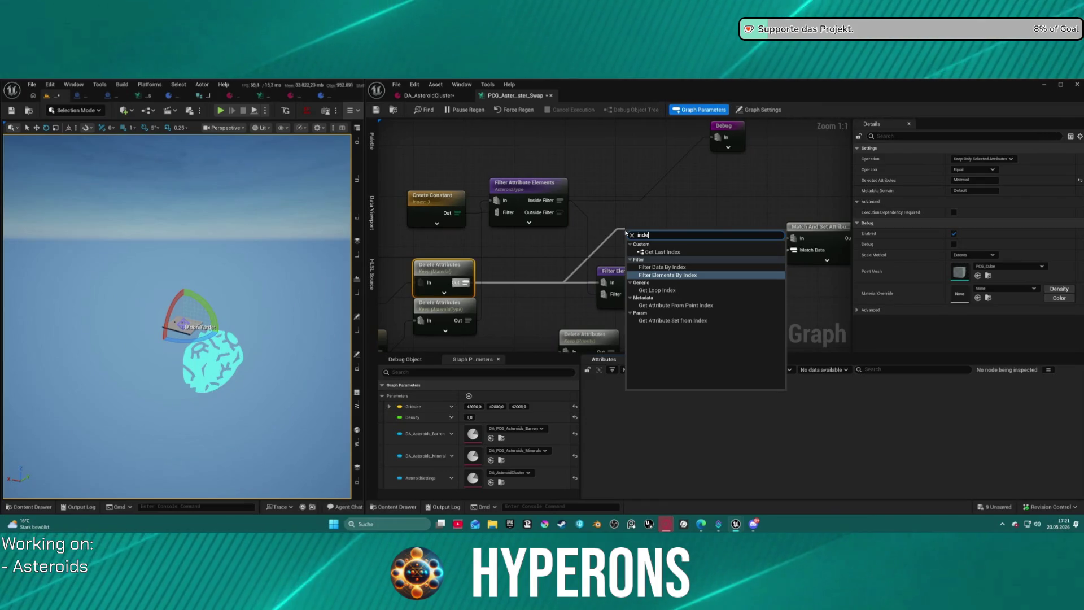
pyautogui.press('Down')
pyautogui.press('Down')
pyautogui.press('Down')
pyautogui.press('Up')
pyautogui.press('Up')
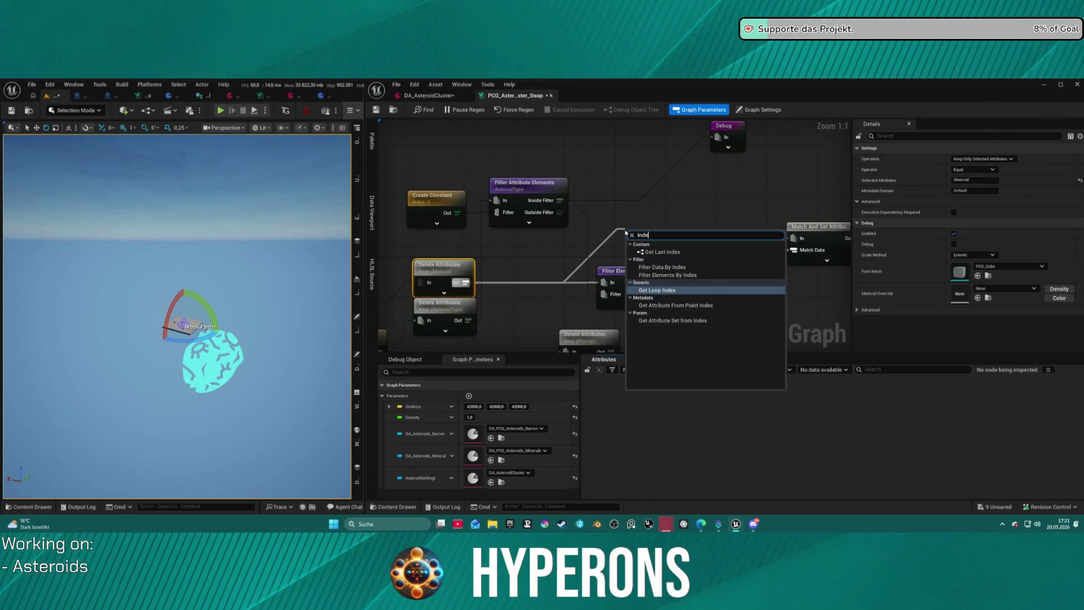
pyautogui.press('Up')
pyautogui.press('Up')
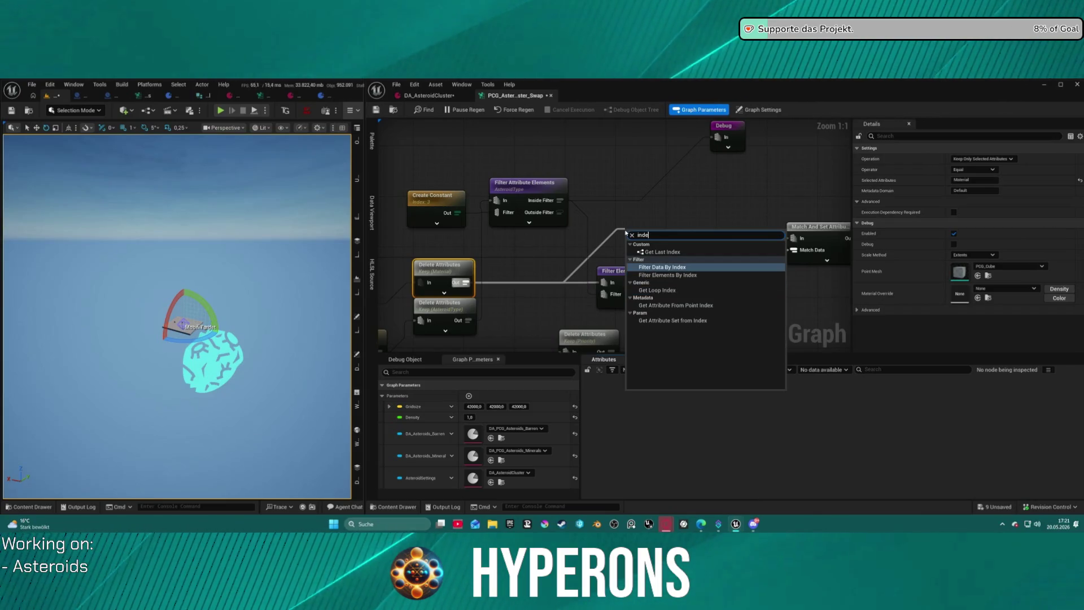
pyautogui.press('Return')
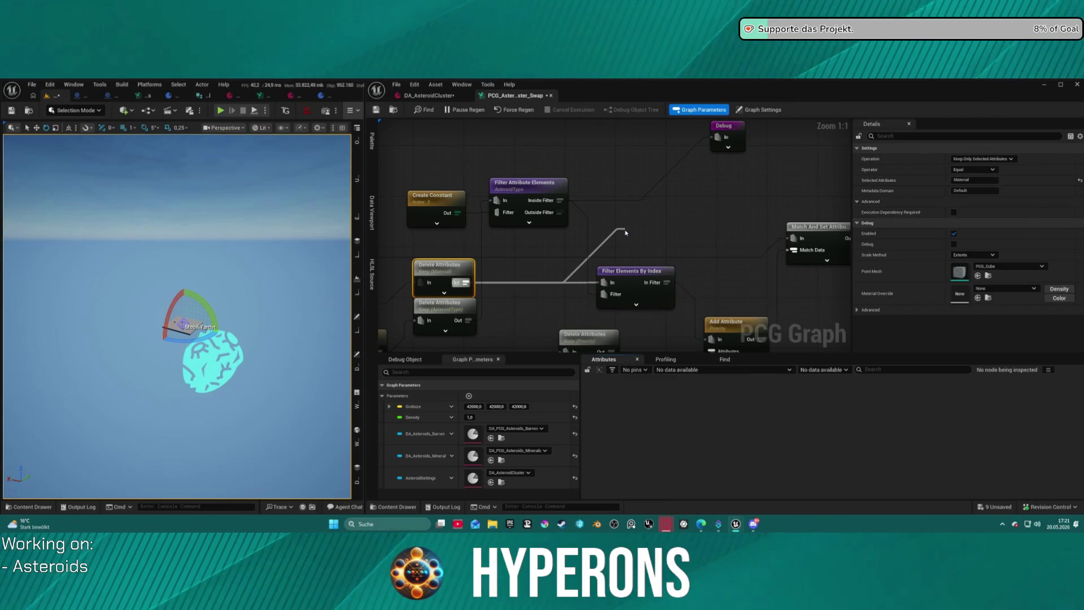
# - Move Filter Data By Index beside the Debug node, set Selected Indices to 5, then delete it
pyautogui.moveTo(644, 233); pyautogui.dragTo(685, 176)
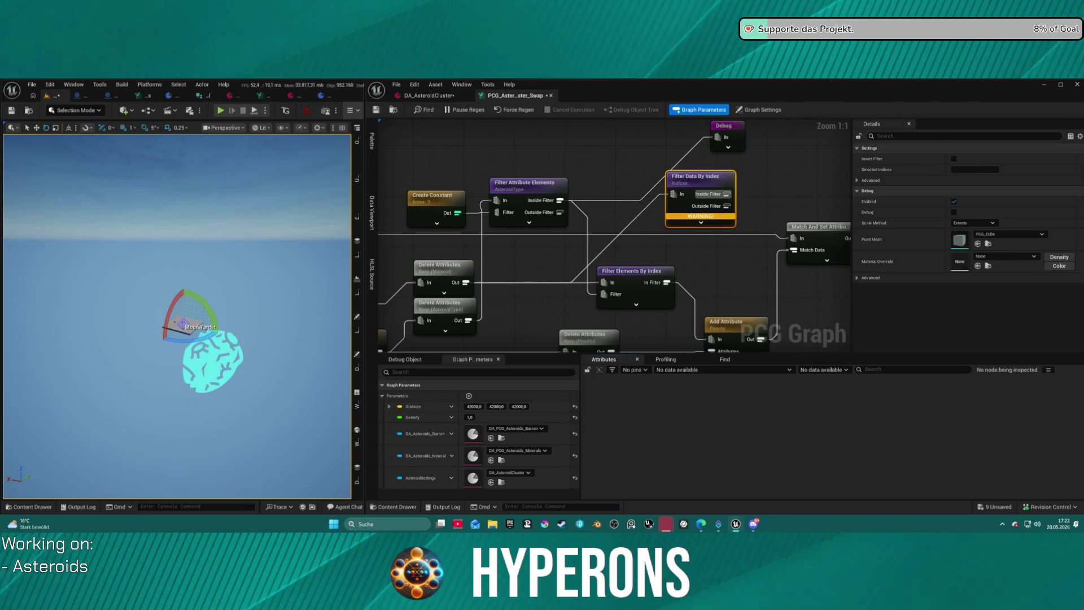
pyautogui.moveTo(716, 183)
pyautogui.mouseDown()
pyautogui.moveTo(605, 184)
pyautogui.moveTo(664, 174)
pyautogui.moveTo(671, 201)
pyautogui.moveTo(747, 201)
pyautogui.mouseUp()
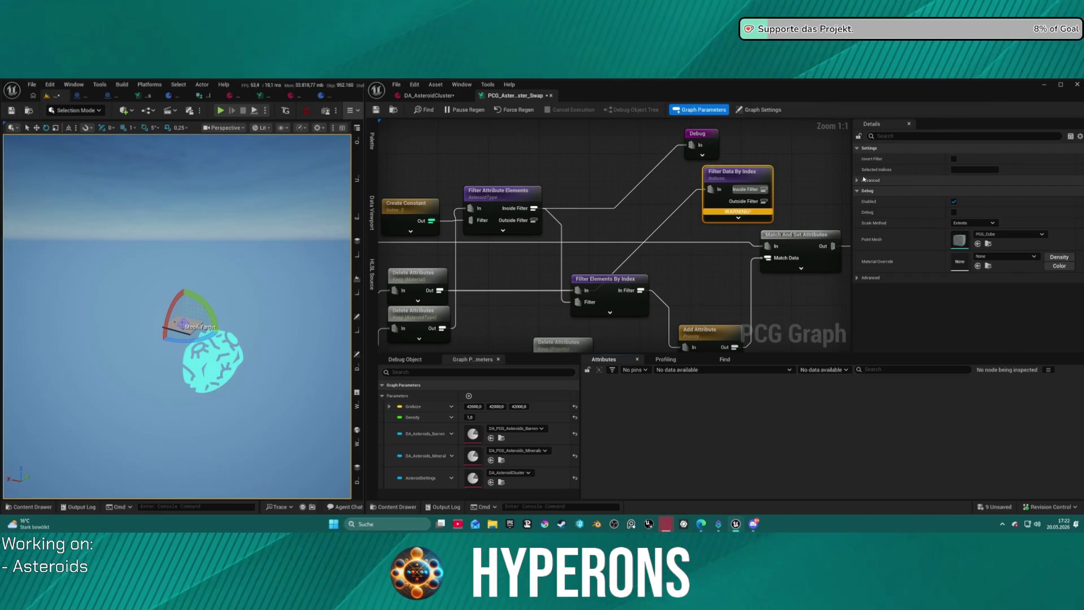
pyautogui.click(957, 169)
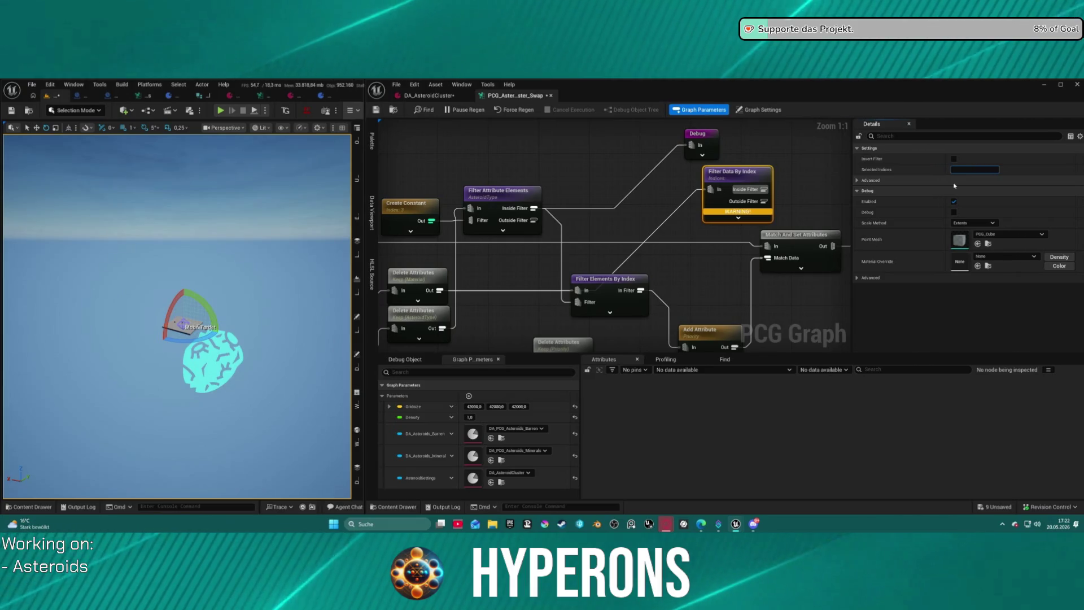
pyautogui.write('05')
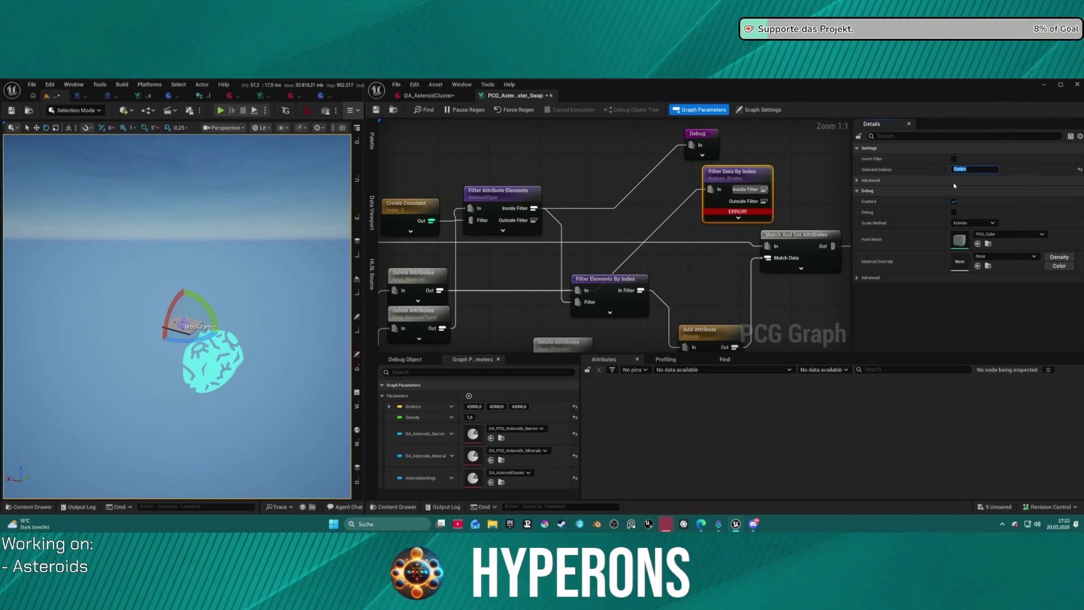
pyautogui.click(732, 199)
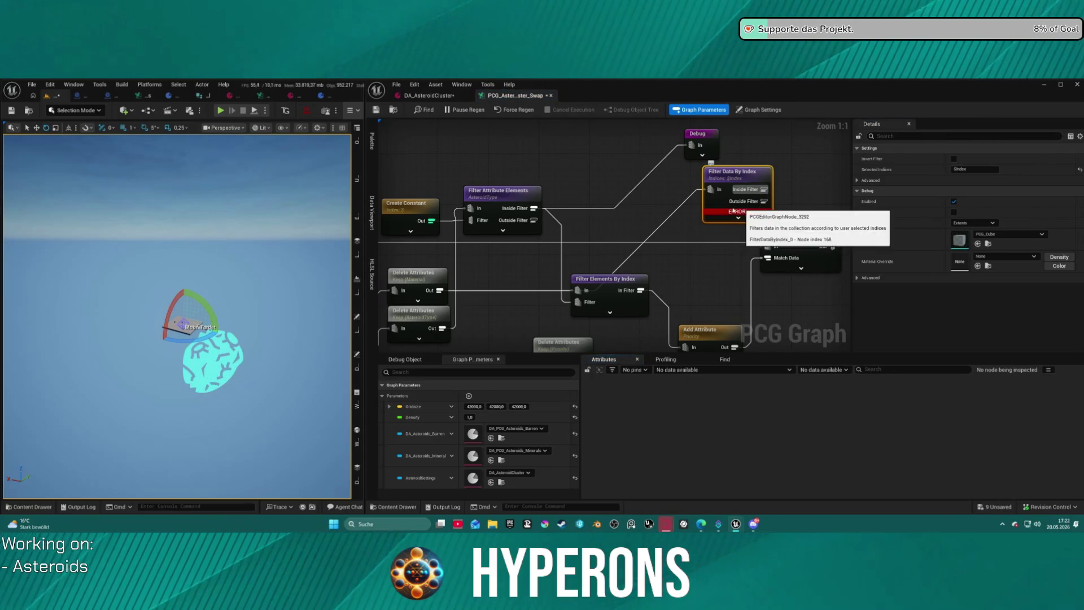
pyautogui.moveTo(733, 211)
pyautogui.mouseDown()
pyautogui.moveTo(807, 197)
pyautogui.moveTo(548, 217)
pyautogui.moveTo(752, 173)
pyautogui.mouseUp()
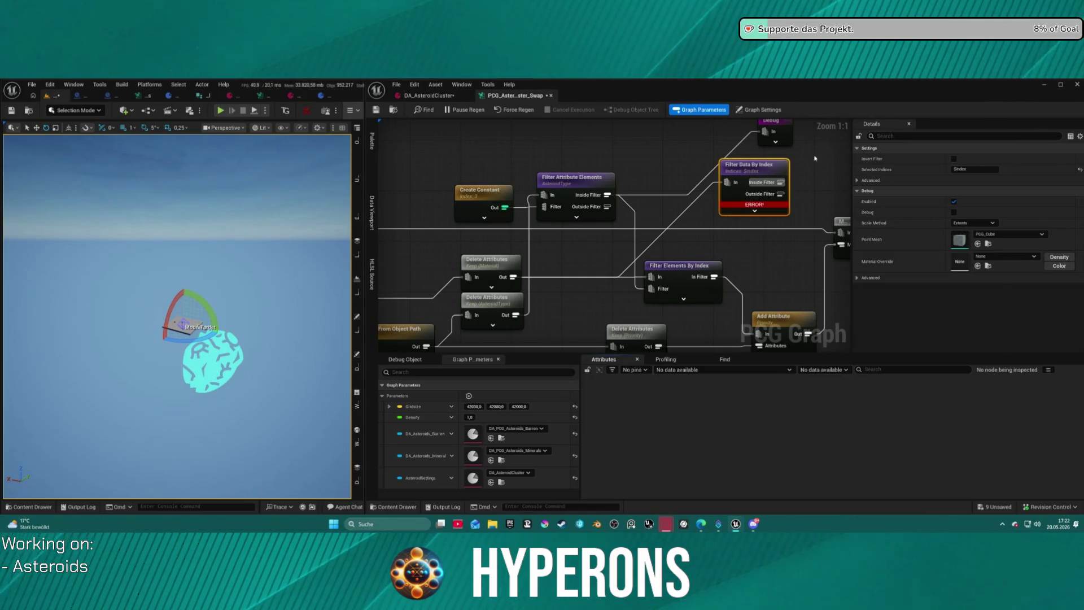
pyautogui.press('Delete')
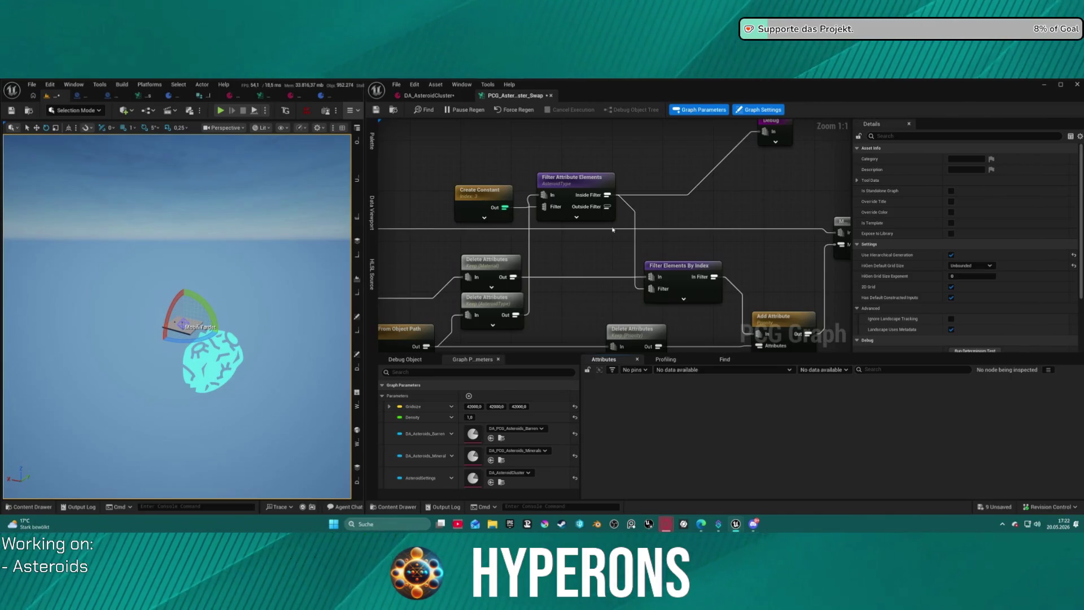
# - Pan over to the Asteroid Minerals 1 group and select its Load Data Table node
pyautogui.rightClick(672, 216)
pyautogui.scroll(-12, 723, 200)
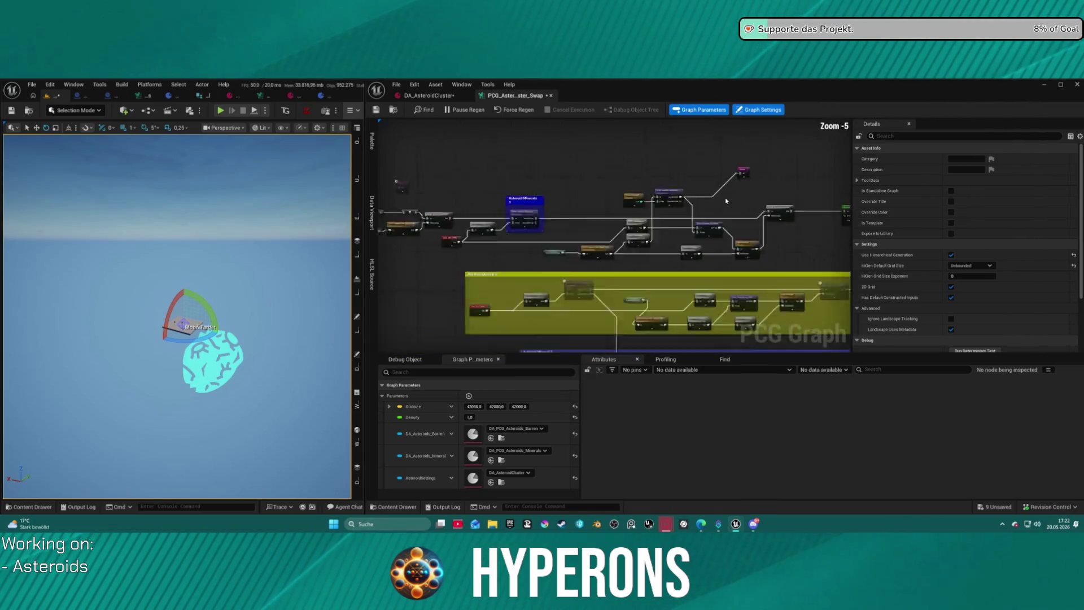
pyautogui.scroll(10, 796, 164)
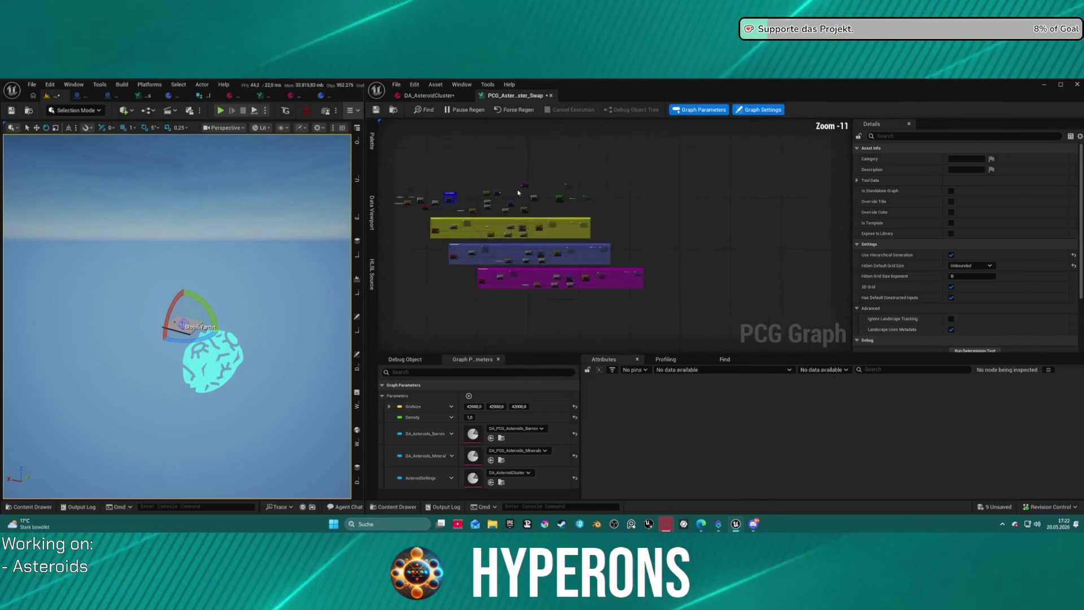
pyautogui.moveTo(796, 164)
pyautogui.mouseDown()
pyautogui.moveTo(1058, 157)
pyautogui.moveTo(966, 160)
pyautogui.mouseUp()
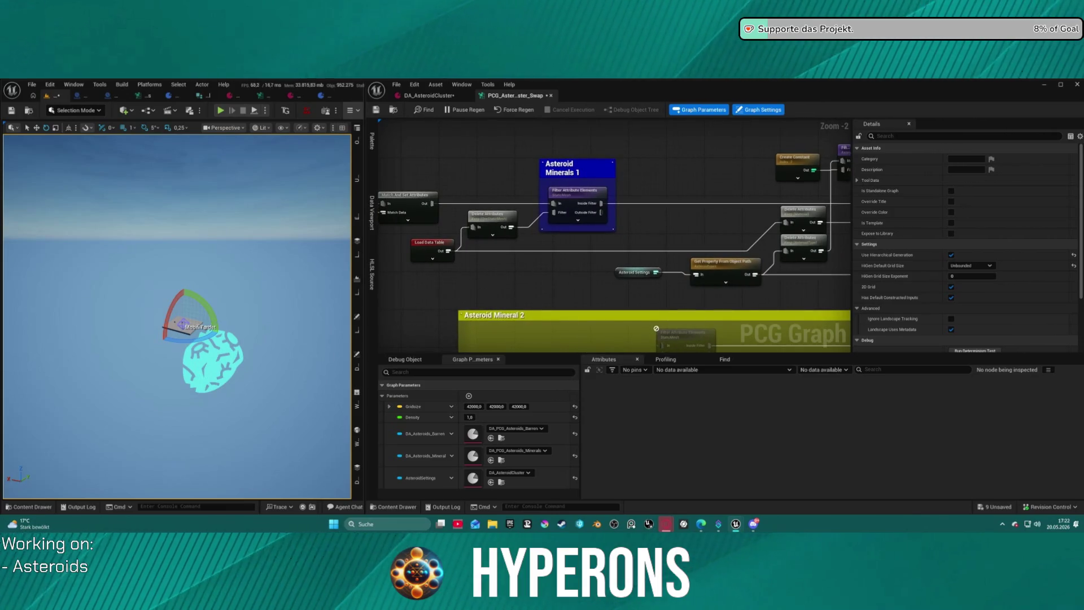
pyautogui.click(415, 252)
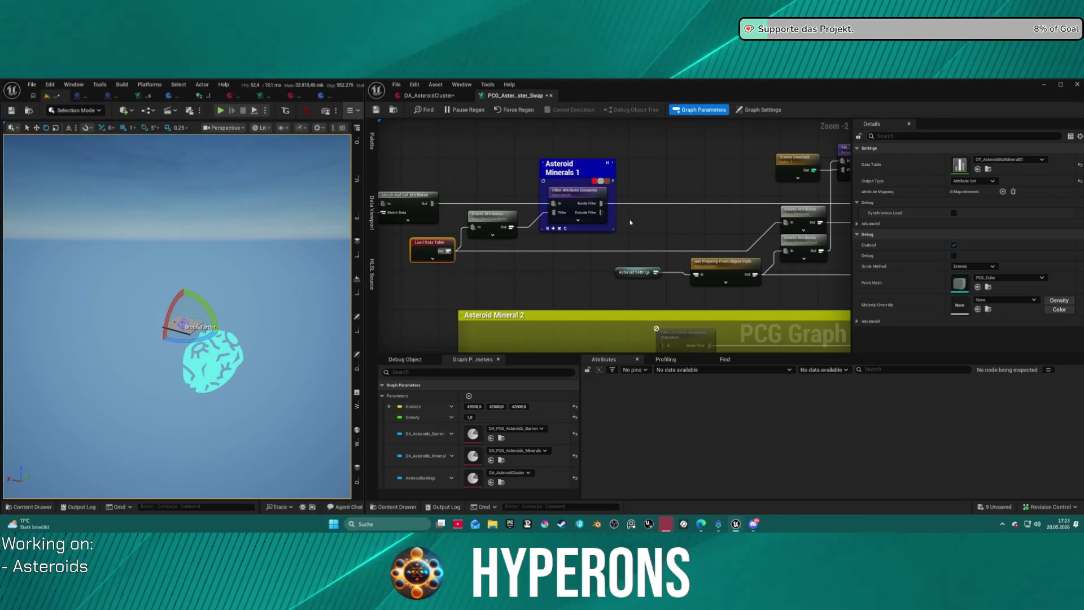
# - Debug-inspect the Match And Set Attributes node's output points
pyautogui.moveTo(619, 222)
pyautogui.mouseDown()
pyautogui.moveTo(537, 223)
pyautogui.moveTo(662, 231)
pyautogui.mouseUp()
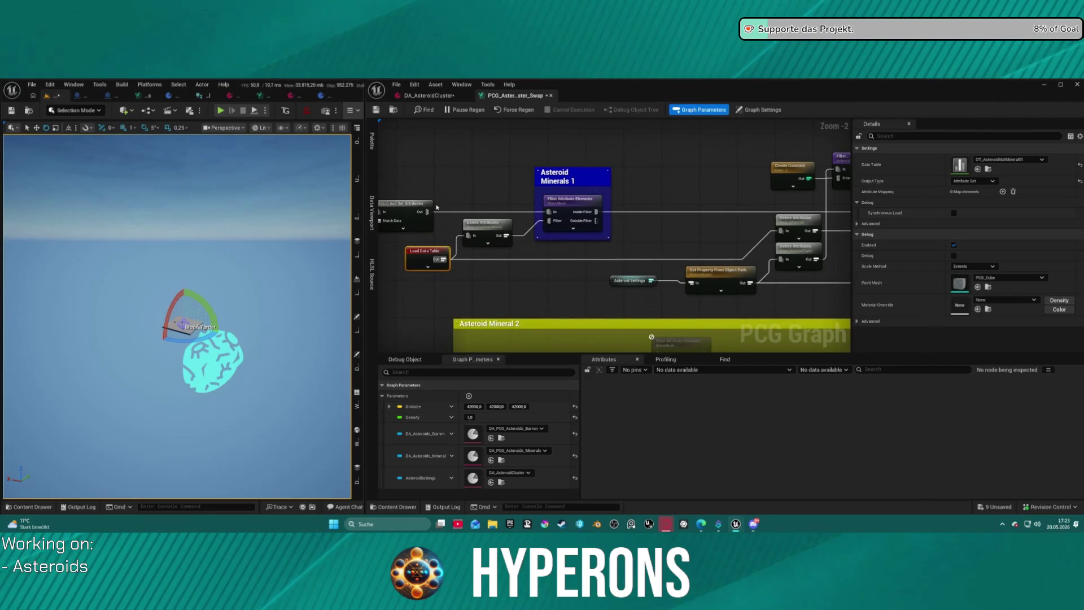
pyautogui.click(415, 204)
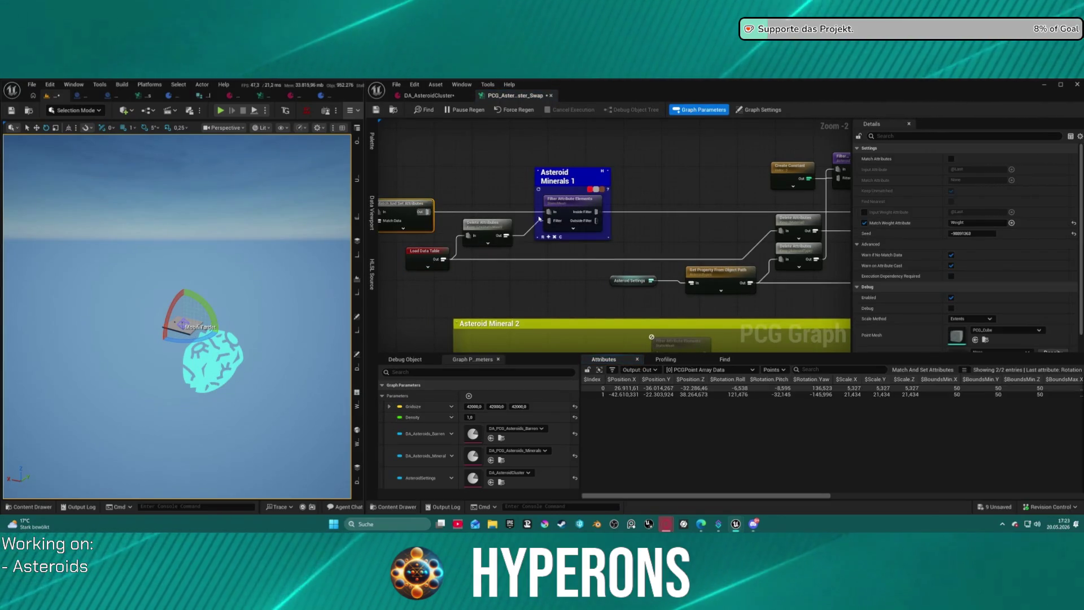
pyautogui.press('a')
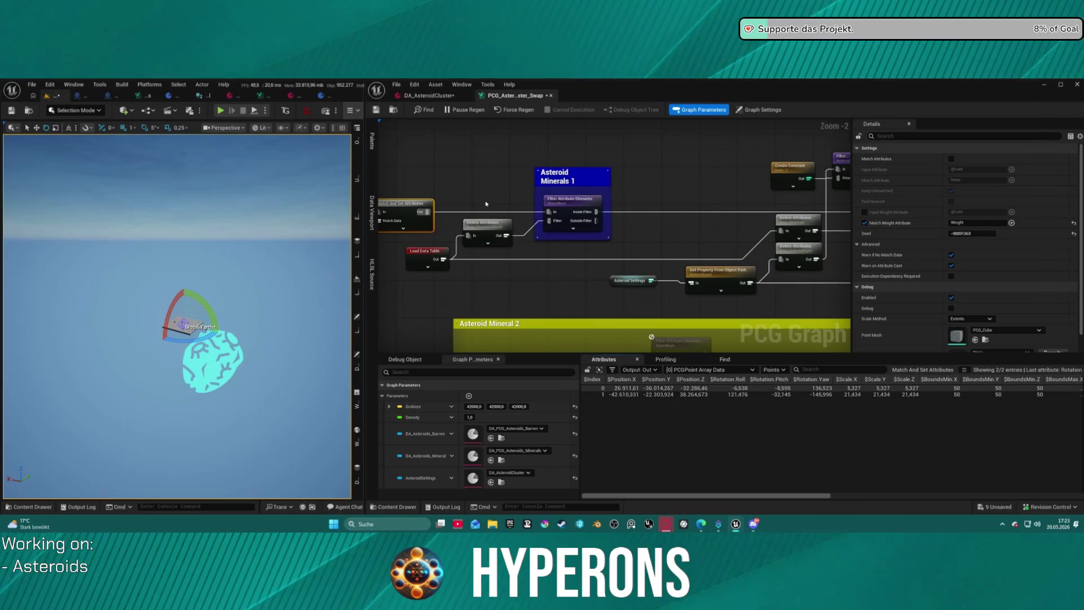
# - Inspect the Asteroid Minerals 1 StaticMesh filter's output and enable its spatial query option
pyautogui.scroll(-1, 485, 204)
pyautogui.moveTo(485, 204)
pyautogui.mouseDown()
pyautogui.moveTo(641, 194)
pyautogui.moveTo(547, 187)
pyautogui.mouseUp()
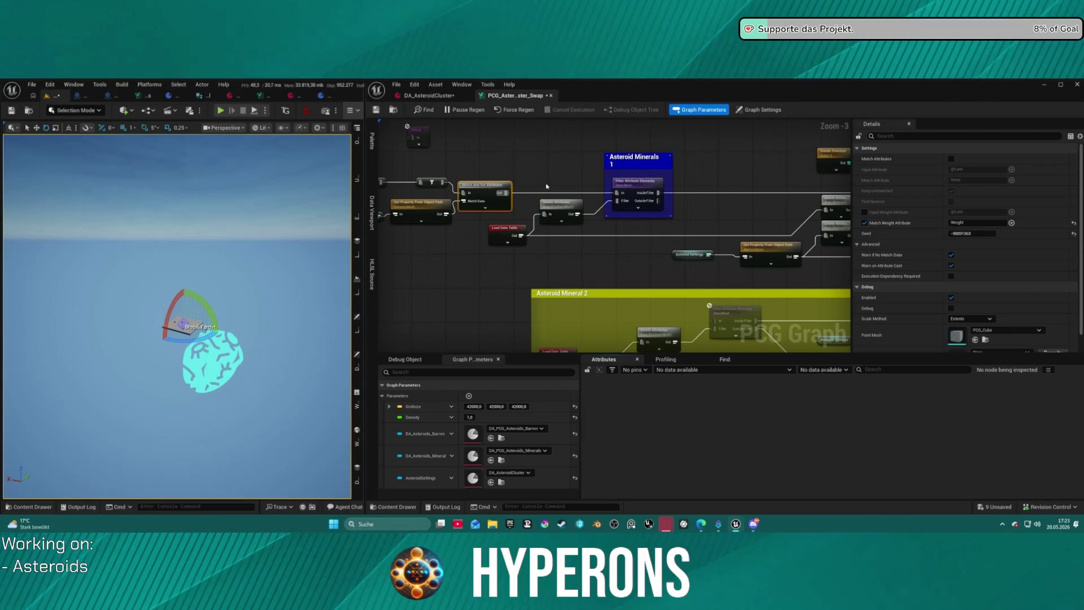
pyautogui.click(654, 190)
pyautogui.press('a')
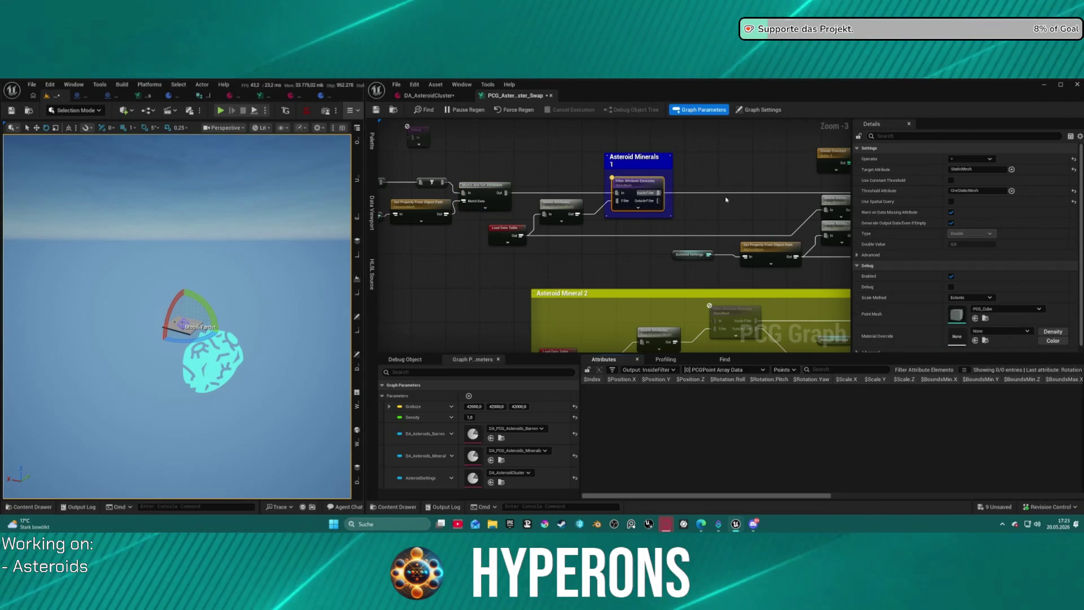
pyautogui.moveTo(726, 200)
pyautogui.mouseDown()
pyautogui.moveTo(322, 195)
pyautogui.moveTo(751, 183)
pyautogui.mouseUp()
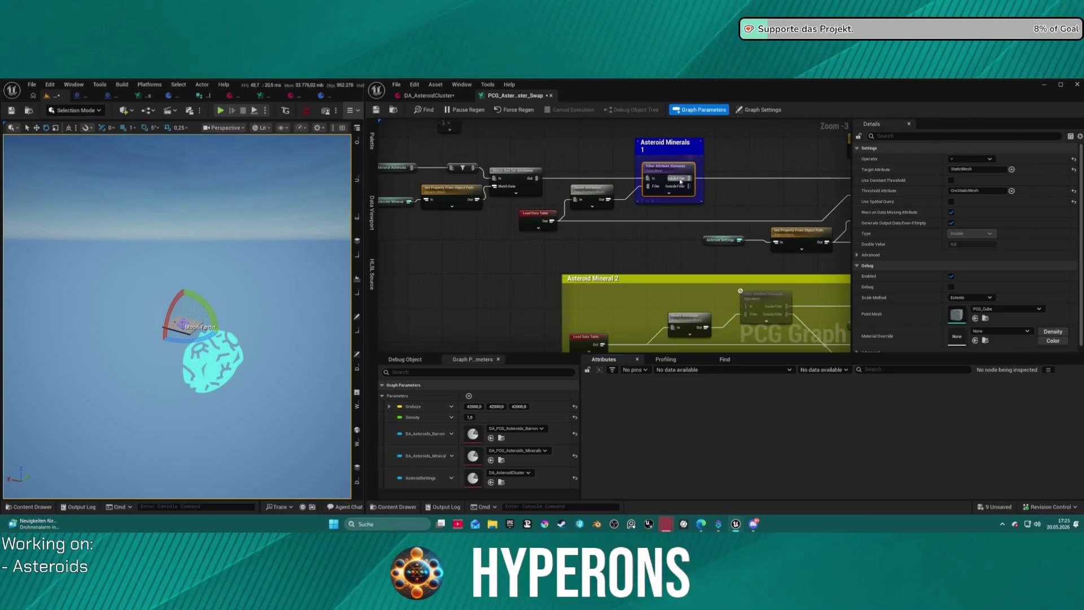
pyautogui.moveTo(749, 202)
pyautogui.mouseDown()
pyautogui.moveTo(552, 177)
pyautogui.moveTo(676, 195)
pyautogui.mouseUp()
pyautogui.scroll(3, 602, 180)
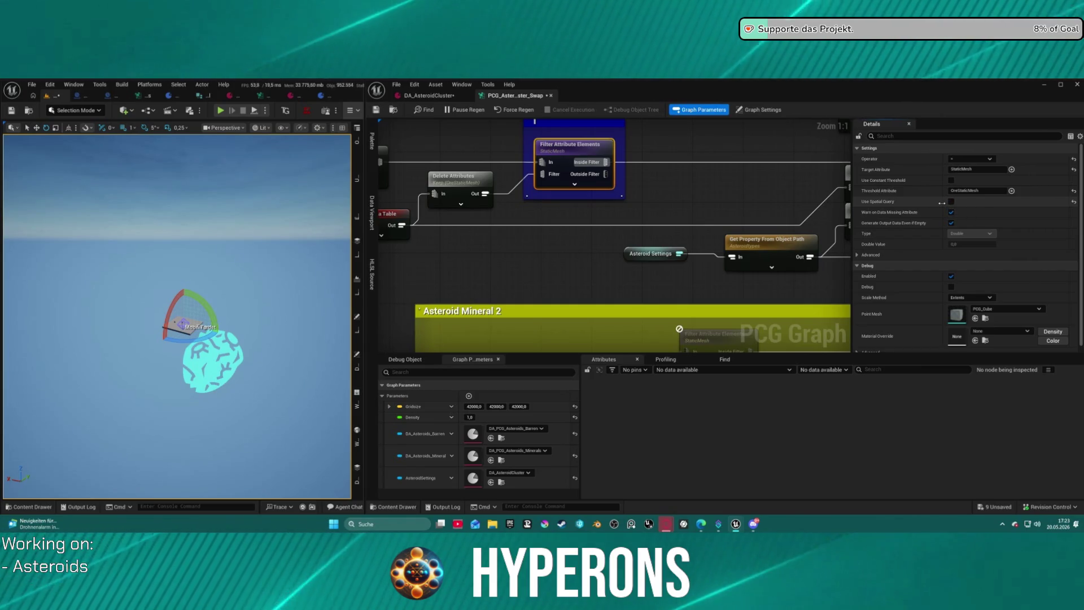
pyautogui.click(951, 202)
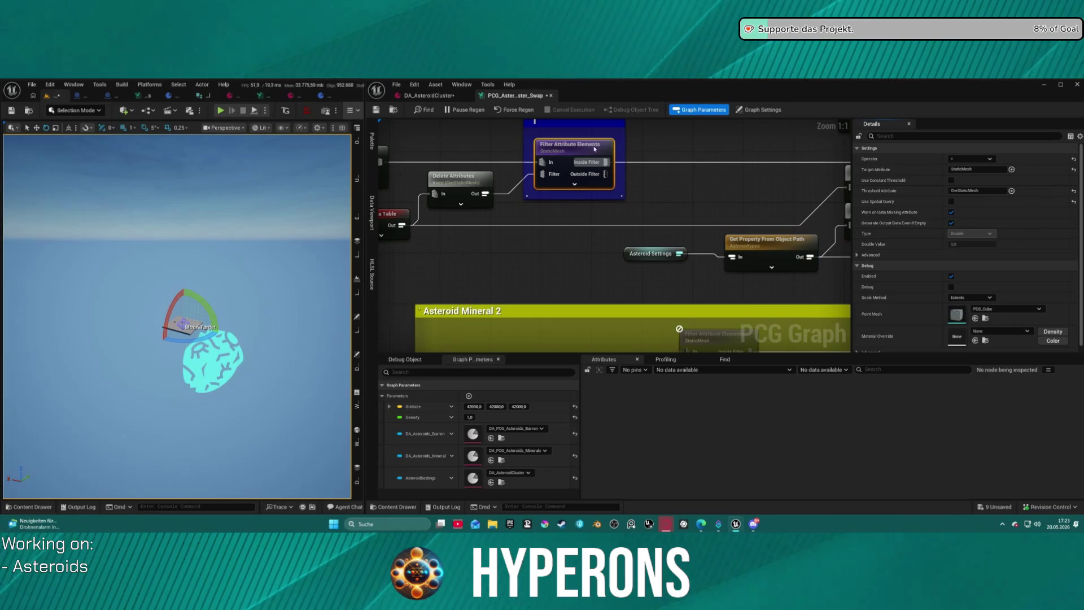
# - Inspect the StaticMesh filter's inside points and the Property From Object Path output
pyautogui.press('a')
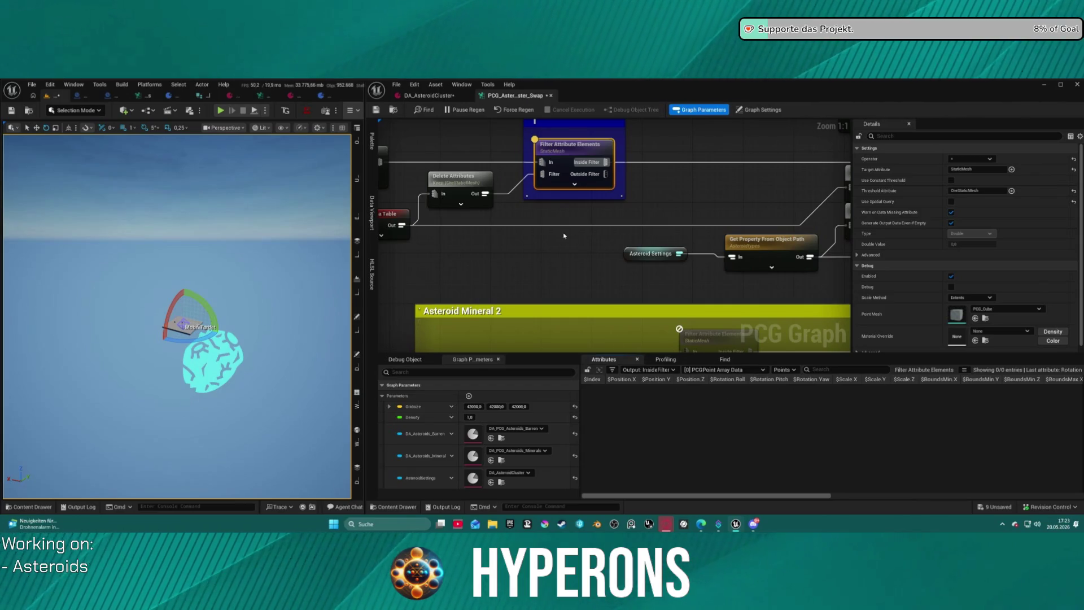
pyautogui.moveTo(564, 236); pyautogui.dragTo(719, 297)
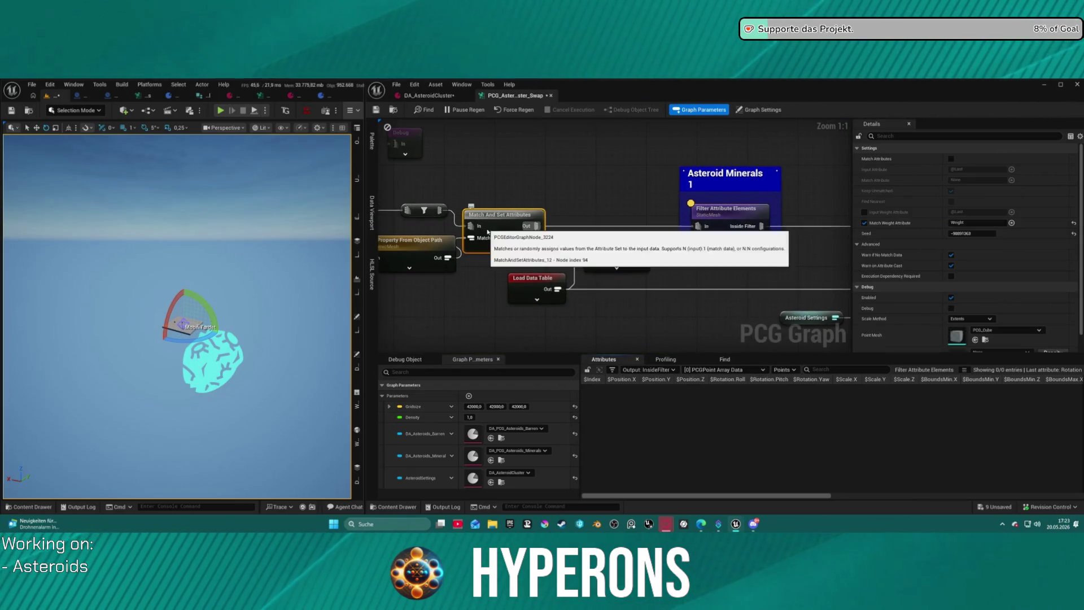
pyautogui.click(437, 247)
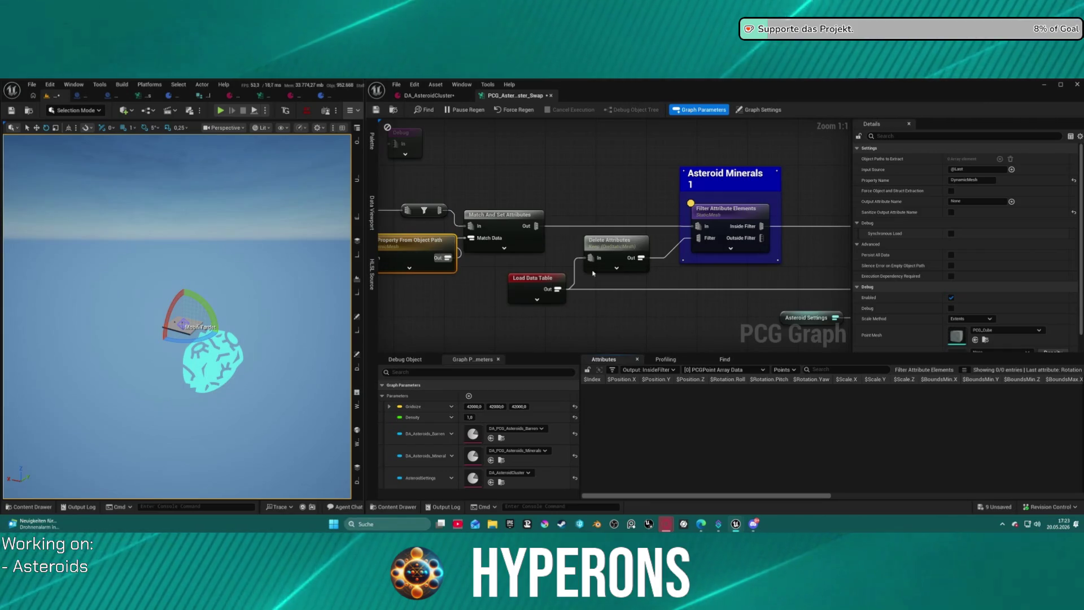
pyautogui.press('a')
pyautogui.press('a')
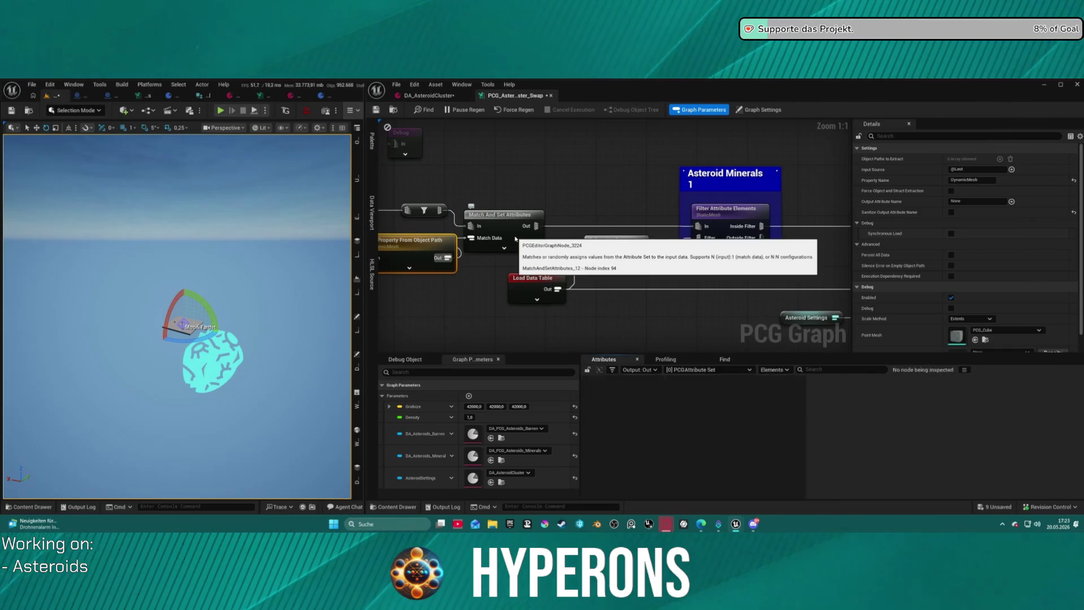
# - Inspect Match And Set Attributes' 2 output points and nudge the filter node upward
pyautogui.scroll(-5, 536, 205)
pyautogui.scroll(5, 536, 205)
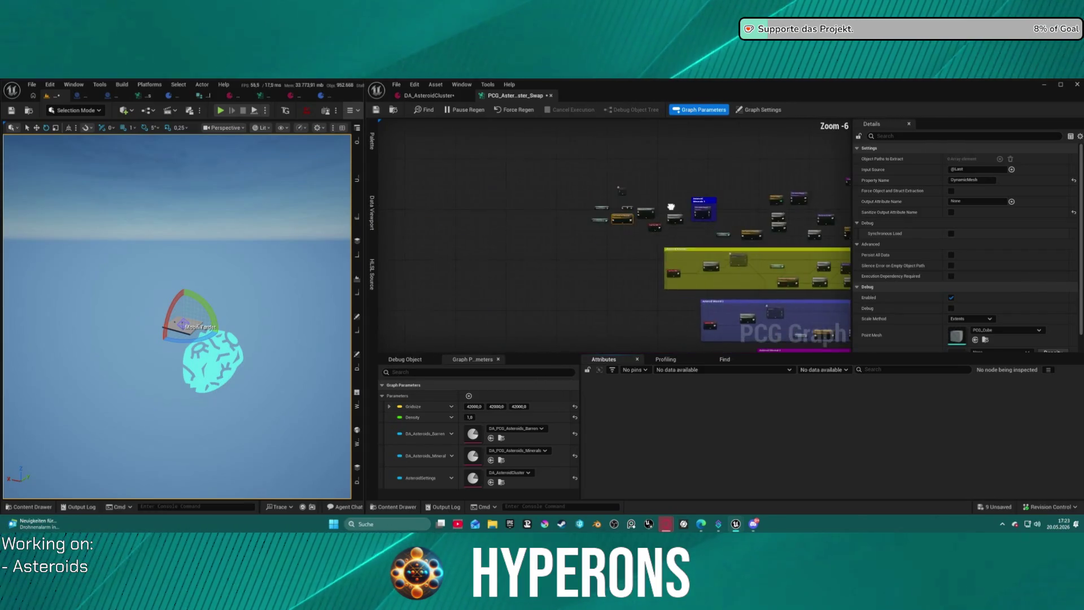
pyautogui.click(582, 222)
pyautogui.press('a')
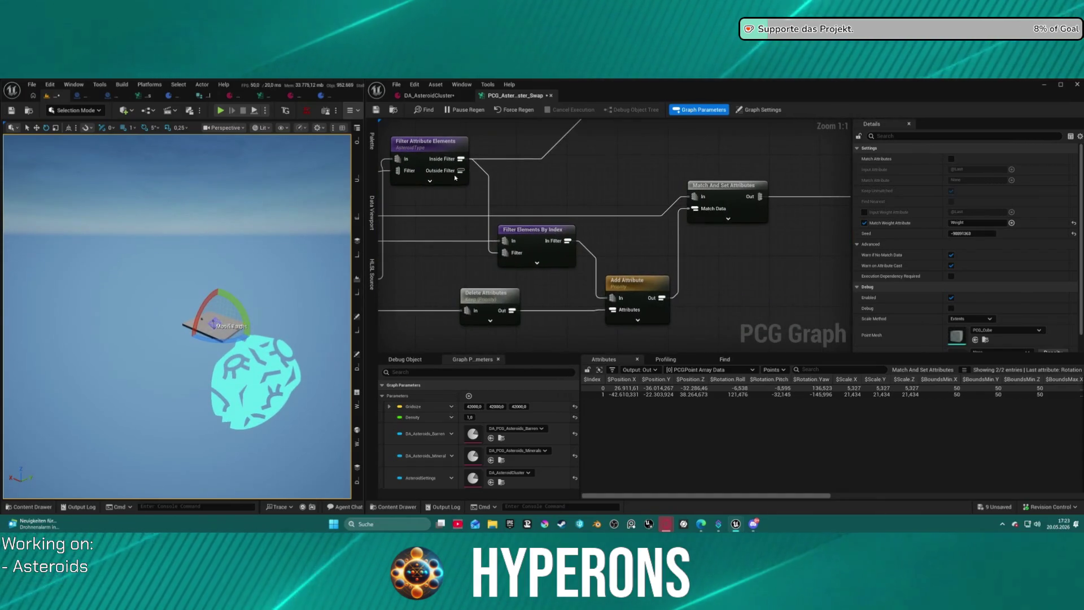
pyautogui.moveTo(619, 212); pyautogui.dragTo(631, 204)
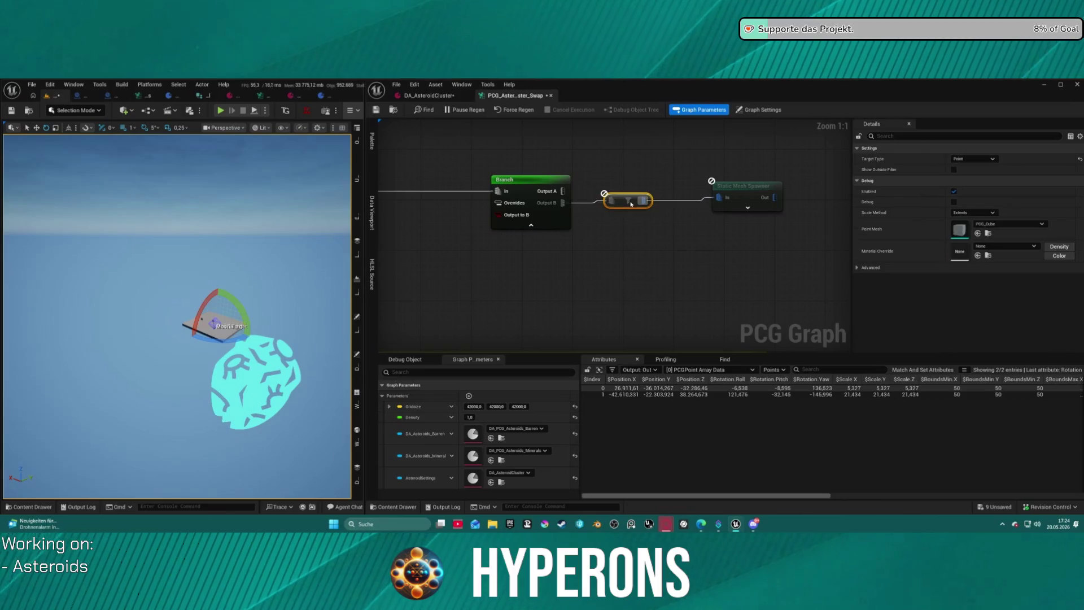
# - Tick Output to B on the Branch node so the spawner runs, then select the Static Mesh Spawner
pyautogui.click(528, 187)
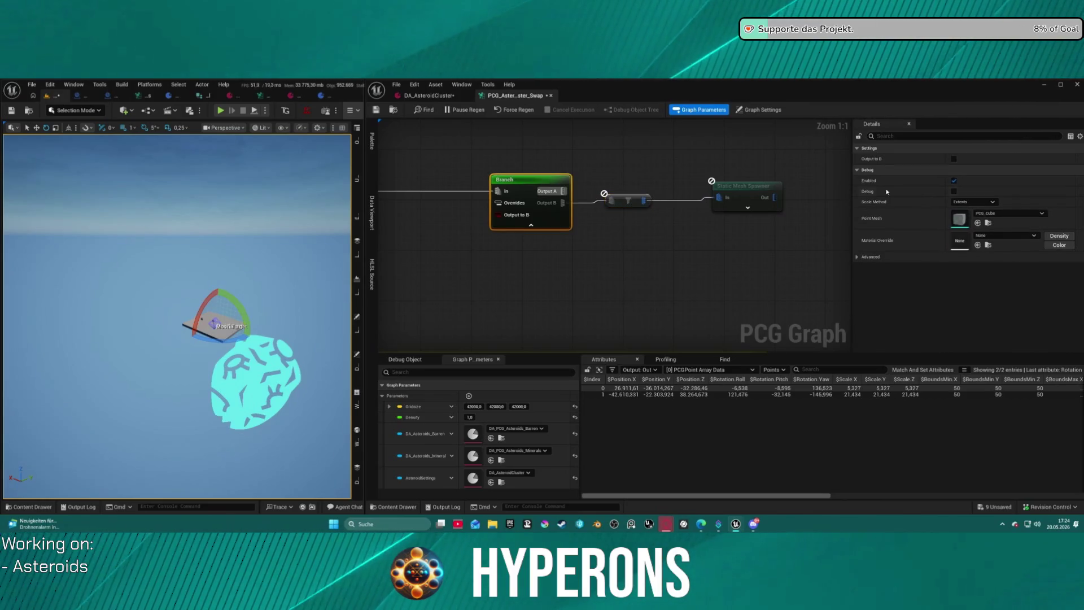
pyautogui.click(955, 159)
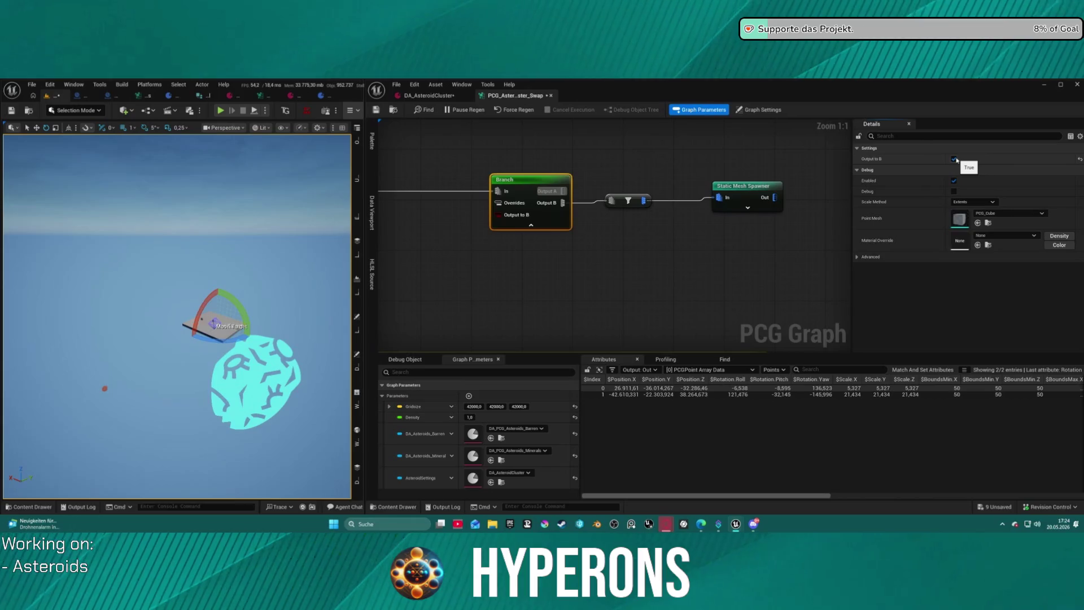
pyautogui.moveTo(434, 309); pyautogui.dragTo(721, 281)
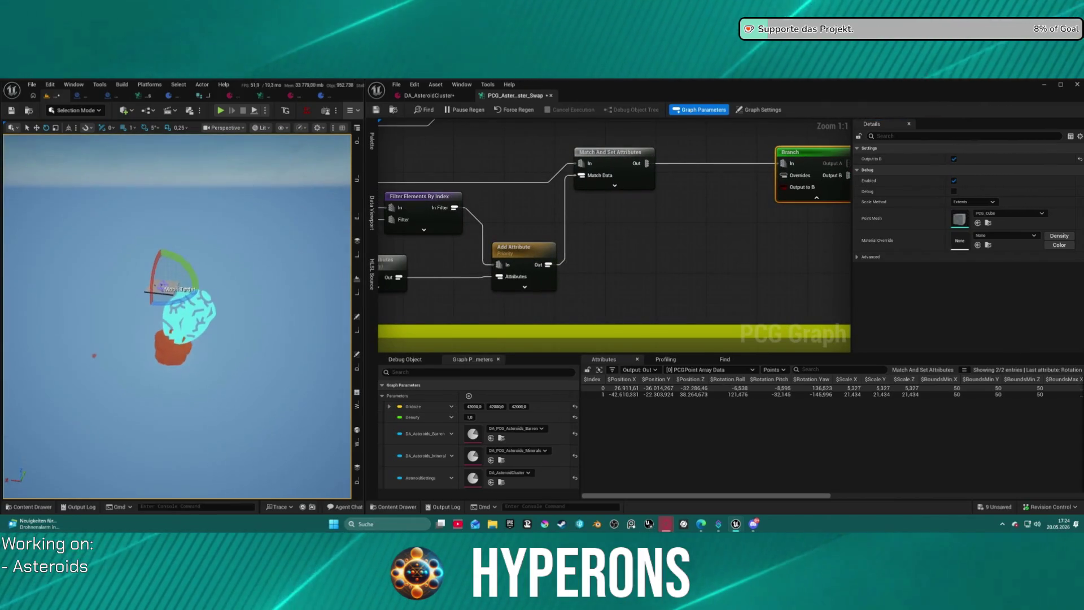
pyautogui.scroll(-2, 188, 388)
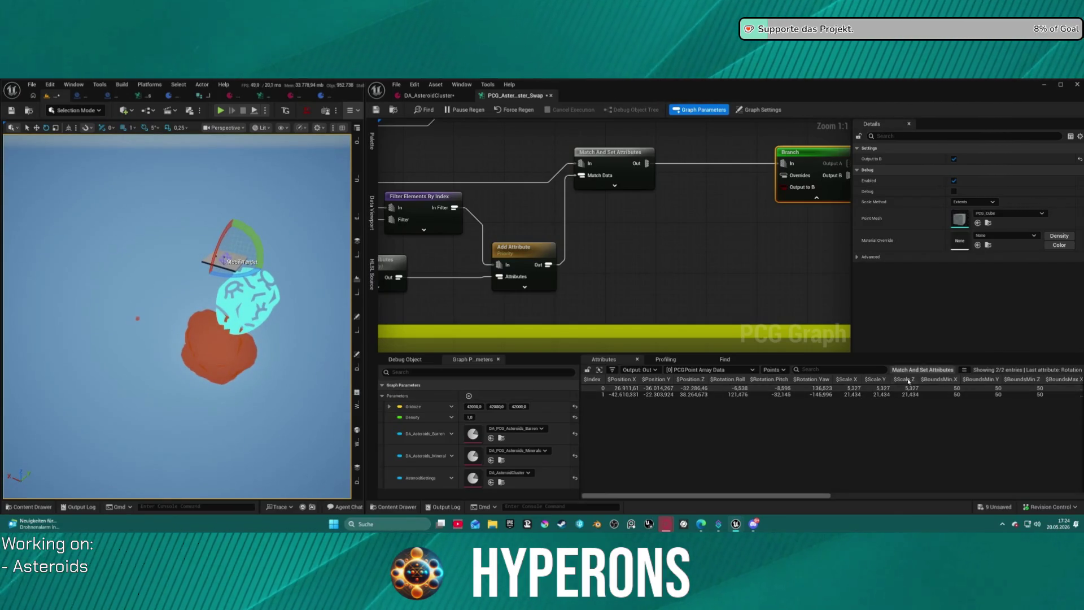
pyautogui.moveTo(806, 499)
pyautogui.mouseDown()
pyautogui.moveTo(980, 498)
pyautogui.moveTo(1073, 321)
pyautogui.mouseUp()
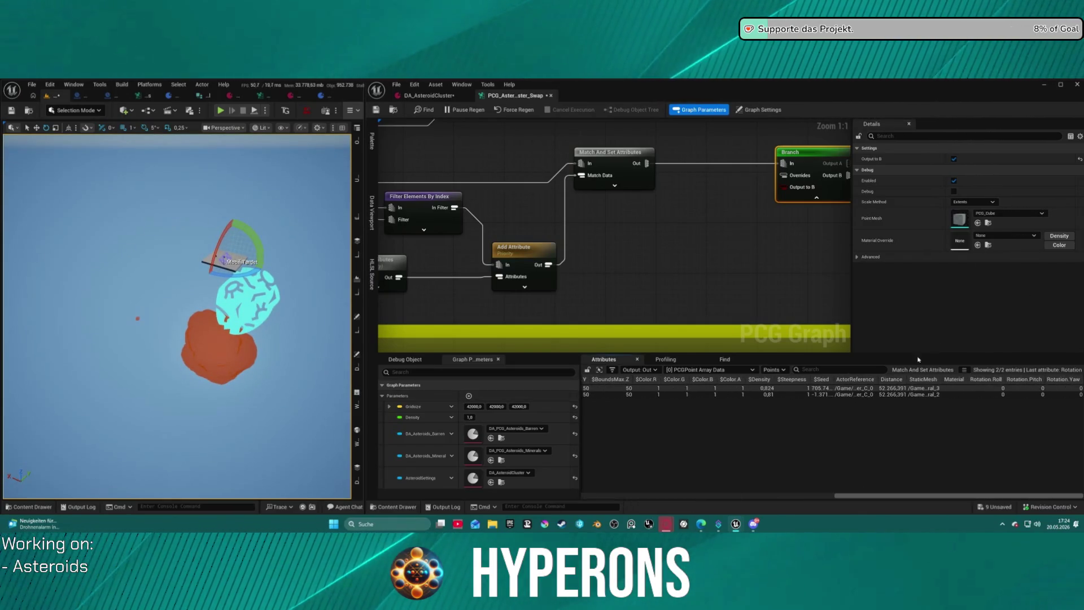
pyautogui.moveTo(795, 237); pyautogui.dragTo(390, 218)
pyautogui.click(639, 145)
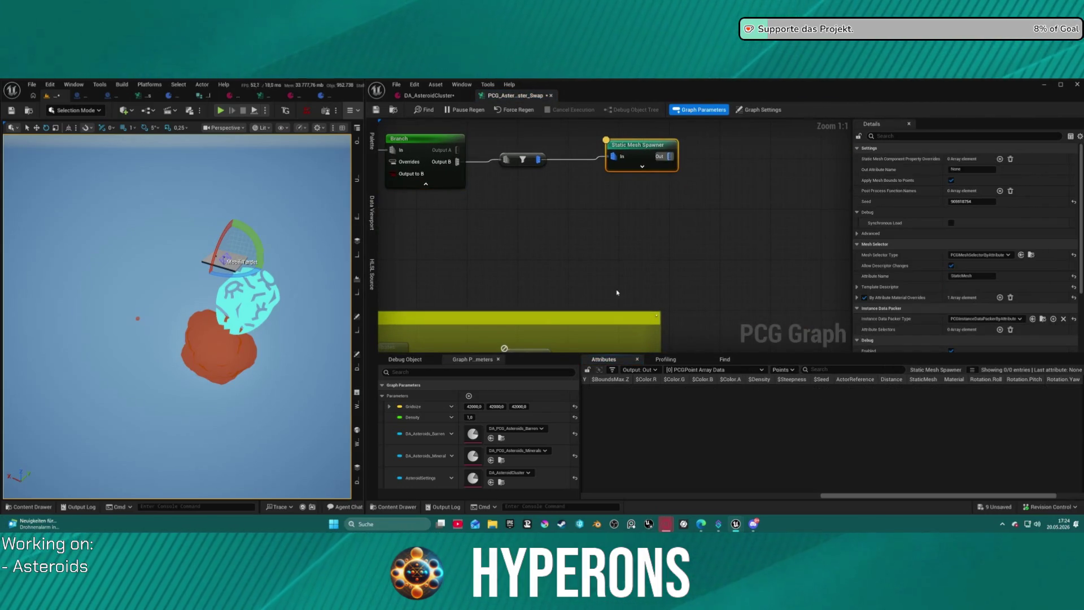
# - Focus and debug-inspect the Static Mesh Spawner, switching to its [1] PCGPoint Array Data set
pyautogui.moveTo(536, 269)
pyautogui.mouseDown()
pyautogui.moveTo(851, 265)
pyautogui.moveTo(649, 265)
pyautogui.moveTo(717, 265)
pyautogui.mouseUp()
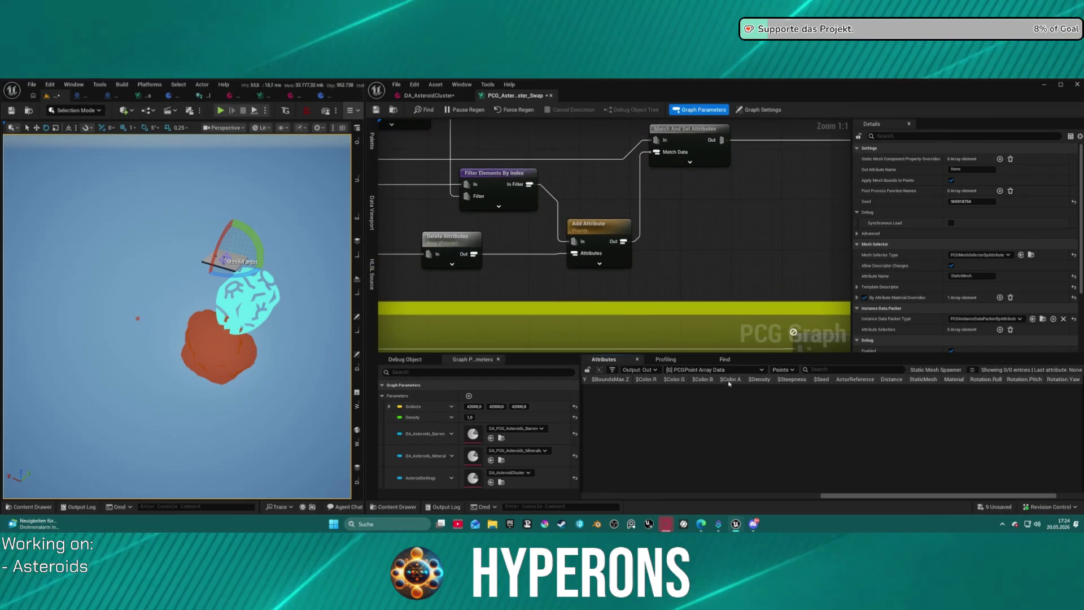
pyautogui.click(725, 359)
pyautogui.press('f')
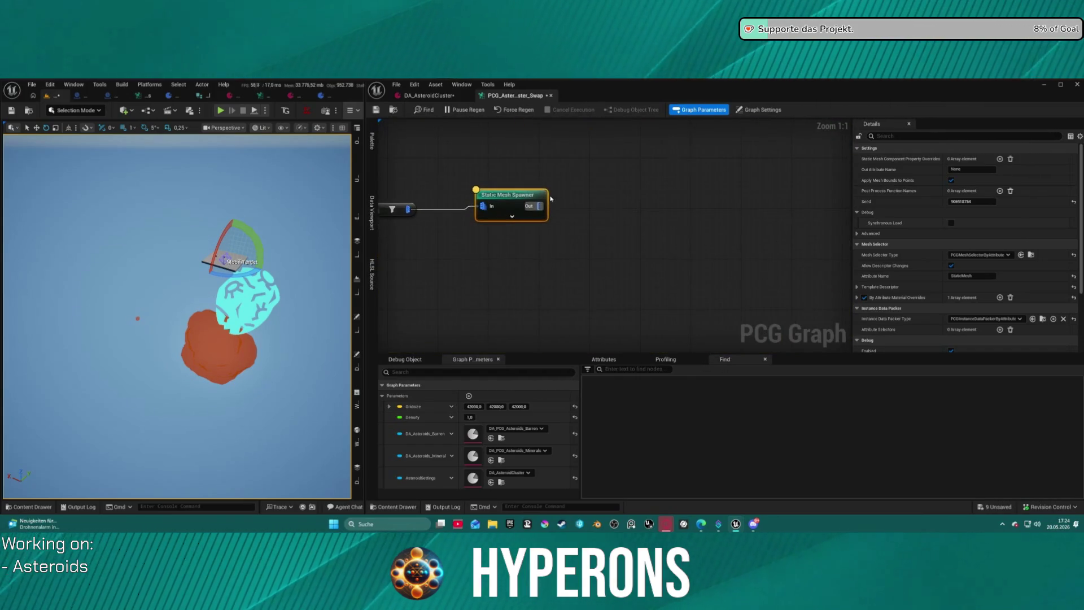
pyautogui.press('a')
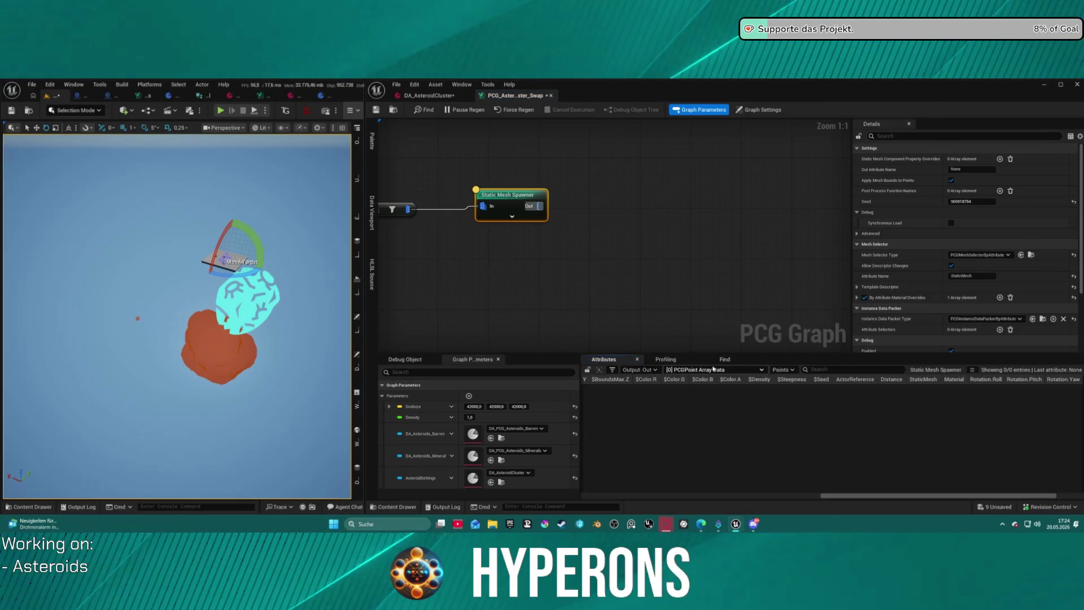
pyautogui.click(728, 370)
pyautogui.click(698, 387)
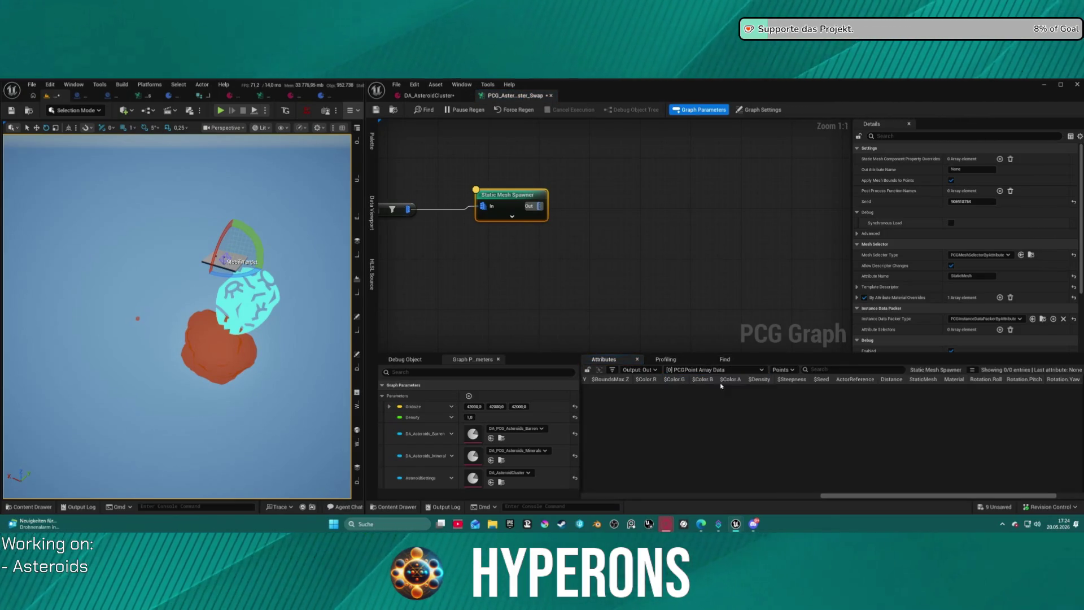
pyautogui.click(699, 370)
pyautogui.click(564, 271)
# - Widen the StaticMesh column to read the paths and open the asteroid material data table
pyautogui.moveTo(505, 205); pyautogui.dragTo(627, 203)
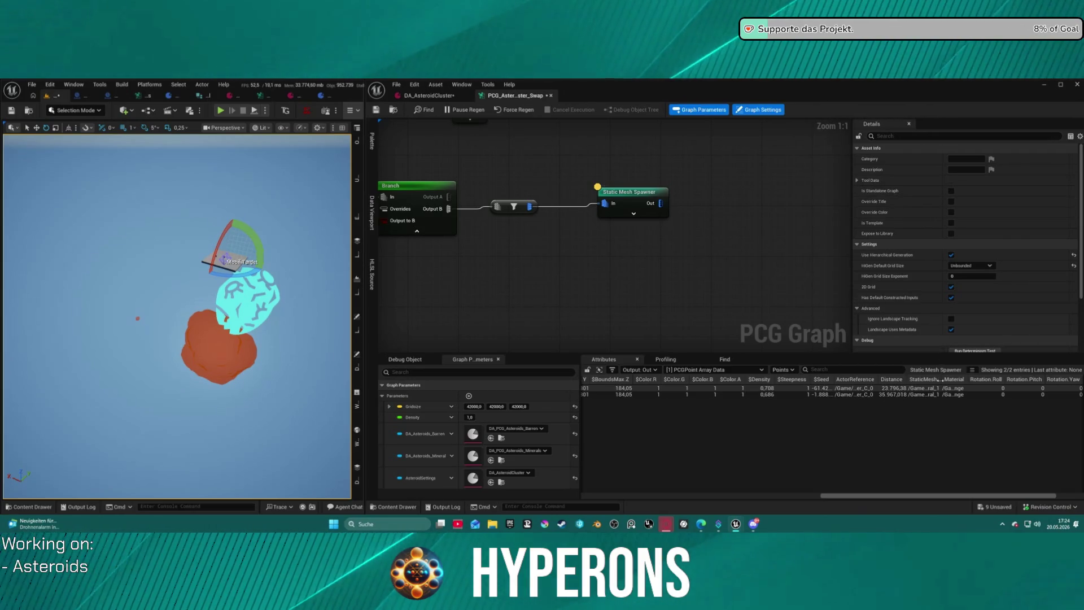
pyautogui.moveTo(959, 378)
pyautogui.mouseDown()
pyautogui.moveTo(1048, 380)
pyautogui.moveTo(1037, 388)
pyautogui.mouseUp()
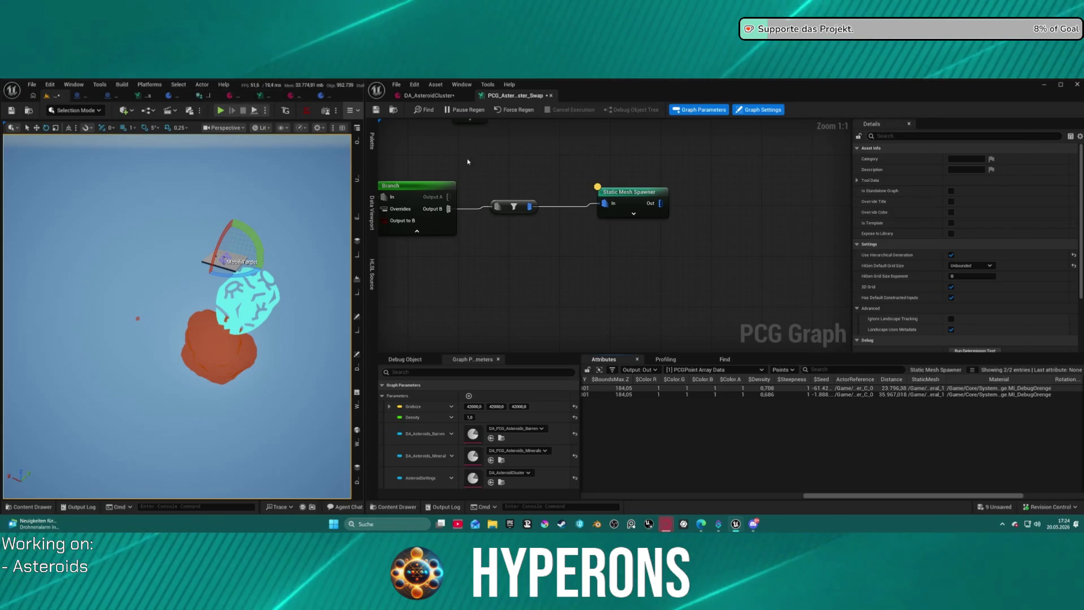
pyautogui.moveTo(493, 147)
pyautogui.mouseDown()
pyautogui.moveTo(593, 169)
pyautogui.moveTo(798, 187)
pyautogui.moveTo(904, 172)
pyautogui.mouseUp()
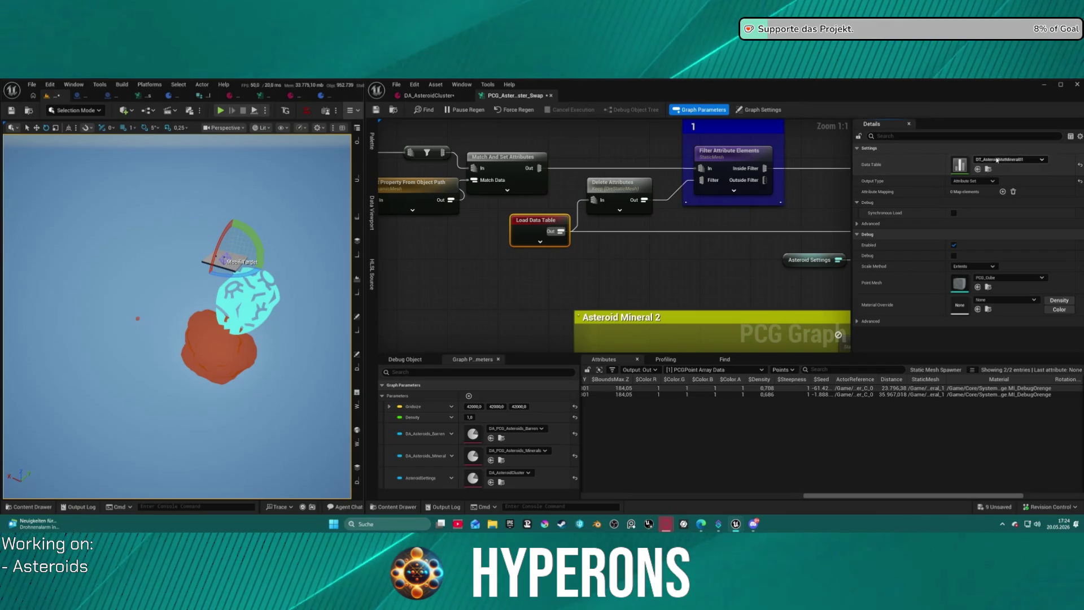
pyautogui.doubleClick(968, 164)
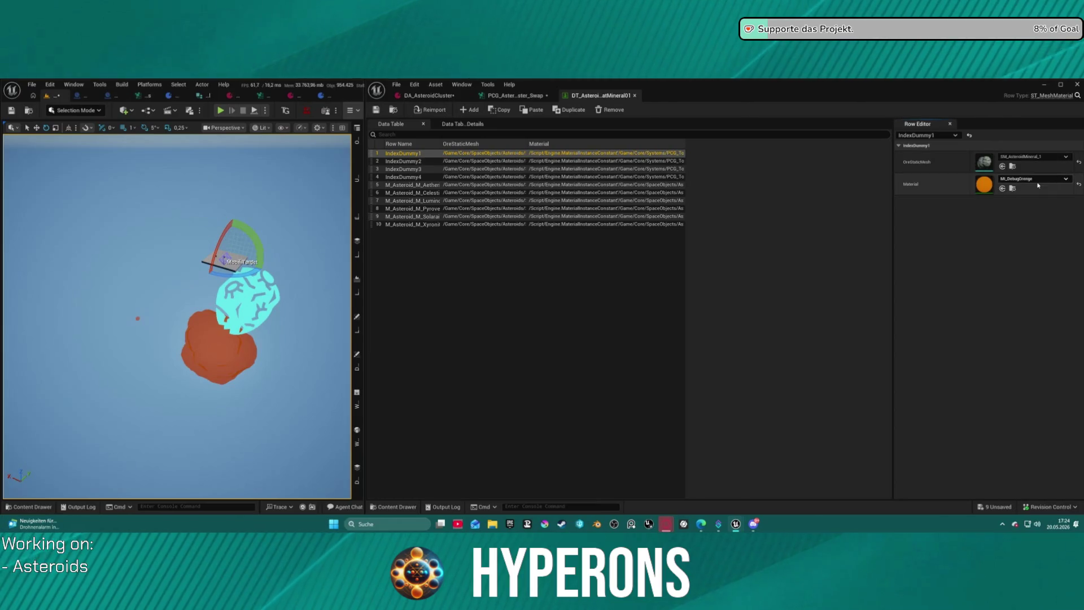
# - Set IndexDummy2's Material to MI_DebugYellow and IndexDummy3's to MI_DebugGreen
pyautogui.click(476, 162)
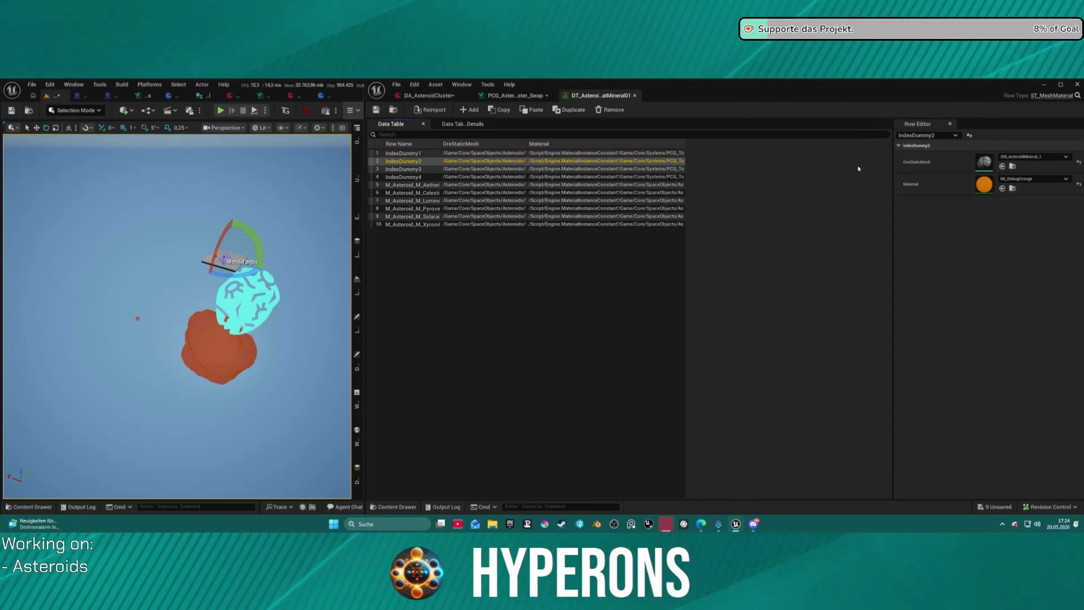
pyautogui.click(1034, 179)
pyautogui.click(1014, 302)
pyautogui.click(403, 169)
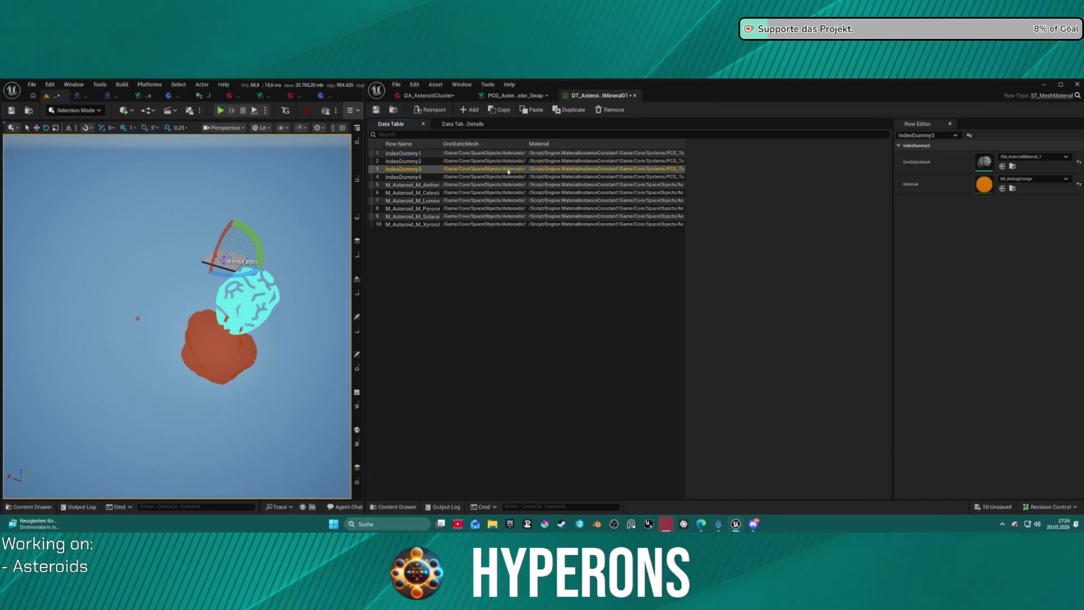
pyautogui.click(1033, 179)
pyautogui.scroll(2, 1041, 300)
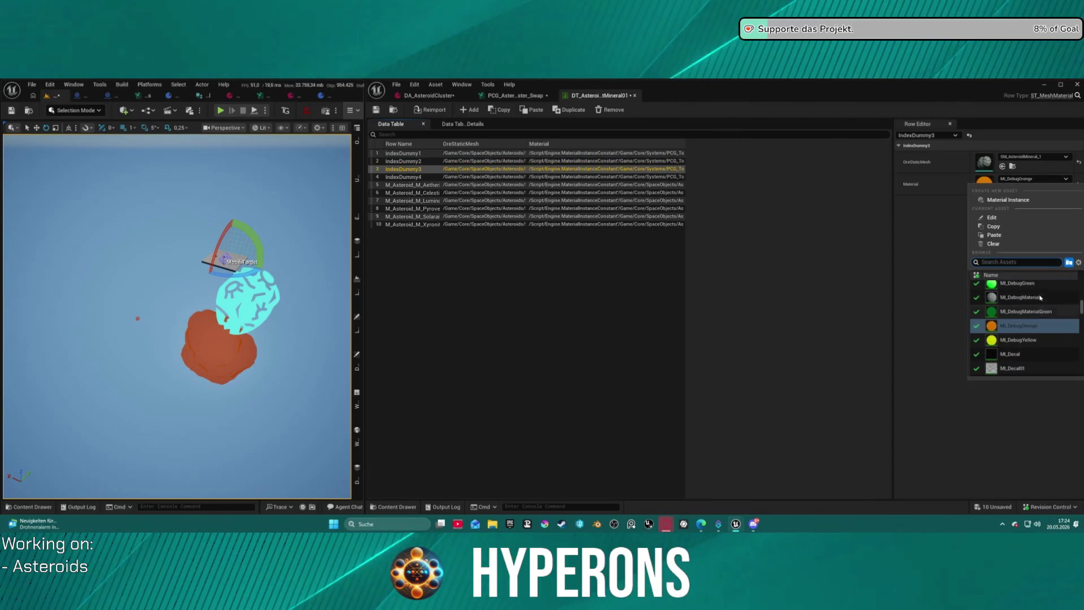
pyautogui.scroll(1, 1042, 299)
pyautogui.click(1042, 300)
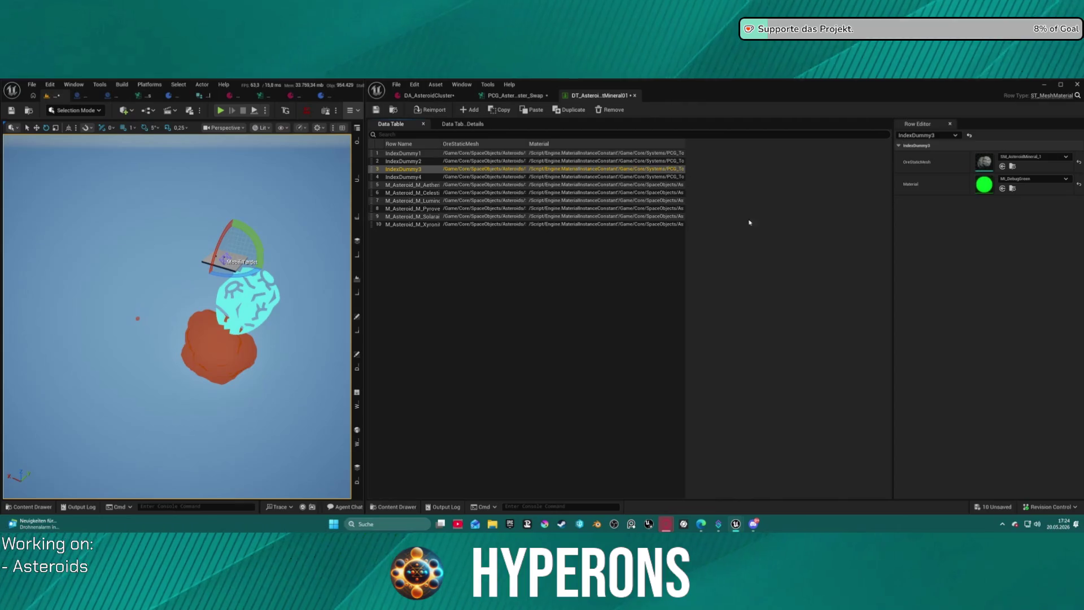
# - Set IndexDummy4 to MI_DebugMaterialGreen, review the earlier rows, and return to the PCG graph
pyautogui.click(412, 177)
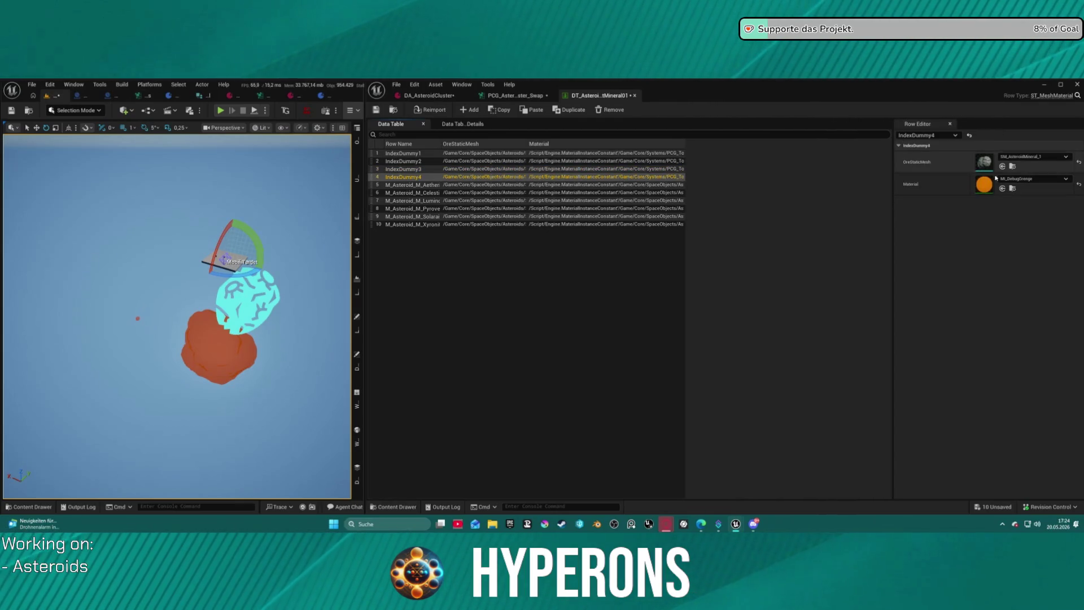
pyautogui.click(1033, 178)
pyautogui.scroll(3, 1035, 305)
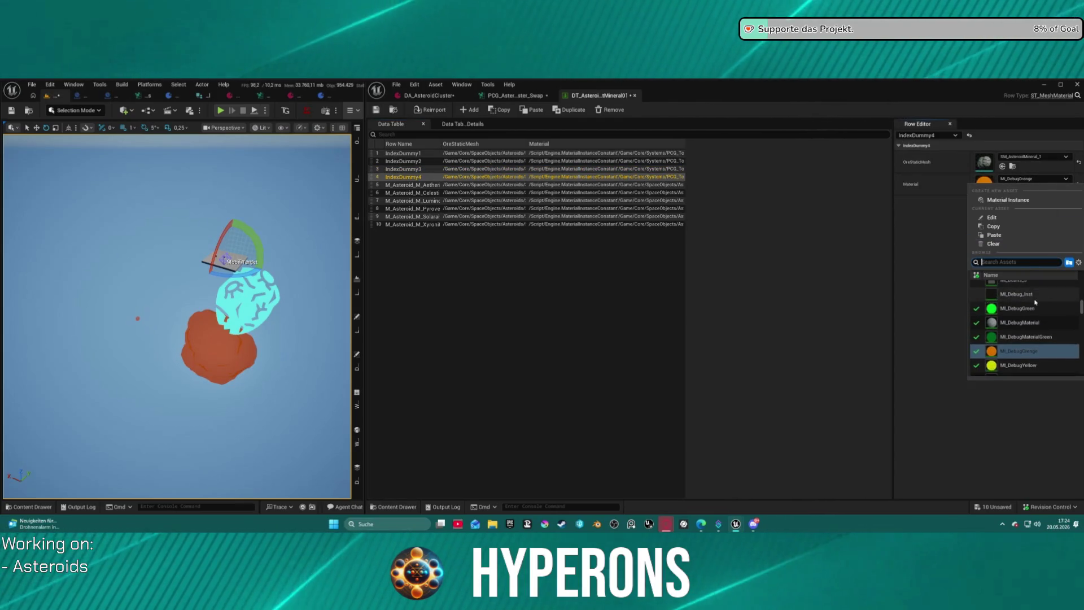
pyautogui.click(1035, 339)
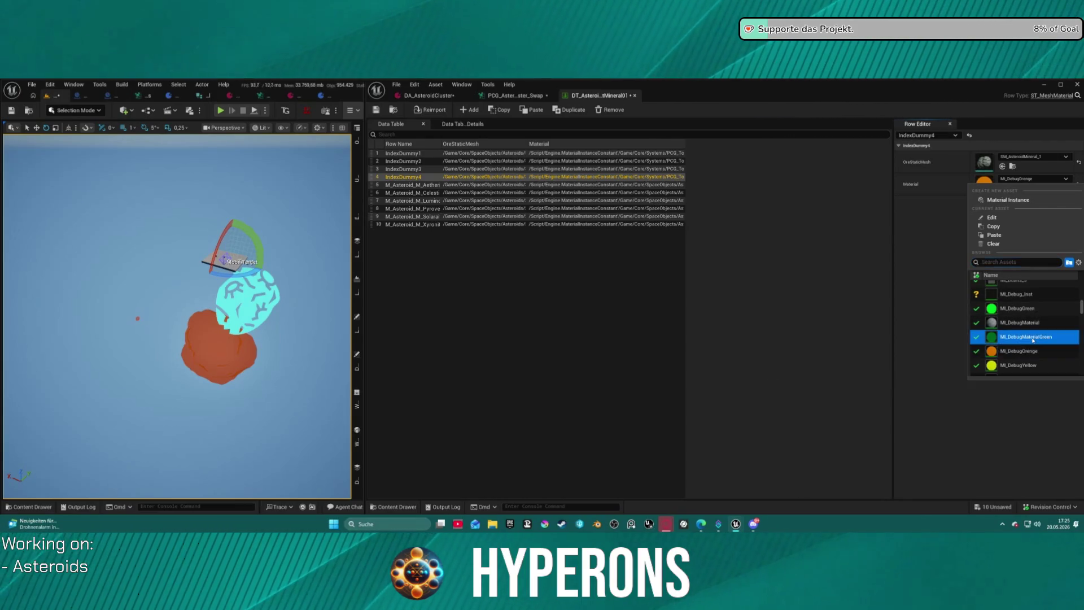
pyautogui.click(665, 336)
pyautogui.click(404, 162)
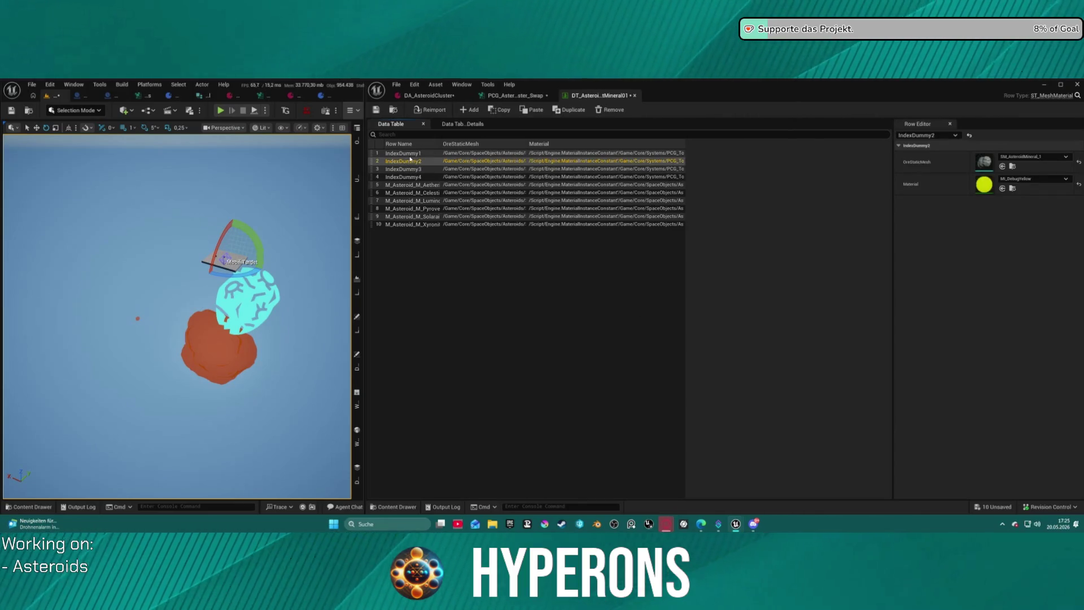
pyautogui.click(418, 153)
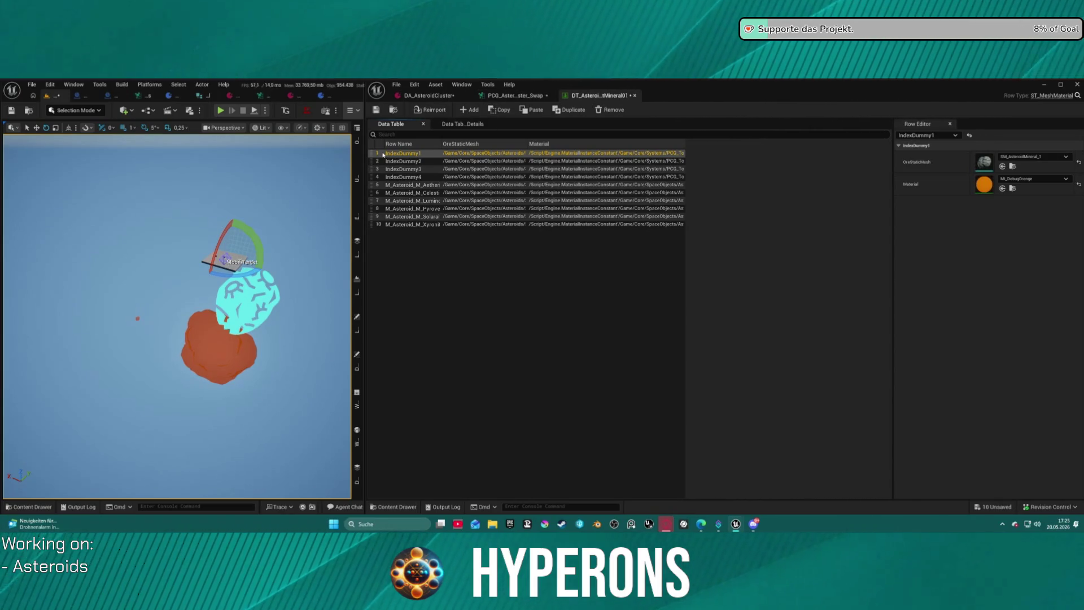
pyautogui.click(528, 93)
pyautogui.scroll(4, 529, 196)
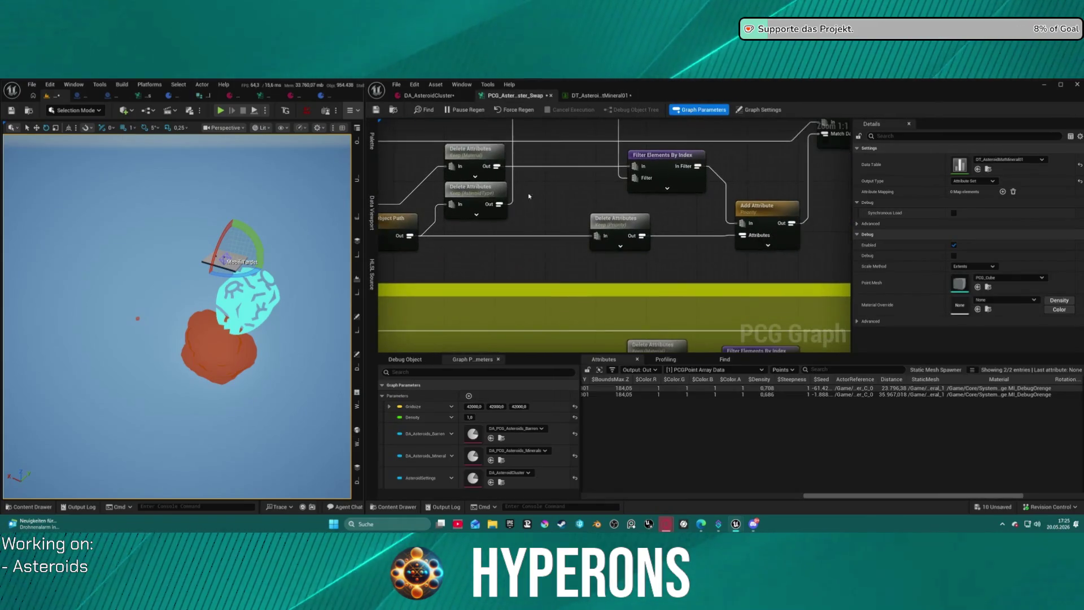
# - Glance at the data table's material rows, then inspect the Filter Attribute Elements node
pyautogui.click(537, 240)
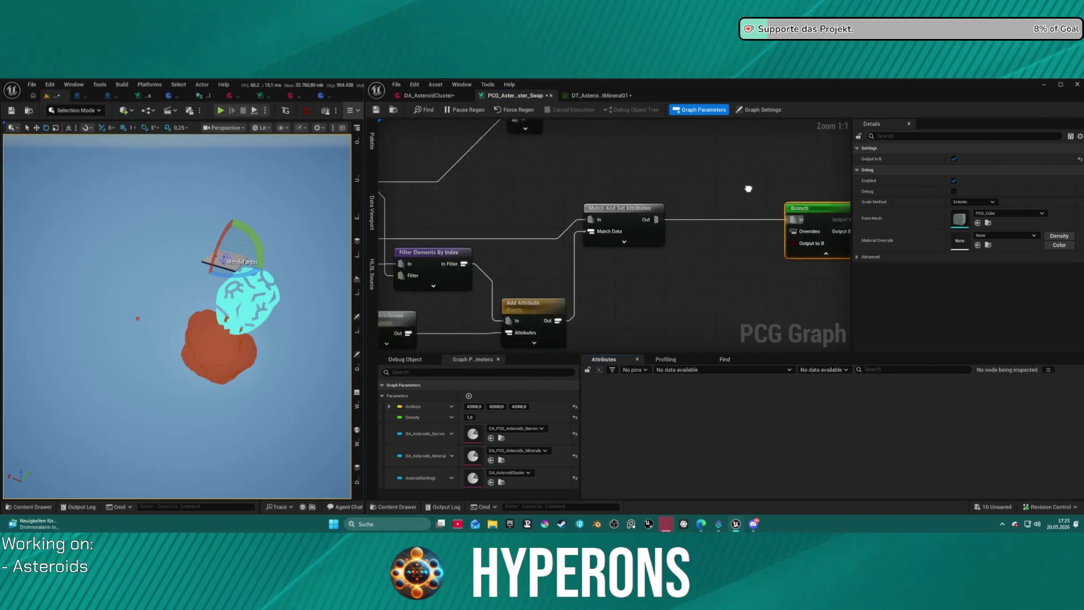
pyautogui.click(596, 99)
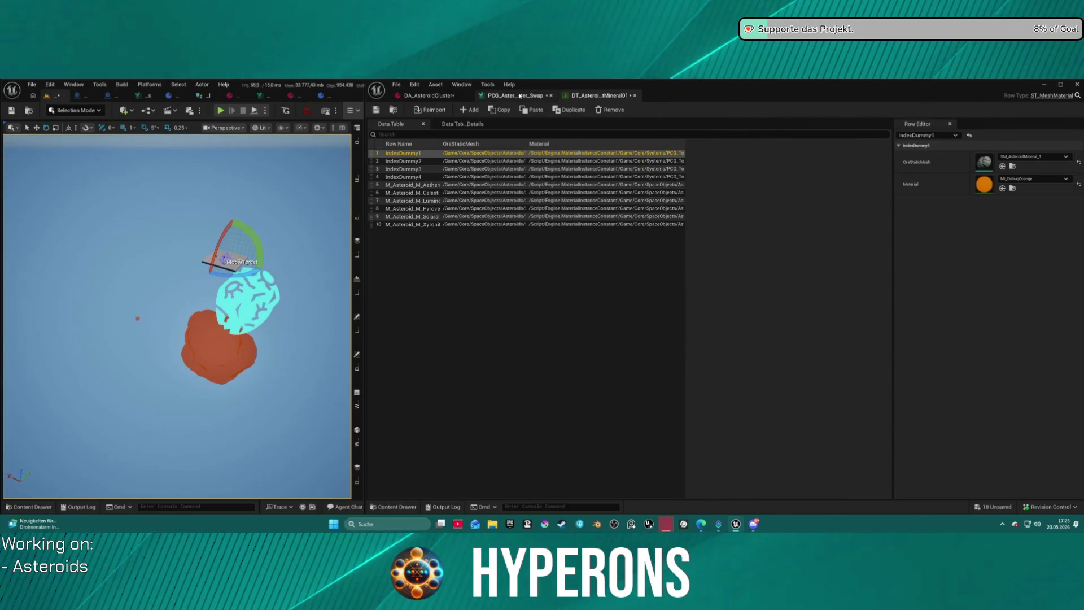
pyautogui.click(515, 95)
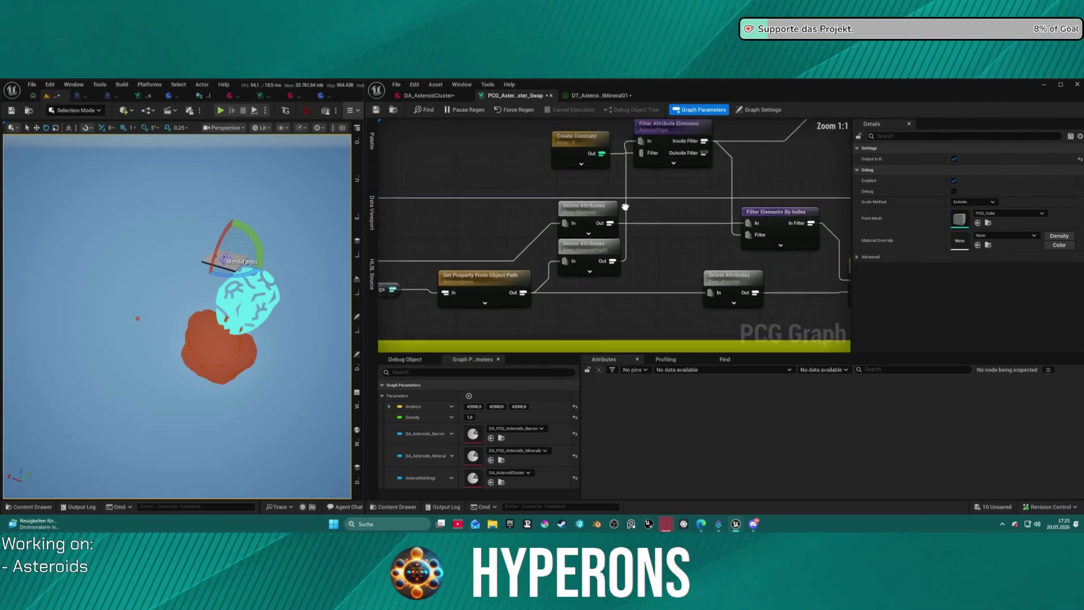
pyautogui.click(599, 142)
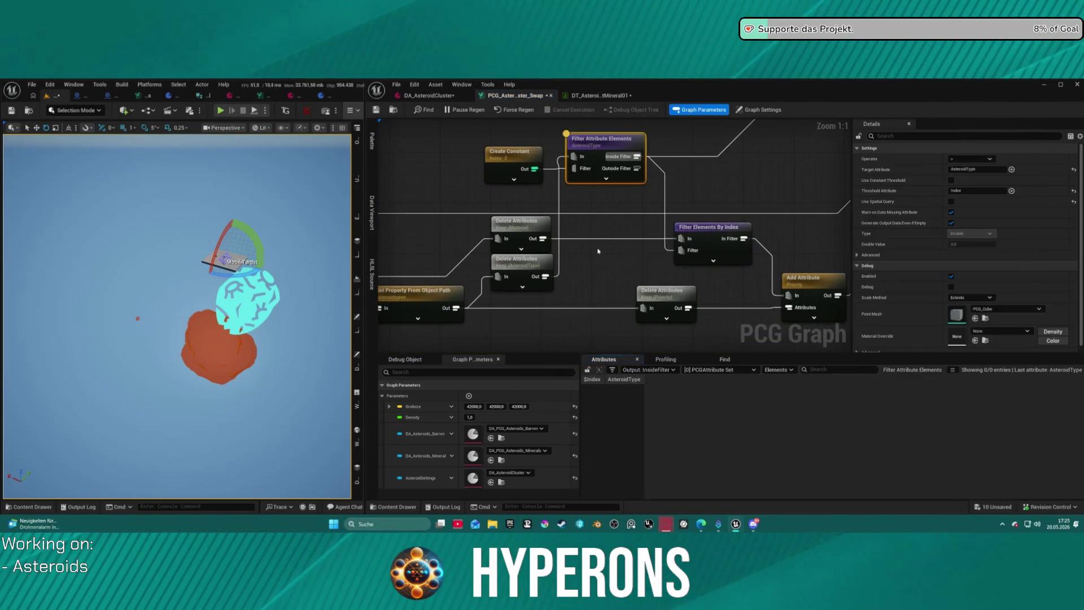
pyautogui.press('a')
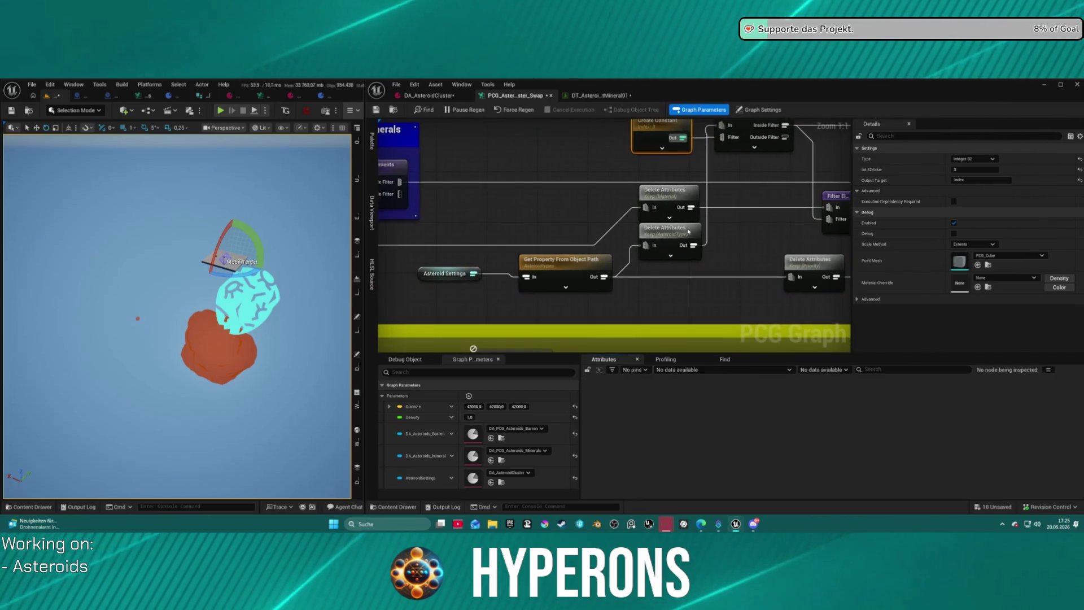
# - Inspect both Delete Attributes nodes and widen the Material column to read all 10 paths
pyautogui.click(669, 231)
pyautogui.press('a')
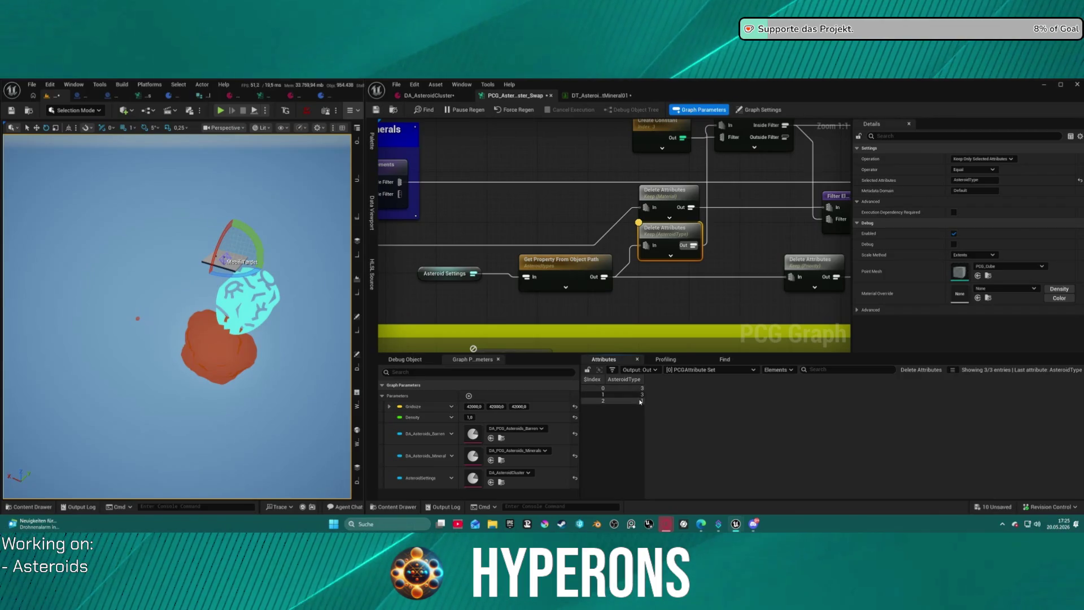
pyautogui.click(663, 209)
pyautogui.press('a')
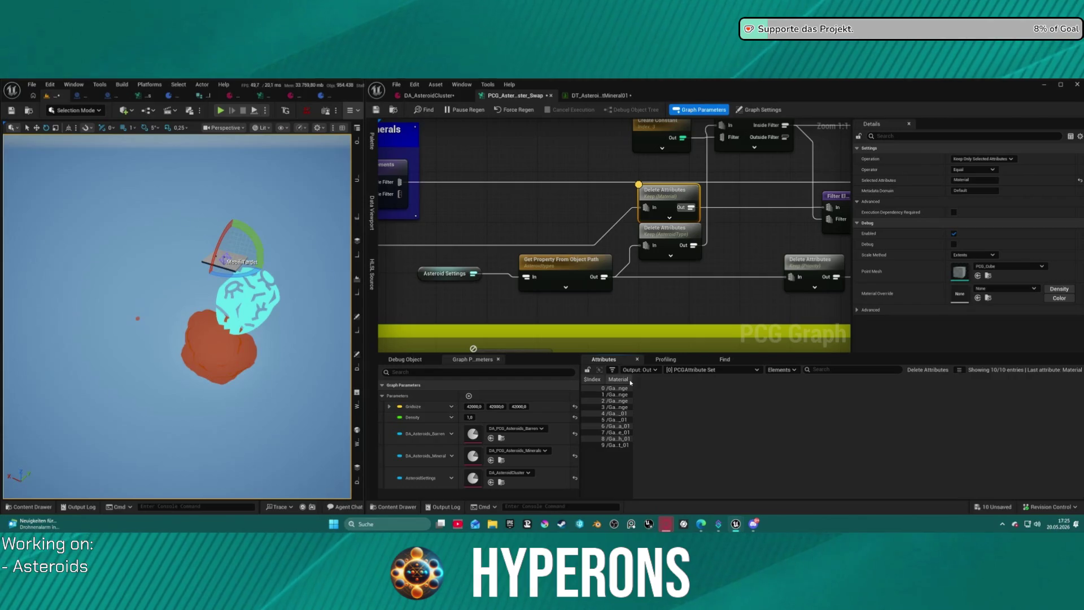
pyautogui.moveTo(631, 379)
pyautogui.mouseDown()
pyautogui.moveTo(858, 382)
pyautogui.moveTo(815, 382)
pyautogui.mouseUp()
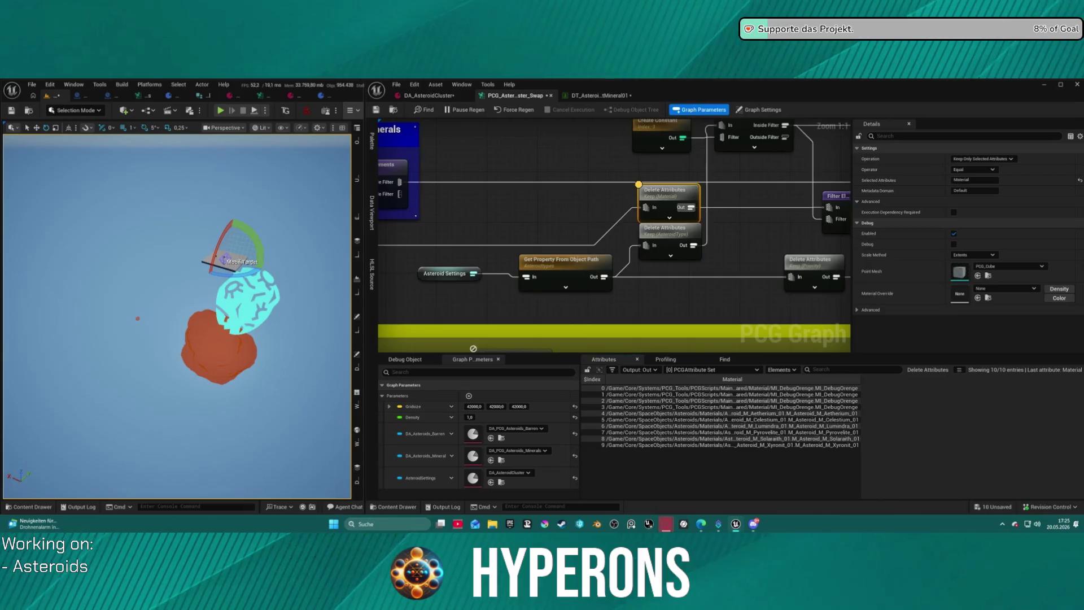
# - Pan back across the graph and inspect the Static Mesh Spawner's output points
pyautogui.moveTo(748, 241); pyautogui.dragTo(547, 177)
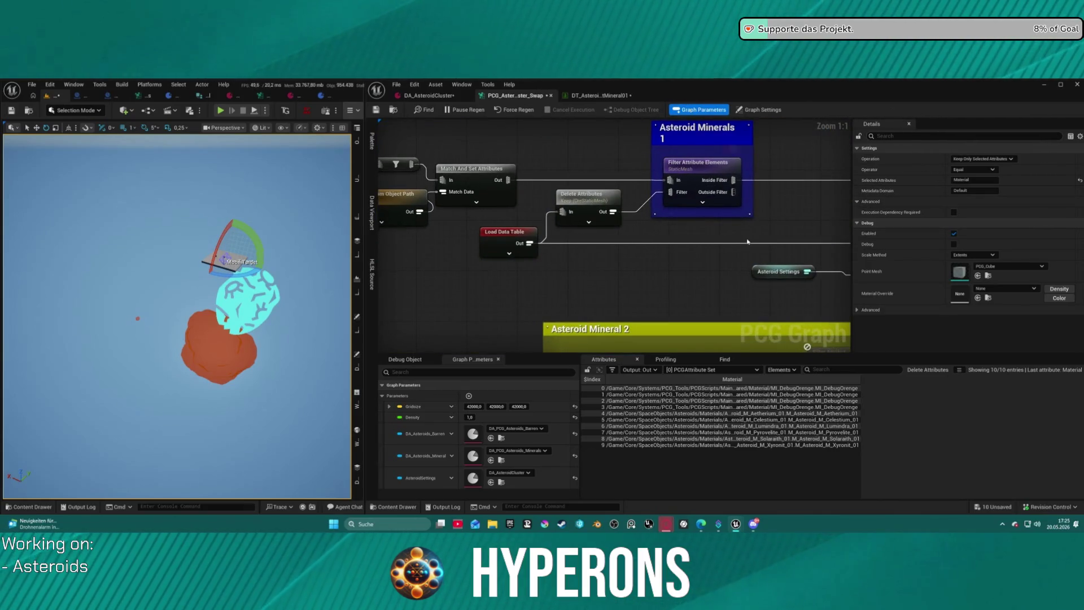
pyautogui.moveTo(747, 242); pyautogui.dragTo(601, 242)
pyautogui.moveTo(686, 206); pyautogui.dragTo(544, 194)
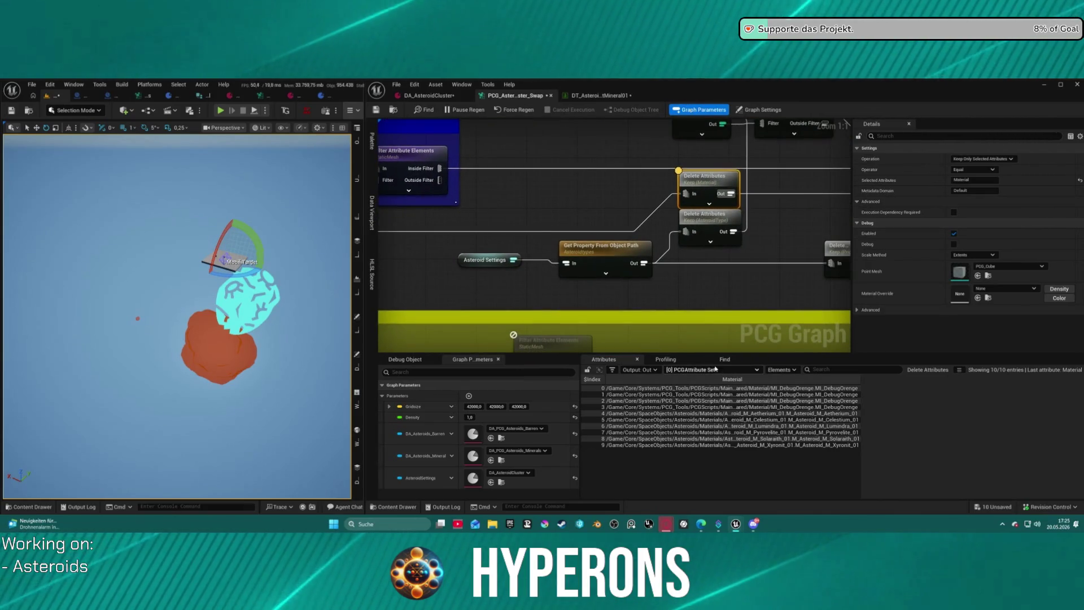
pyautogui.scroll(-5, 678, 200)
pyautogui.click(789, 192)
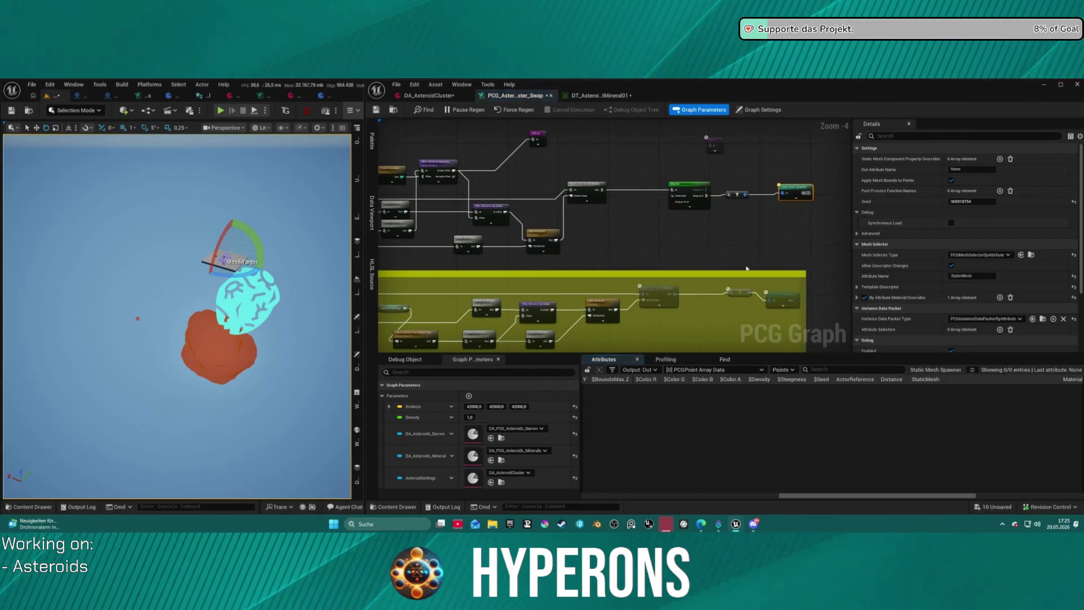
# - Cycle through the spawner's output data sets, ending on the second set's 2 points
pyautogui.click(725, 370)
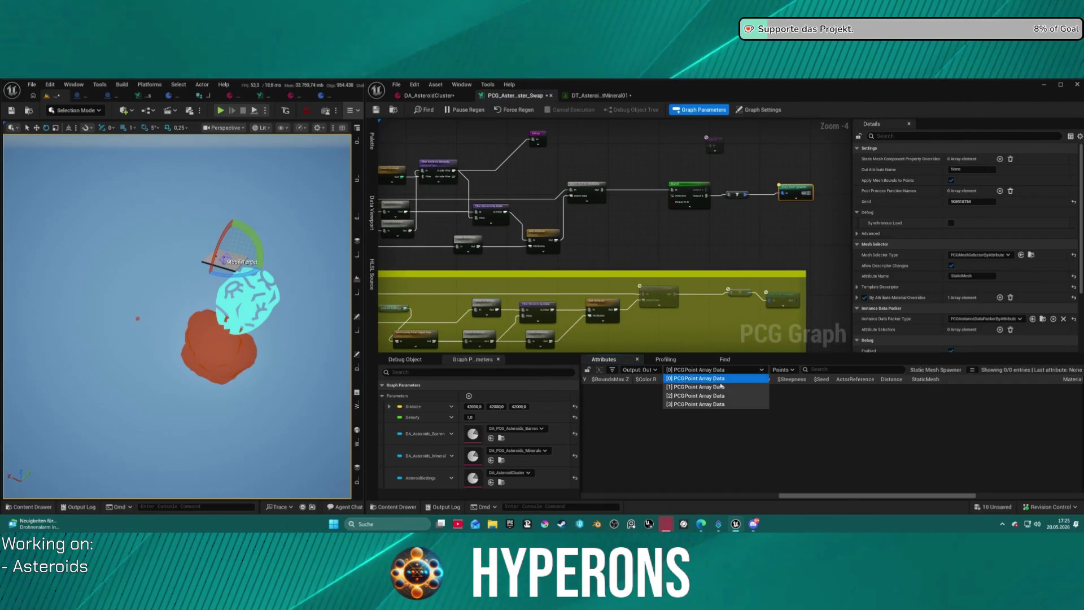
pyautogui.click(695, 386)
pyautogui.click(695, 370)
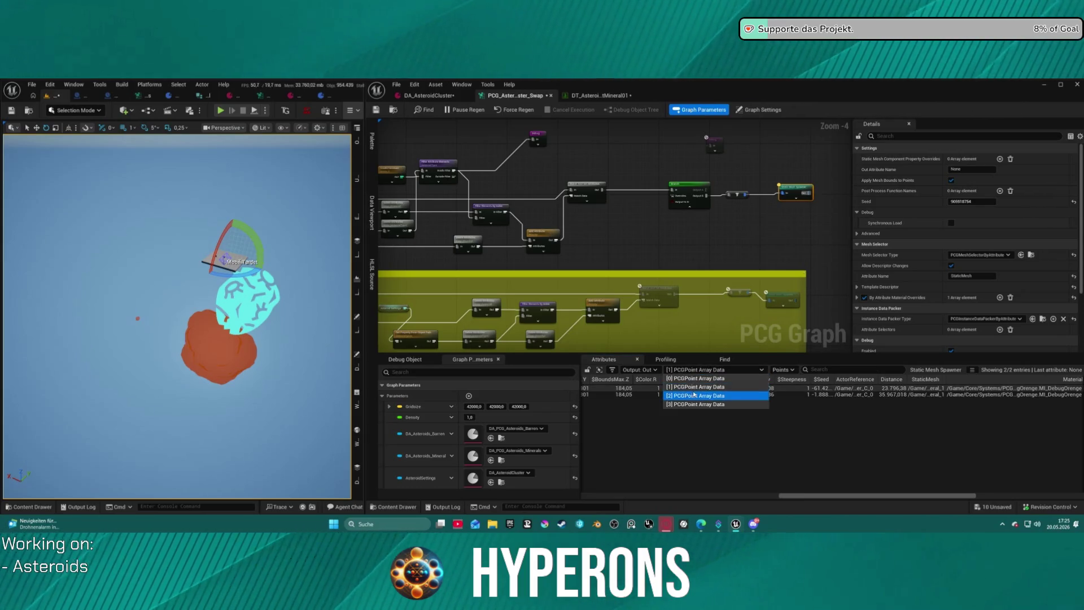
pyautogui.click(695, 396)
pyautogui.click(695, 370)
pyautogui.click(698, 397)
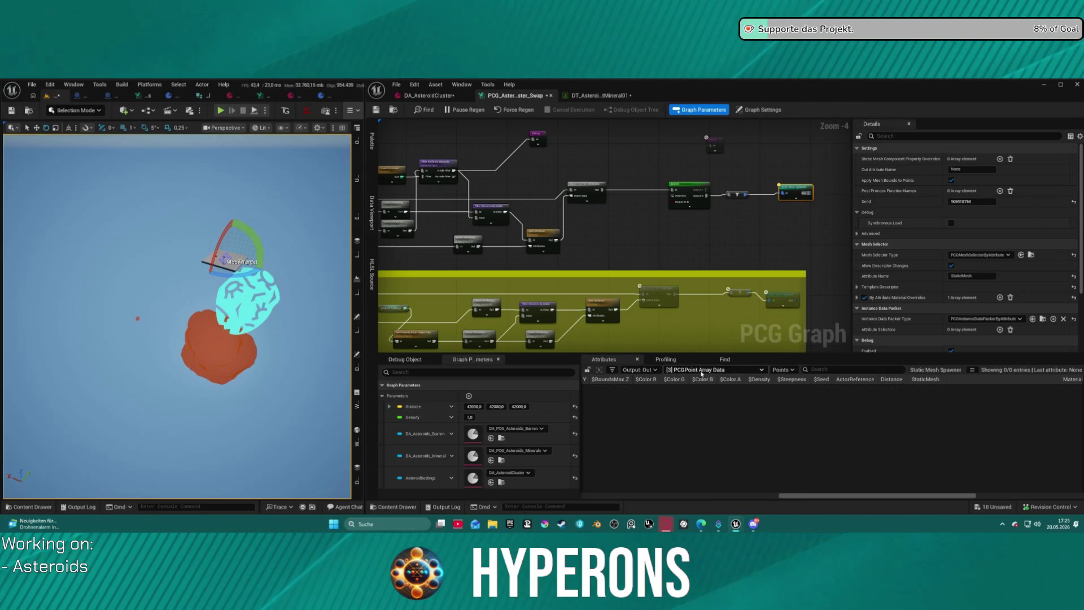
pyautogui.click(701, 371)
pyautogui.click(704, 380)
pyautogui.click(730, 371)
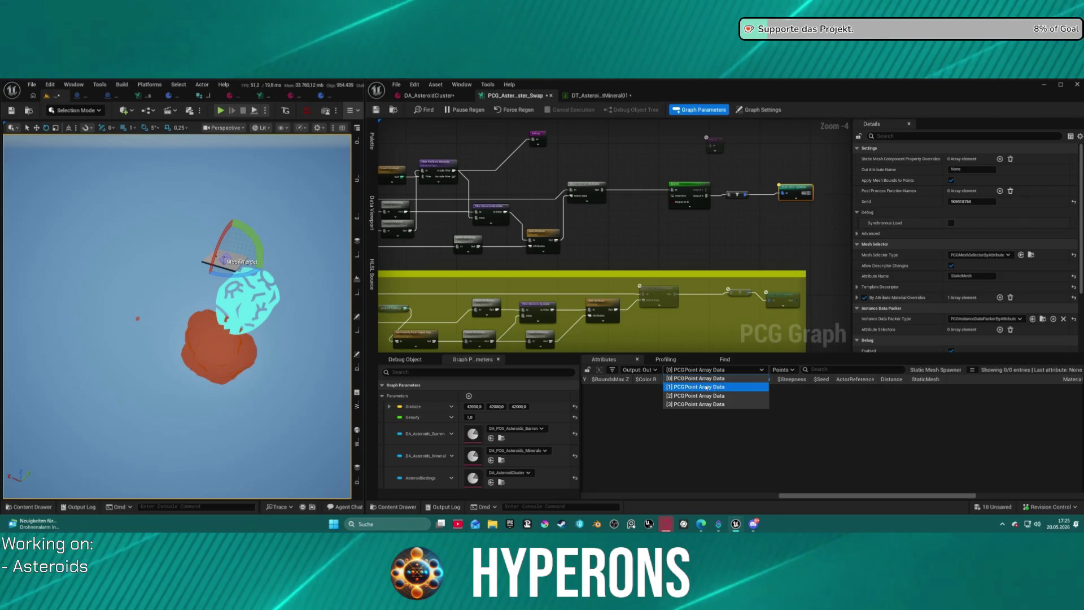
pyautogui.click(701, 388)
pyautogui.moveTo(828, 496); pyautogui.dragTo(936, 497)
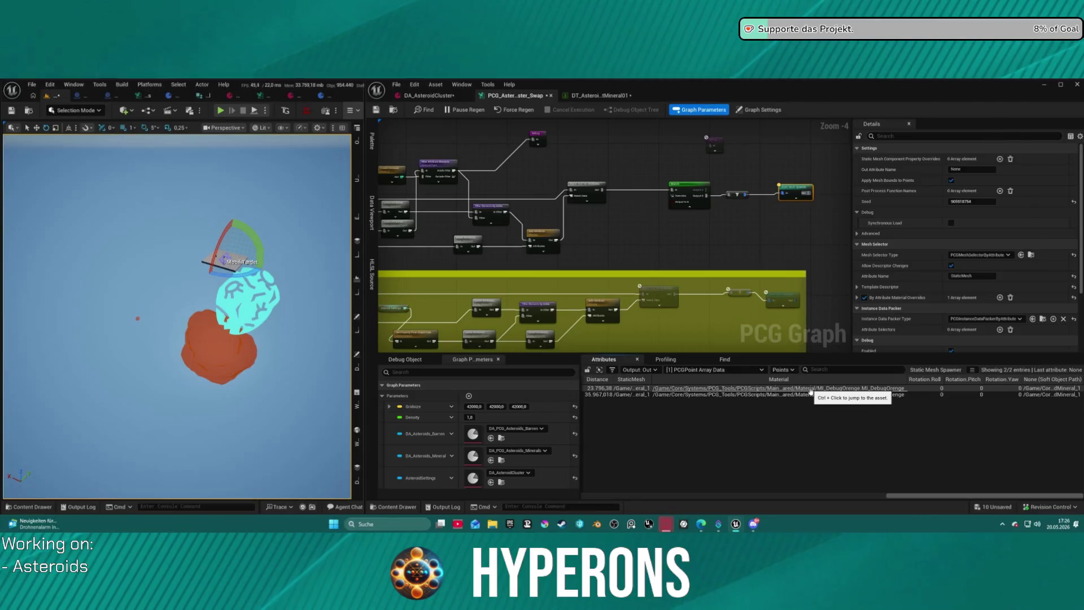
pyautogui.scroll(5, 632, 212)
# - Check Add Attribute's Priority values, then cycle Match And Set Attributes' data sets back to the second
pyautogui.click(632, 213)
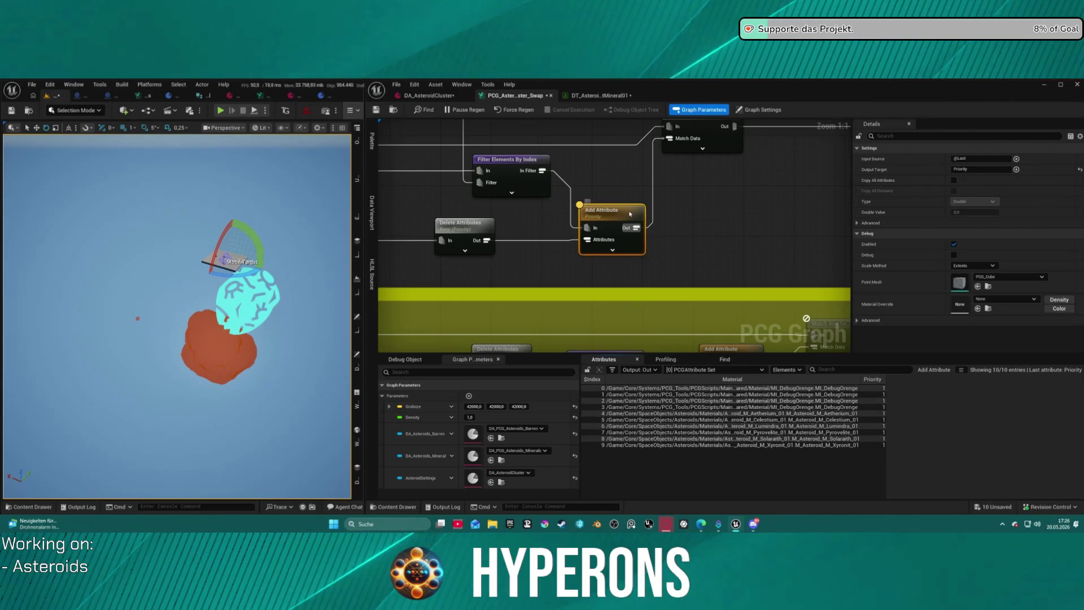
pyautogui.moveTo(705, 205); pyautogui.dragTo(654, 237)
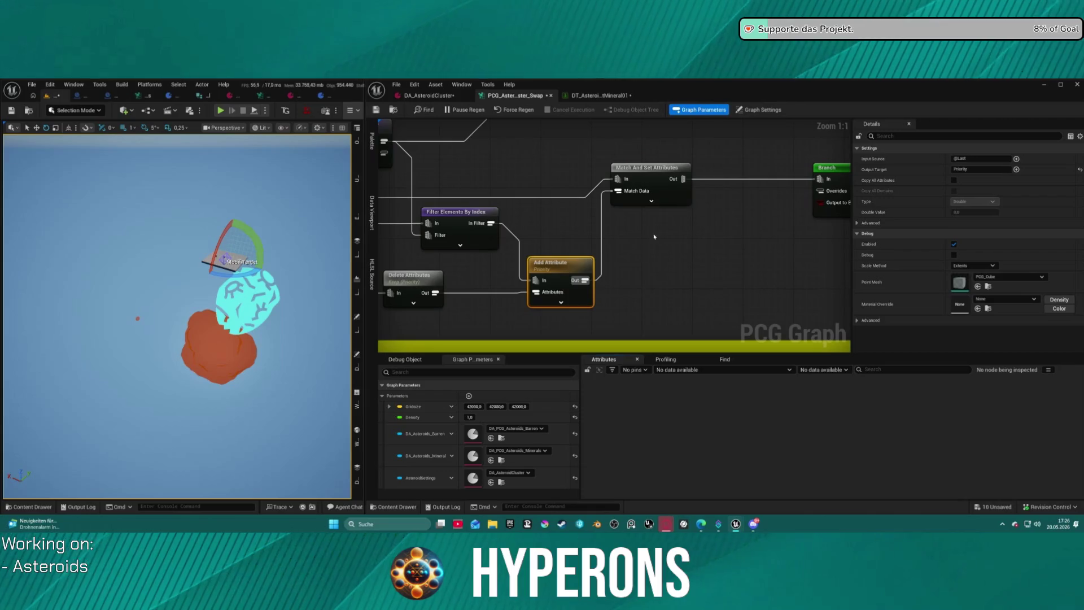
pyautogui.click(654, 182)
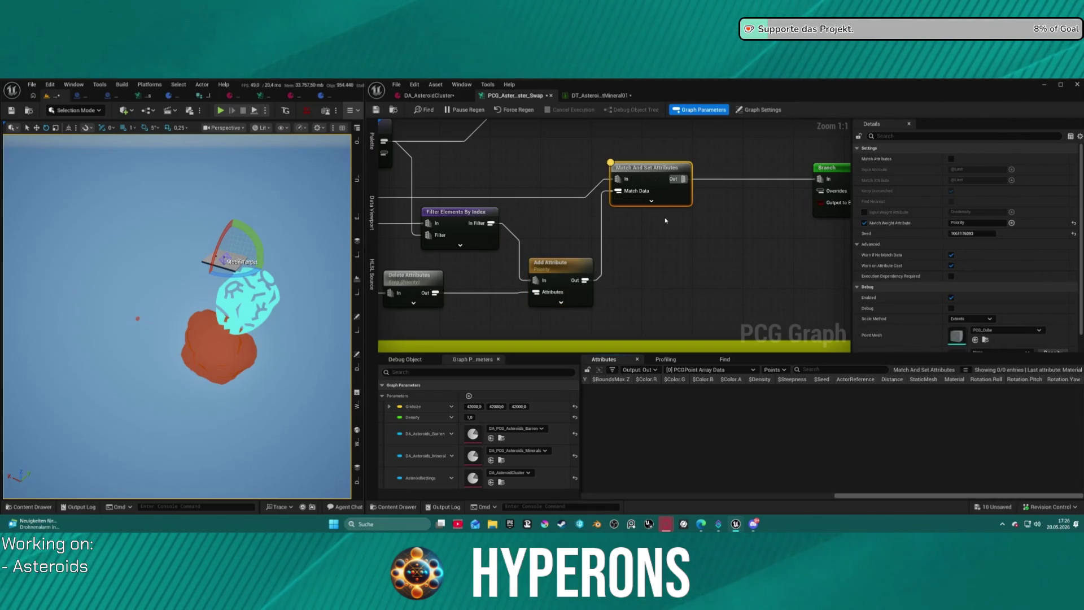
pyautogui.moveTo(926, 506)
pyautogui.mouseDown()
pyautogui.moveTo(673, 506)
pyautogui.moveTo(926, 507)
pyautogui.mouseUp()
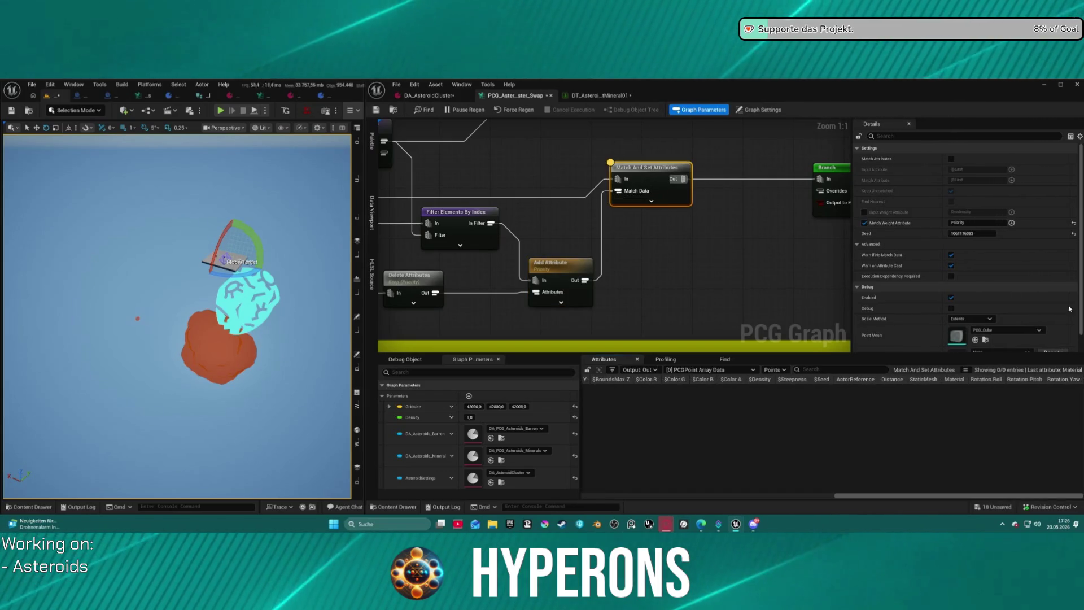
pyautogui.click(709, 370)
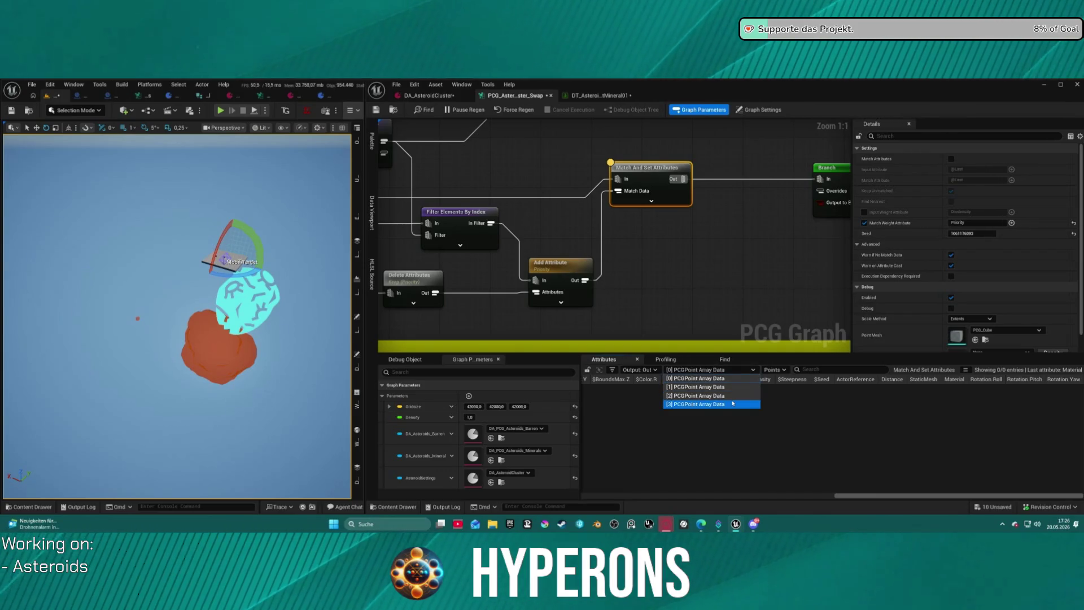
pyautogui.click(732, 403)
pyautogui.click(708, 370)
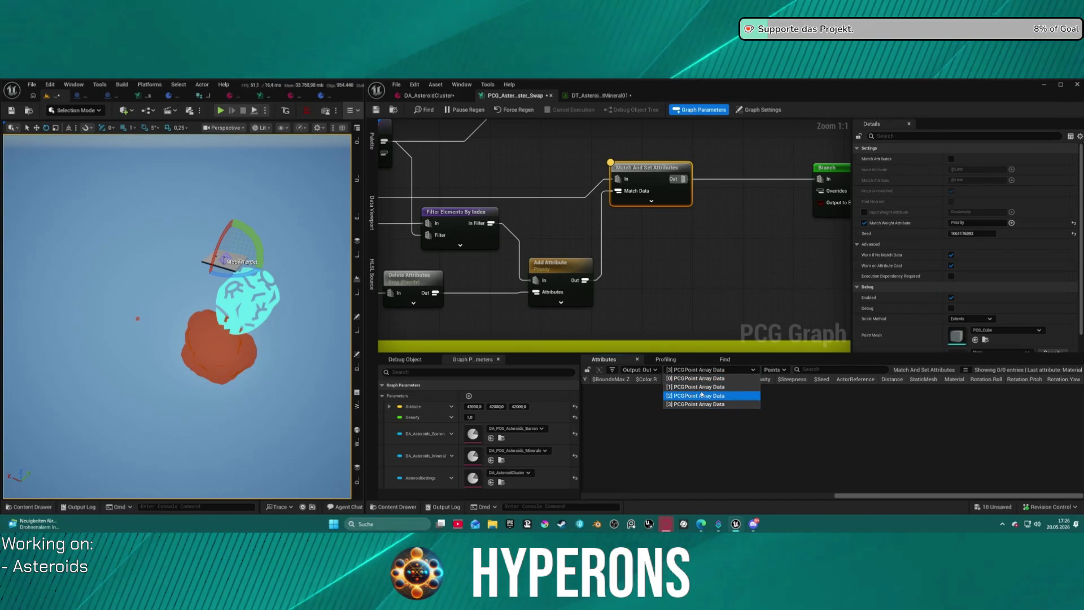
pyautogui.click(701, 392)
pyautogui.click(706, 369)
pyautogui.click(703, 386)
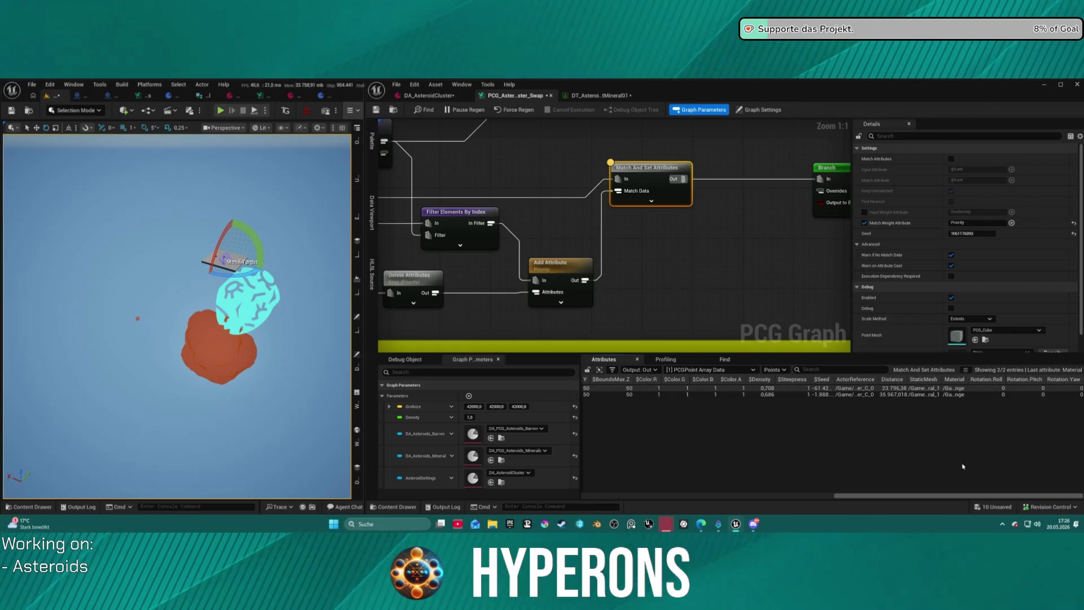
# - Select Filter Elements By Index and debug-inspect its 10 Material entries
pyautogui.moveTo(606, 244); pyautogui.dragTo(665, 223)
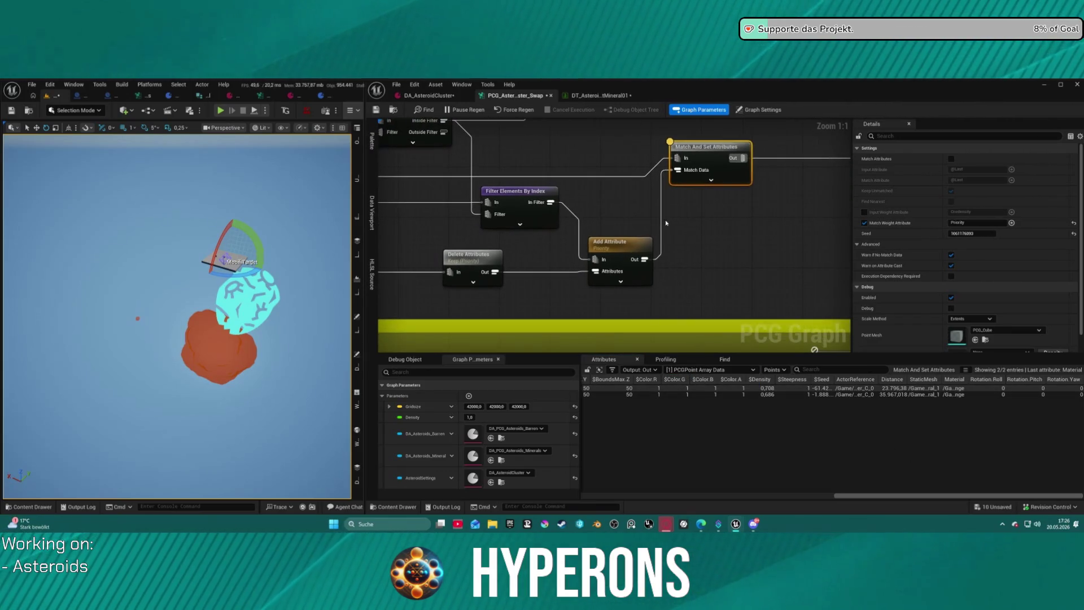
pyautogui.moveTo(592, 226)
pyautogui.mouseDown()
pyautogui.moveTo(681, 215)
pyautogui.moveTo(758, 232)
pyautogui.mouseUp()
pyautogui.click(695, 229)
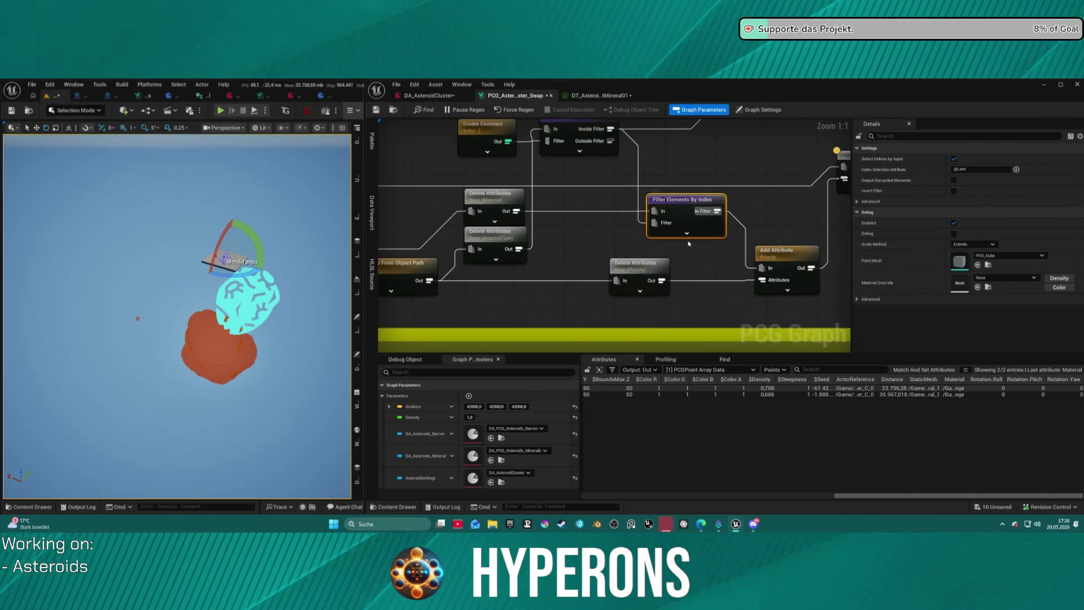
pyautogui.press('a')
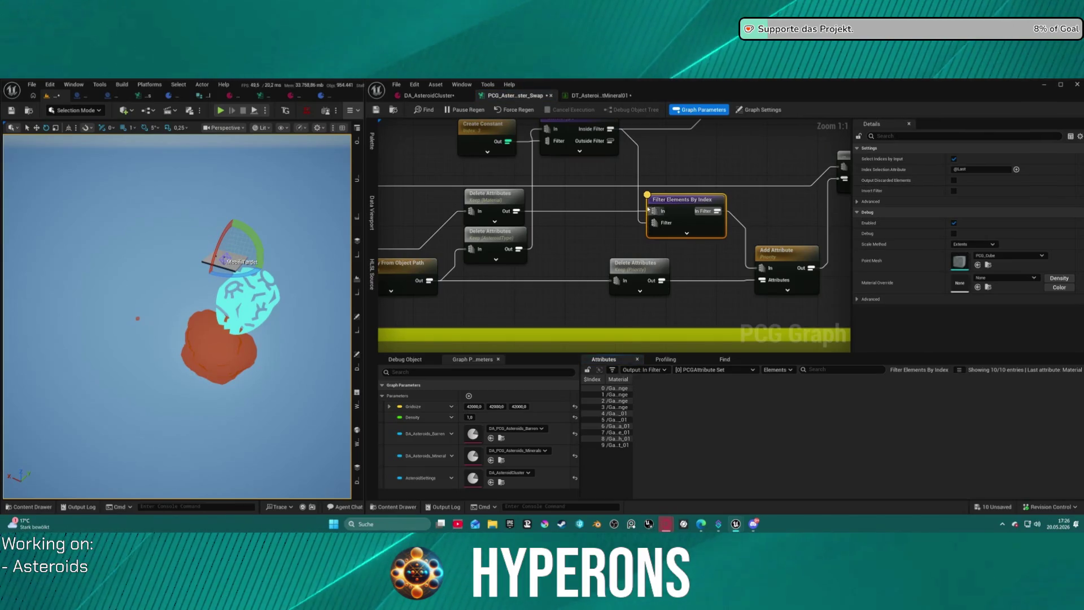
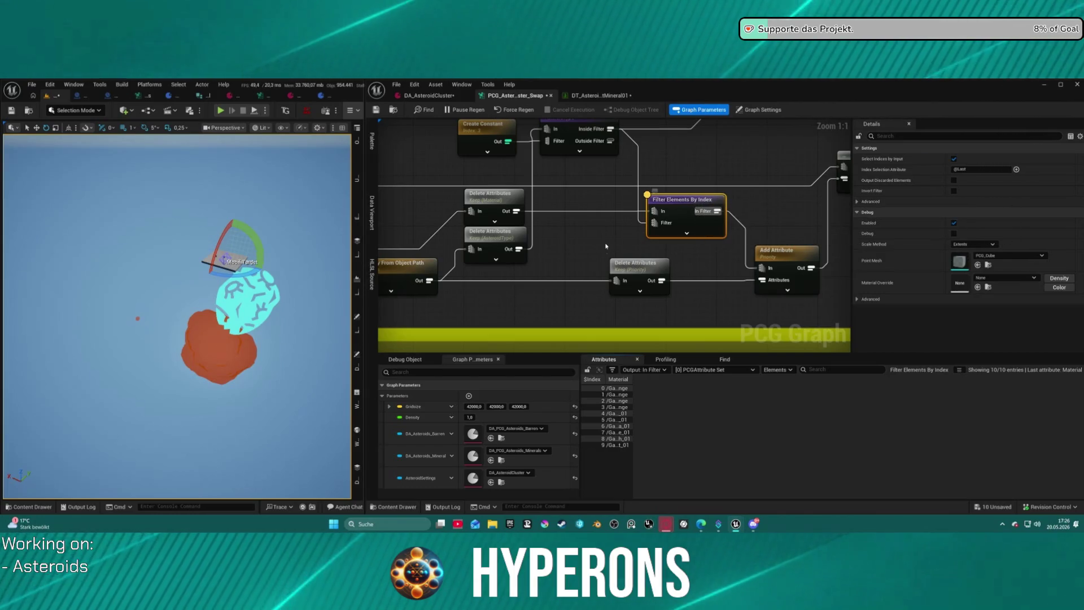
# - Reposition the Priority Delete Attributes node and the Filter Elements By Index node
pyautogui.moveTo(633, 276)
pyautogui.mouseDown()
pyautogui.moveTo(549, 301)
pyautogui.moveTo(570, 307)
pyautogui.mouseUp()
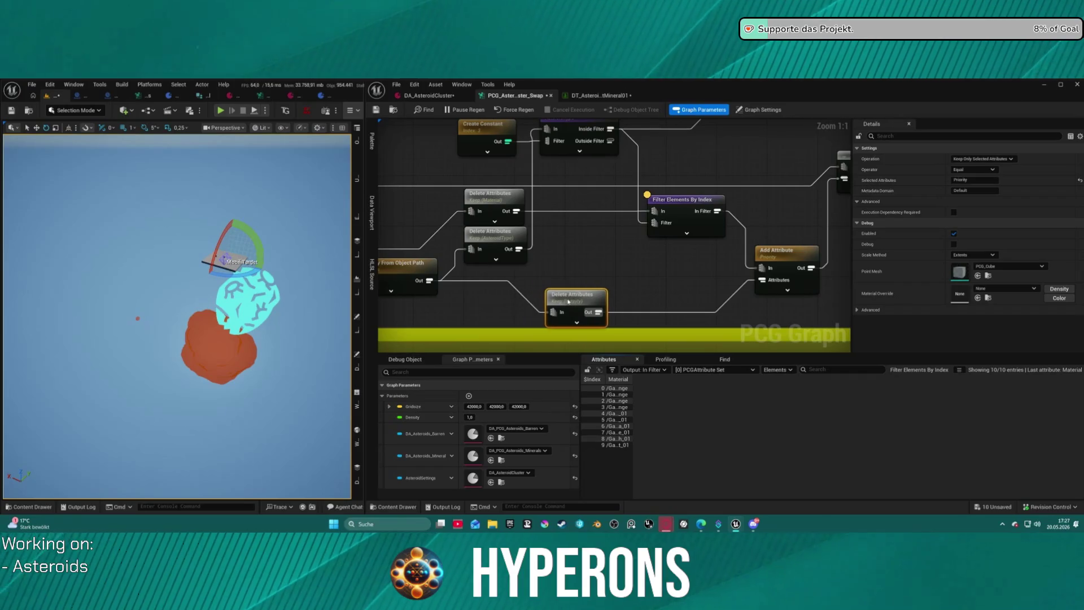
pyautogui.moveTo(604, 151)
pyautogui.mouseDown()
pyautogui.moveTo(540, 161)
pyautogui.moveTo(544, 216)
pyautogui.moveTo(494, 272)
pyautogui.moveTo(515, 266)
pyautogui.moveTo(469, 272)
pyautogui.moveTo(559, 278)
pyautogui.moveTo(538, 268)
pyautogui.mouseUp()
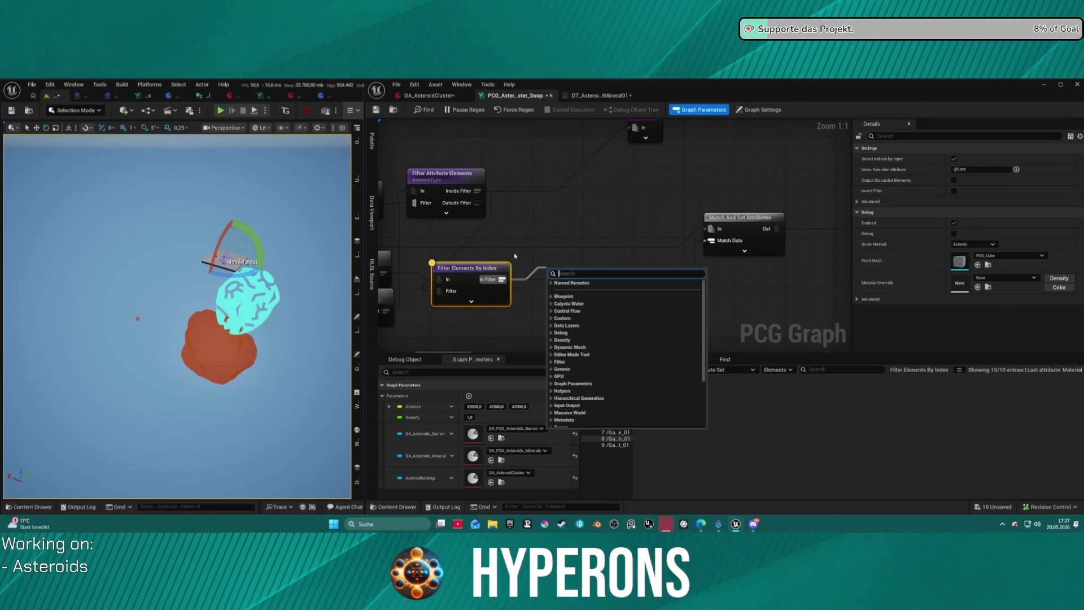
pyautogui.click(498, 271)
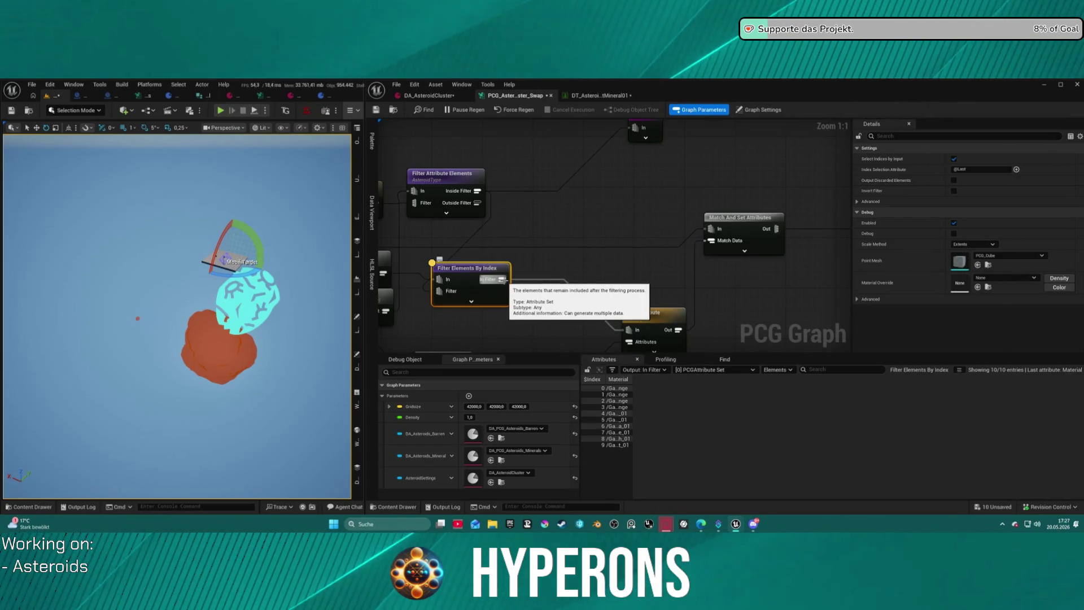
# - Duplicate Filter Elements By Index and feed the original's In Filter output into the copy
pyautogui.moveTo(501, 279); pyautogui.dragTo(537, 267)
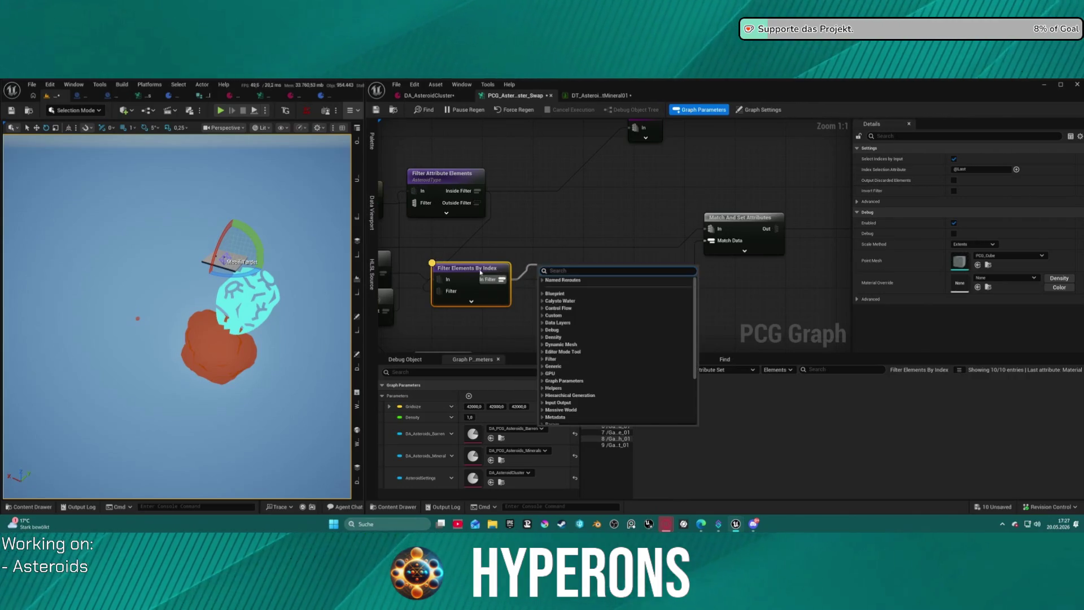
pyautogui.click(488, 272)
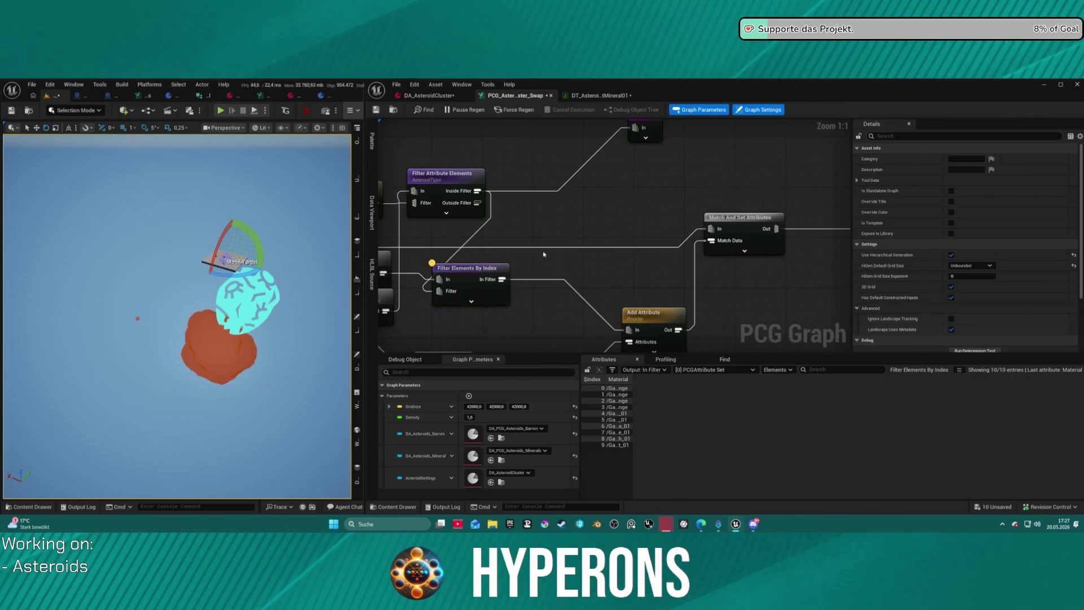
pyautogui.hotkey('ctrl', 'v')
pyautogui.moveTo(501, 279)
pyautogui.mouseDown()
pyautogui.moveTo(602, 269)
pyautogui.moveTo(500, 280)
pyautogui.mouseUp()
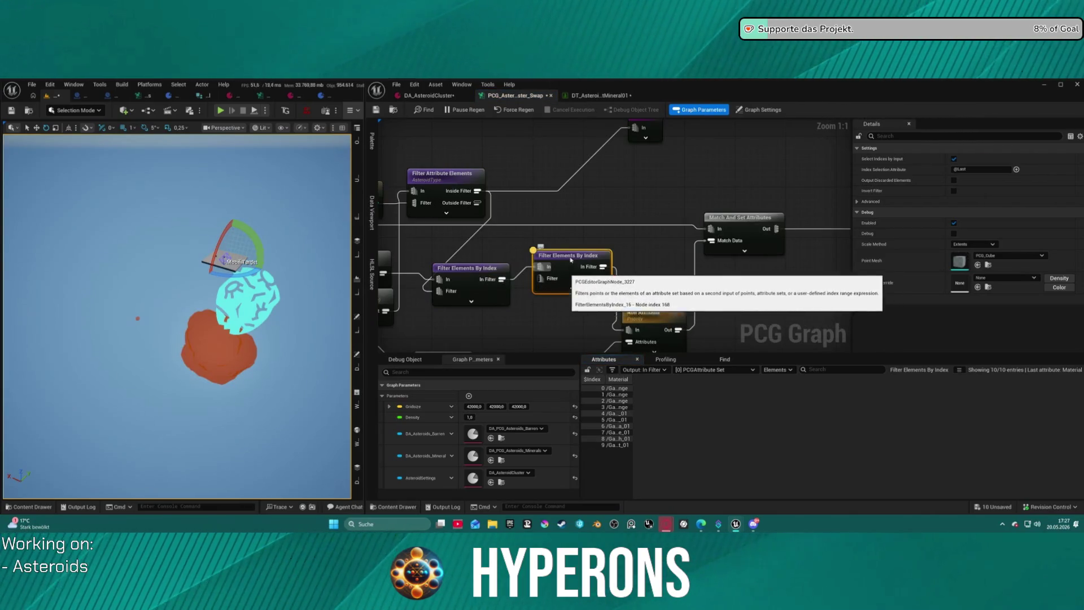
# - Place the copied filter and try Create Constant Int32Value 0, then 4
pyautogui.moveTo(570, 258)
pyautogui.mouseDown()
pyautogui.moveTo(564, 271)
pyautogui.moveTo(565, 233)
pyautogui.moveTo(649, 268)
pyautogui.mouseUp()
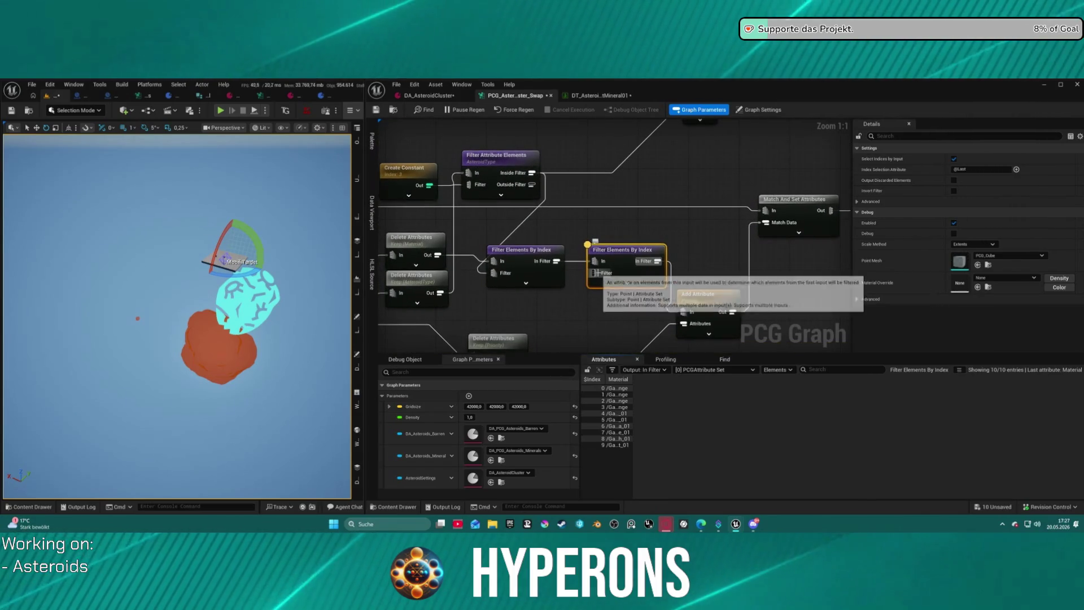
pyautogui.click(408, 177)
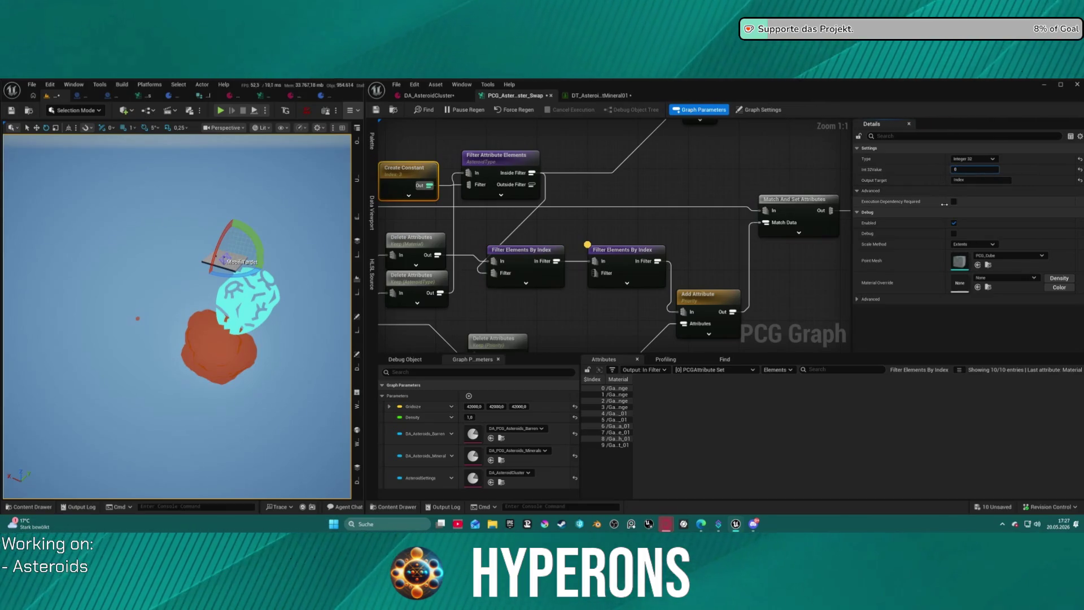
pyautogui.press('Return')
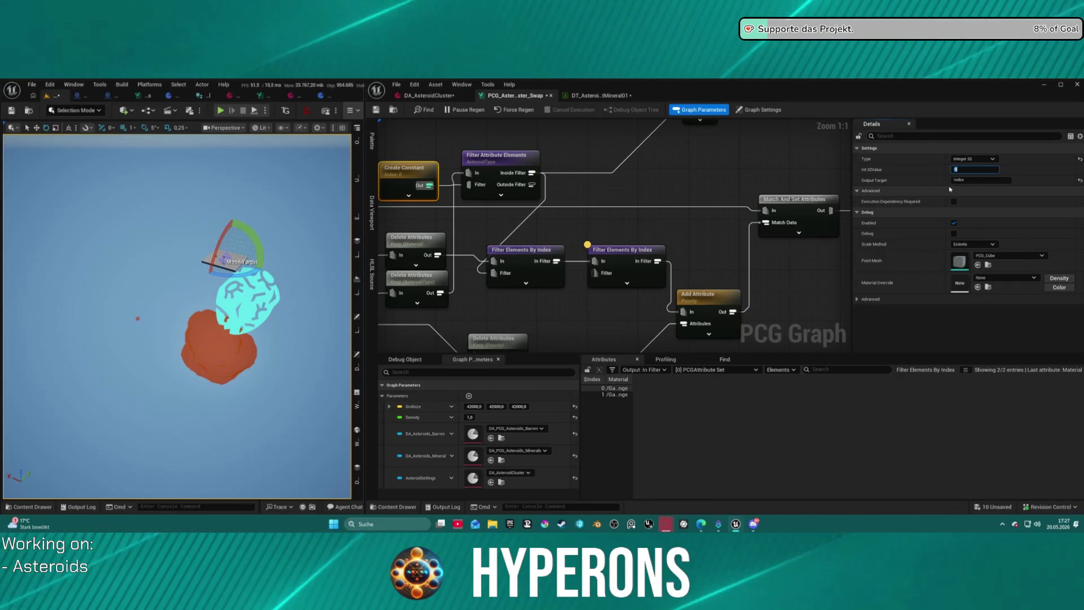
pyautogui.write('1')
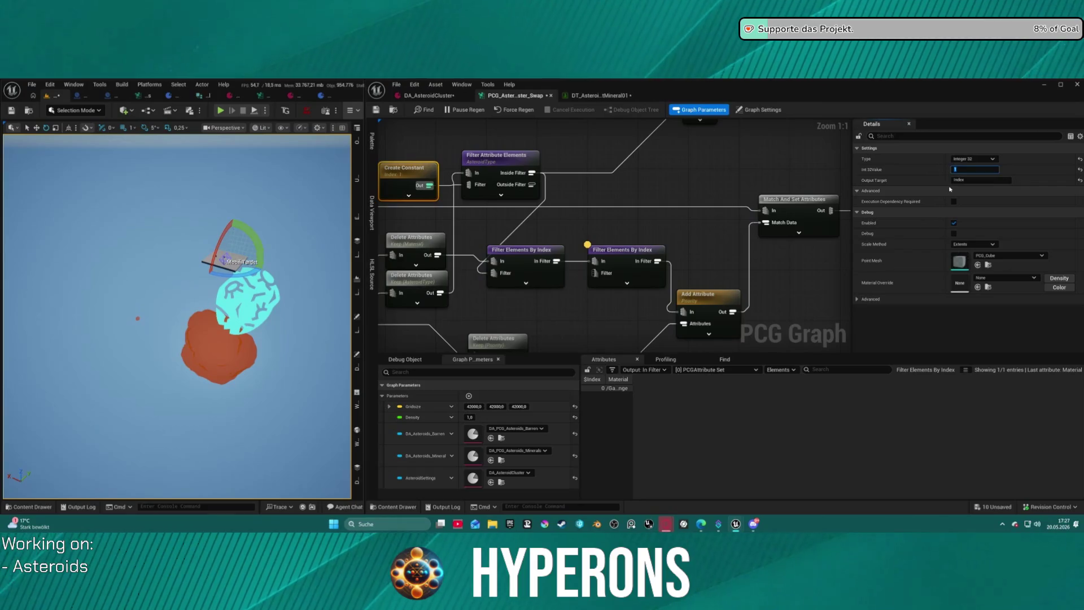
pyautogui.press('Return')
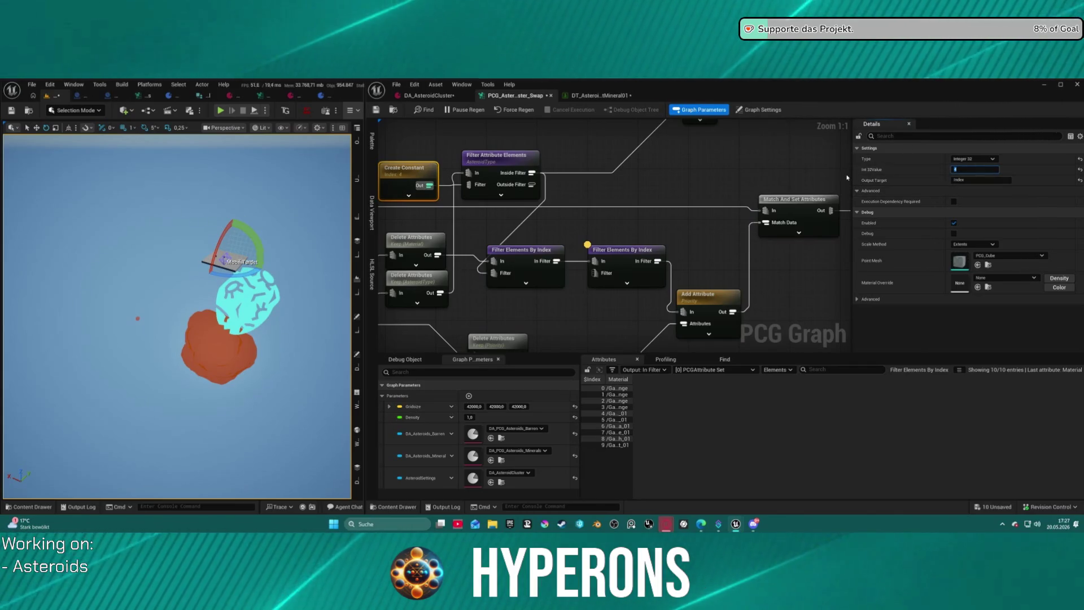
# - Set the Create Constant Int32Value back to 3
pyautogui.click(958, 160)
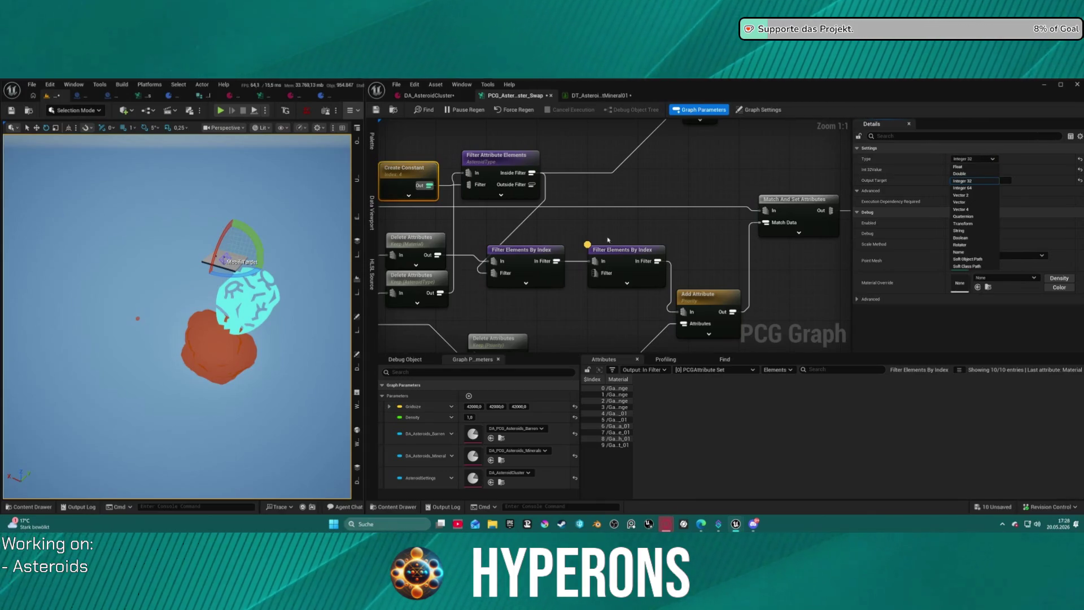
pyautogui.click(623, 250)
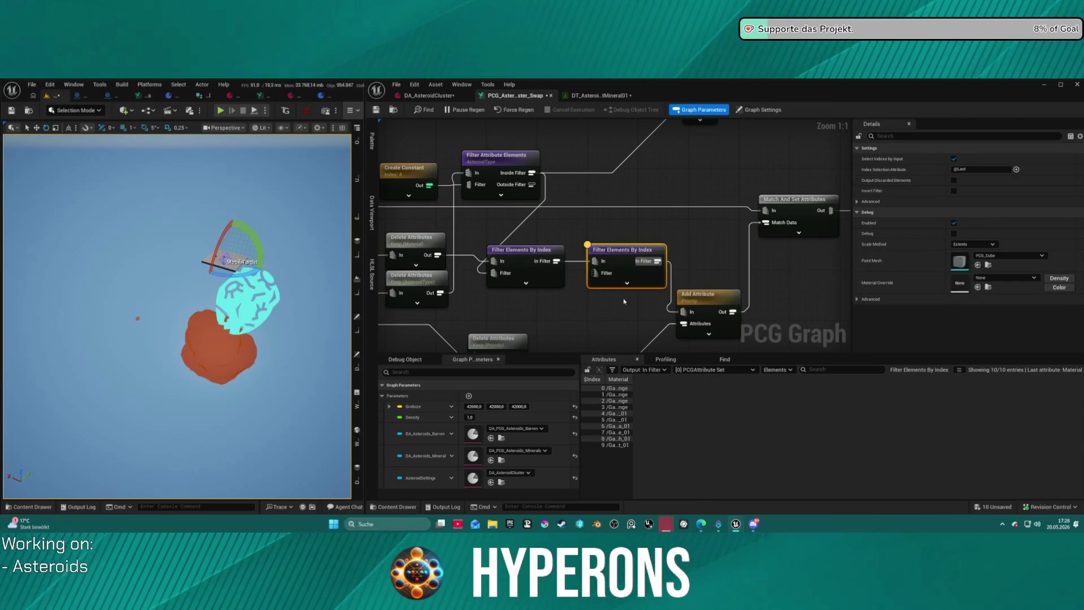
pyautogui.click(399, 178)
pyautogui.click(975, 169)
pyautogui.write('3')
pyautogui.press('Return')
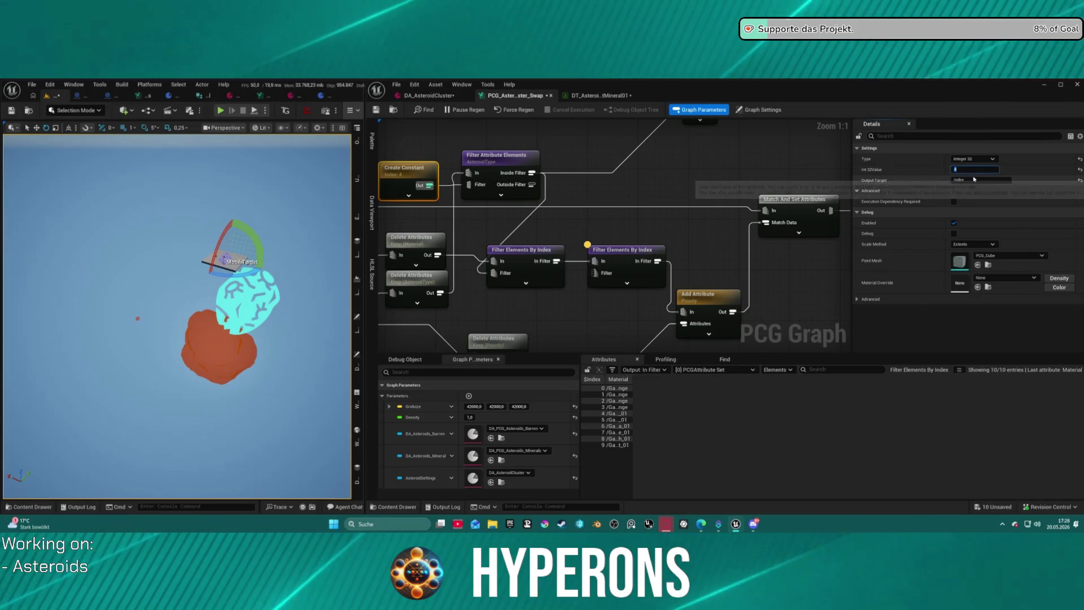
# - Inspect the second Filter Elements By Index node feeding Add Attribute
pyautogui.click(628, 255)
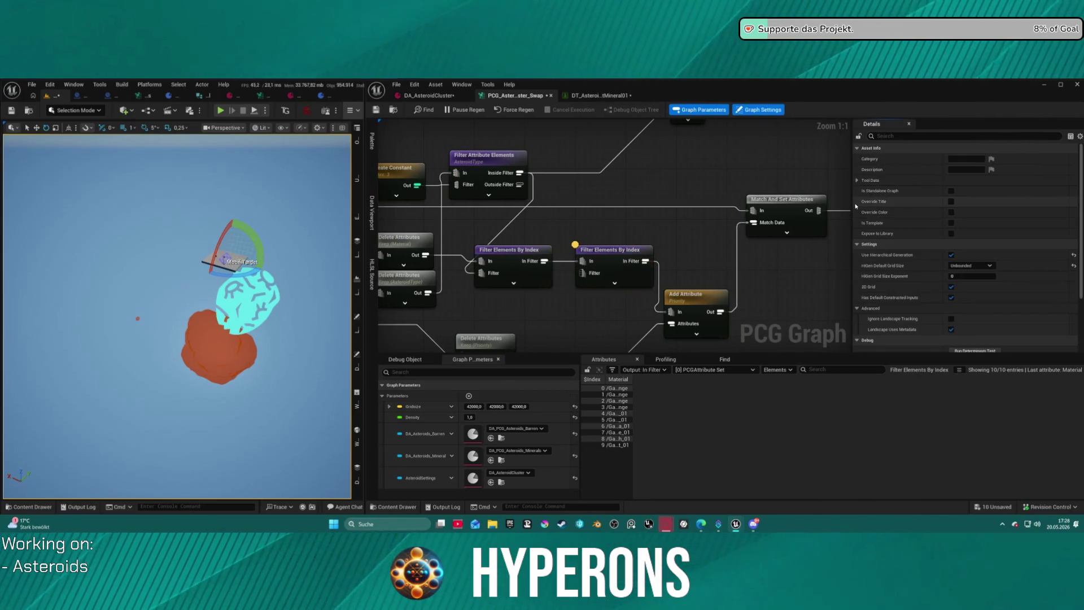
pyautogui.click(779, 254)
pyautogui.click(619, 251)
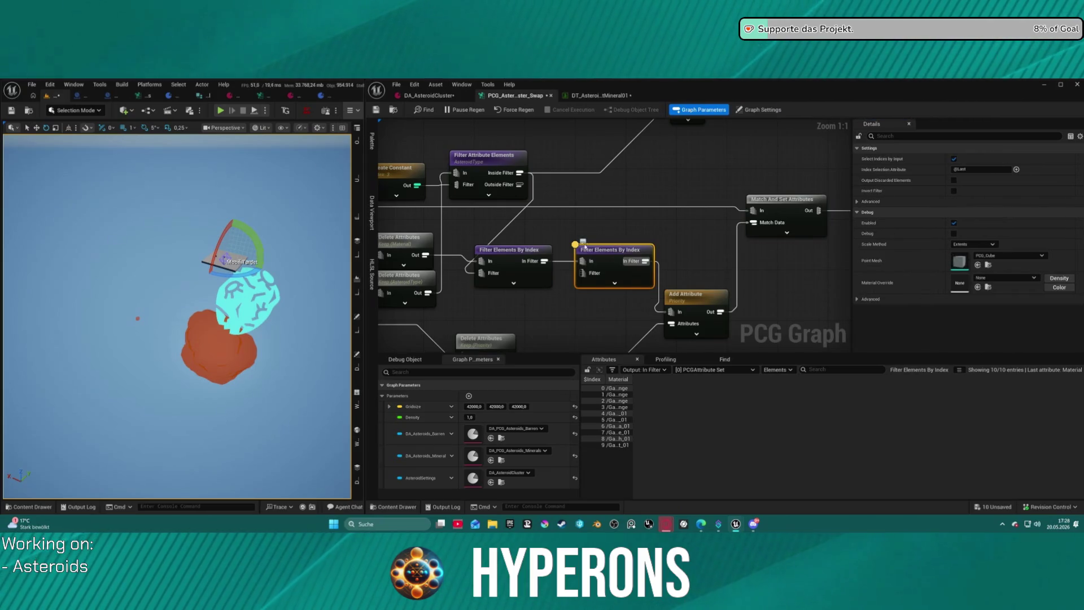
pyautogui.moveTo(607, 227)
pyautogui.mouseDown()
pyautogui.moveTo(687, 187)
pyautogui.moveTo(666, 197)
pyautogui.mouseUp()
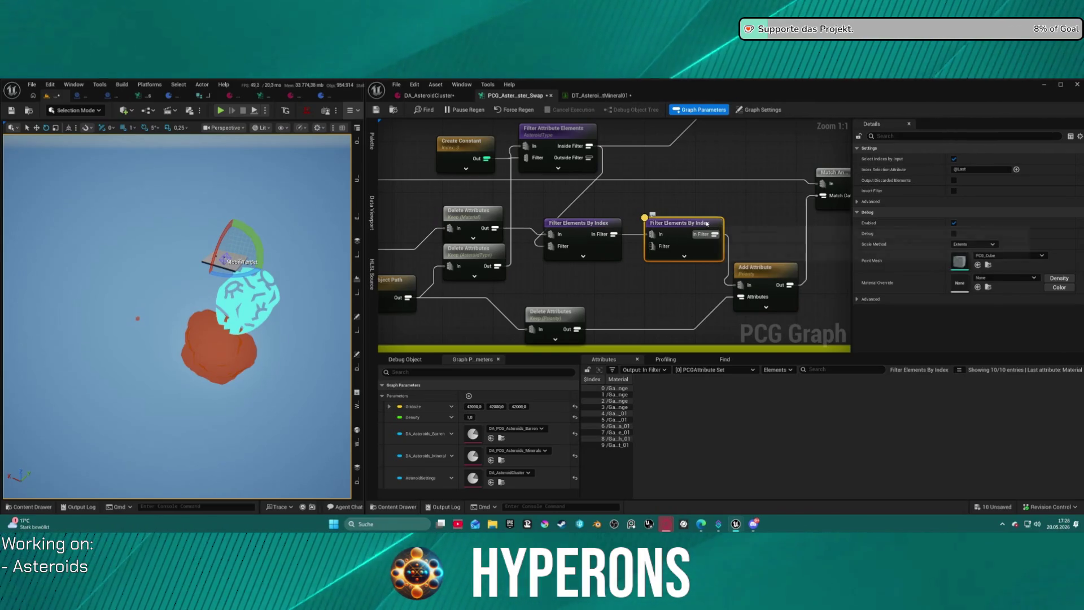
# - Duplicate the AsteroidType Filter Attribute Elements node and wire the index filter's output into the copy
pyautogui.click(580, 128)
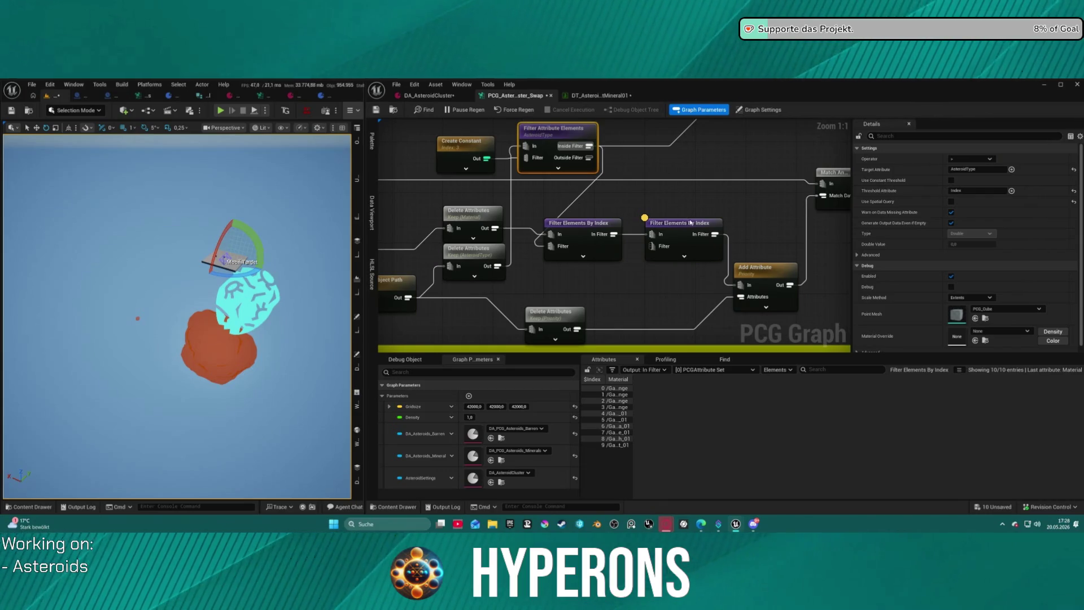
pyautogui.hotkey('ctrl', 'v')
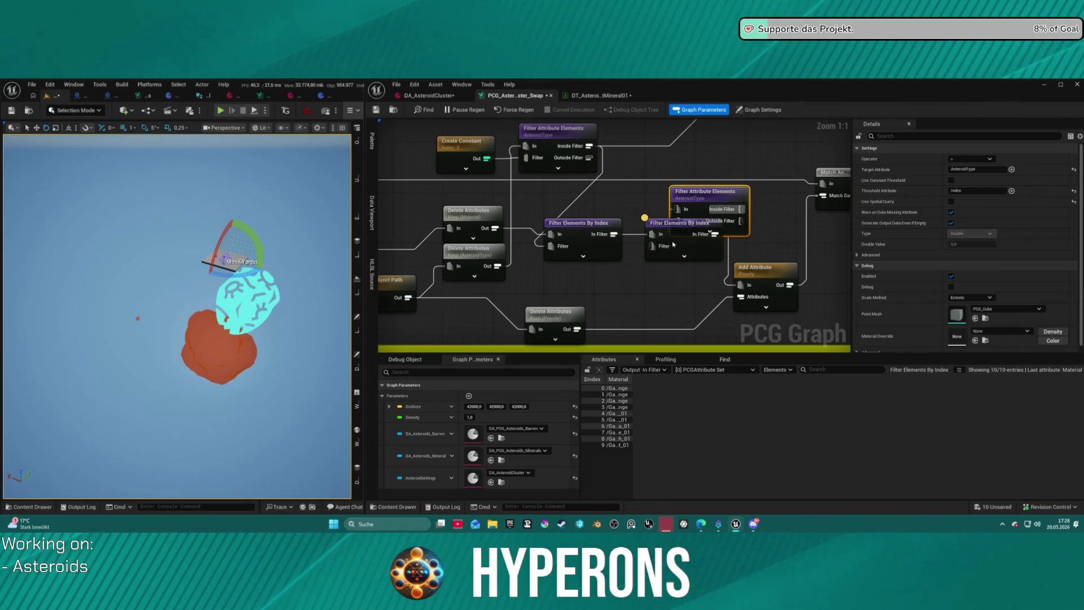
pyautogui.moveTo(700, 192)
pyautogui.mouseDown()
pyautogui.moveTo(668, 236)
pyautogui.moveTo(675, 204)
pyautogui.mouseUp()
pyautogui.click(672, 192)
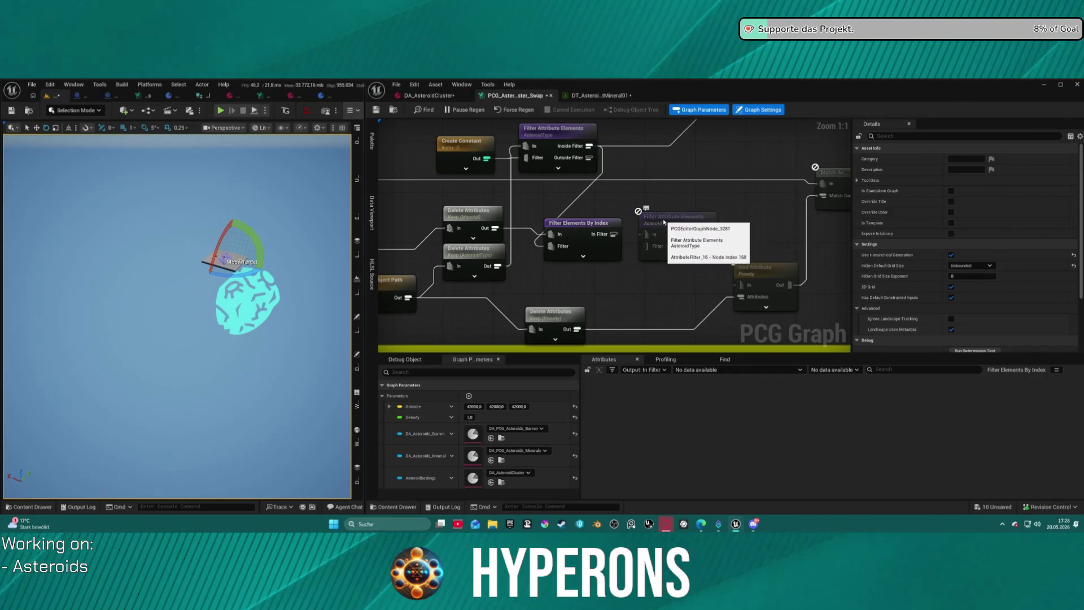
pyautogui.moveTo(638, 236)
pyautogui.mouseDown()
pyautogui.moveTo(650, 238)
pyautogui.moveTo(650, 217)
pyautogui.moveTo(726, 263)
pyautogui.moveTo(693, 264)
pyautogui.moveTo(729, 260)
pyautogui.moveTo(741, 285)
pyautogui.moveTo(290, 314)
pyautogui.mouseUp()
# - Wire Filter Elements By Index's In Filter directly into Add Attribute's In
pyautogui.click(712, 316)
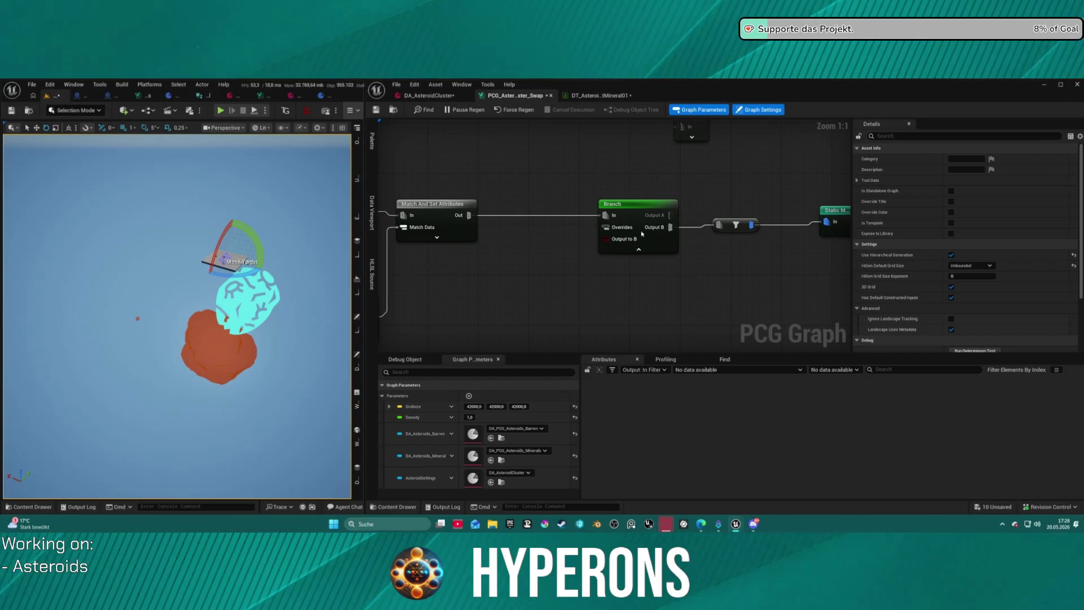
pyautogui.moveTo(612, 242); pyautogui.dragTo(851, 227)
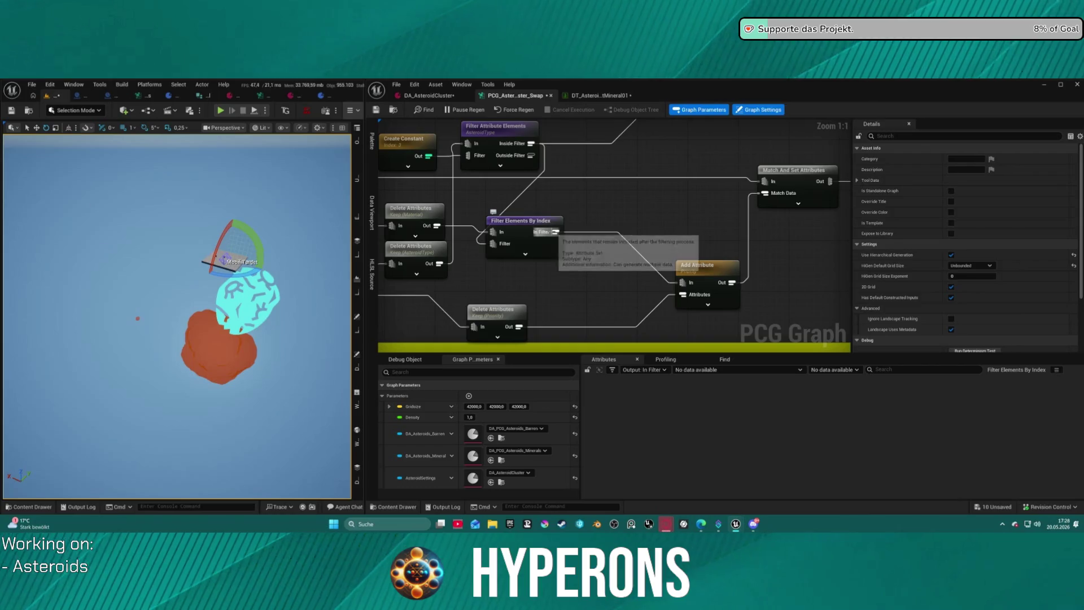
pyautogui.click(555, 231)
pyautogui.moveTo(555, 232); pyautogui.dragTo(778, 247)
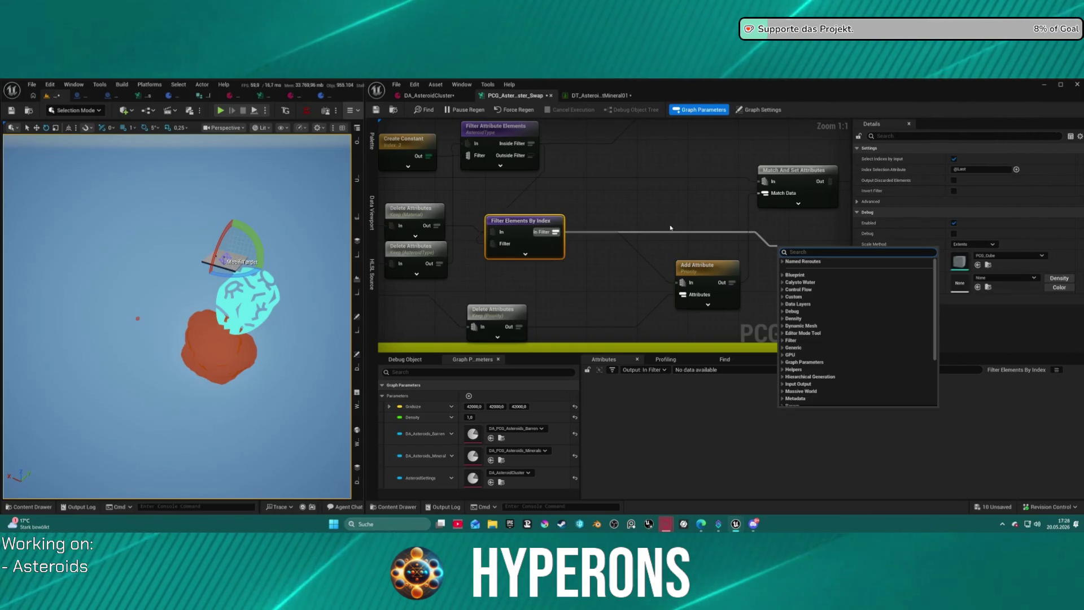
pyautogui.moveTo(678, 227)
pyautogui.mouseDown()
pyautogui.moveTo(691, 199)
pyautogui.moveTo(659, 216)
pyautogui.mouseUp()
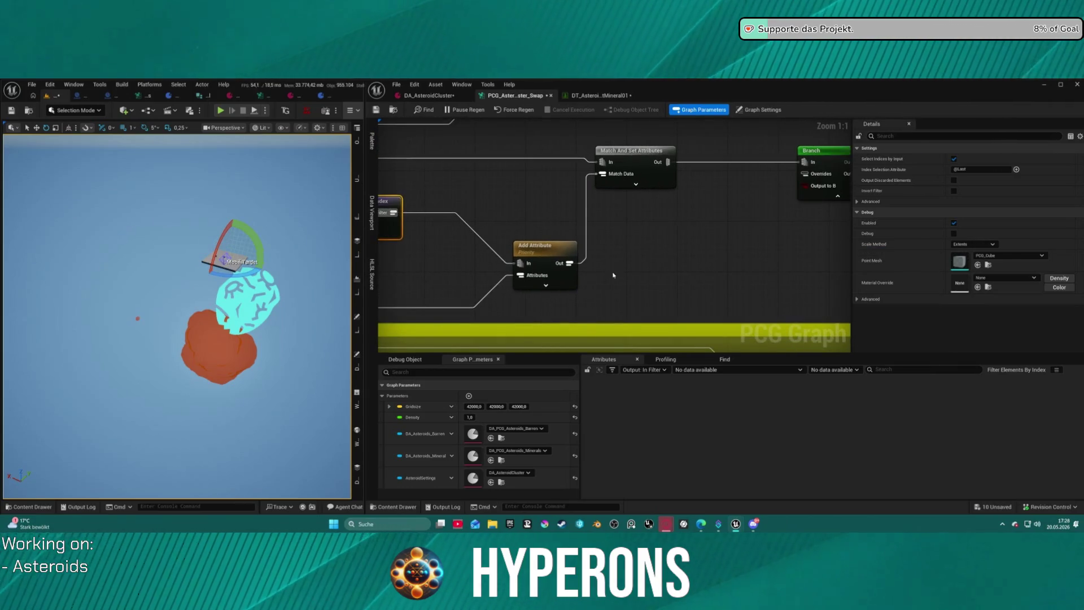
pyautogui.moveTo(547, 240)
pyautogui.mouseDown()
pyautogui.moveTo(449, 219)
pyautogui.moveTo(612, 209)
pyautogui.moveTo(635, 238)
pyautogui.moveTo(816, 229)
pyautogui.moveTo(604, 237)
pyautogui.mouseUp()
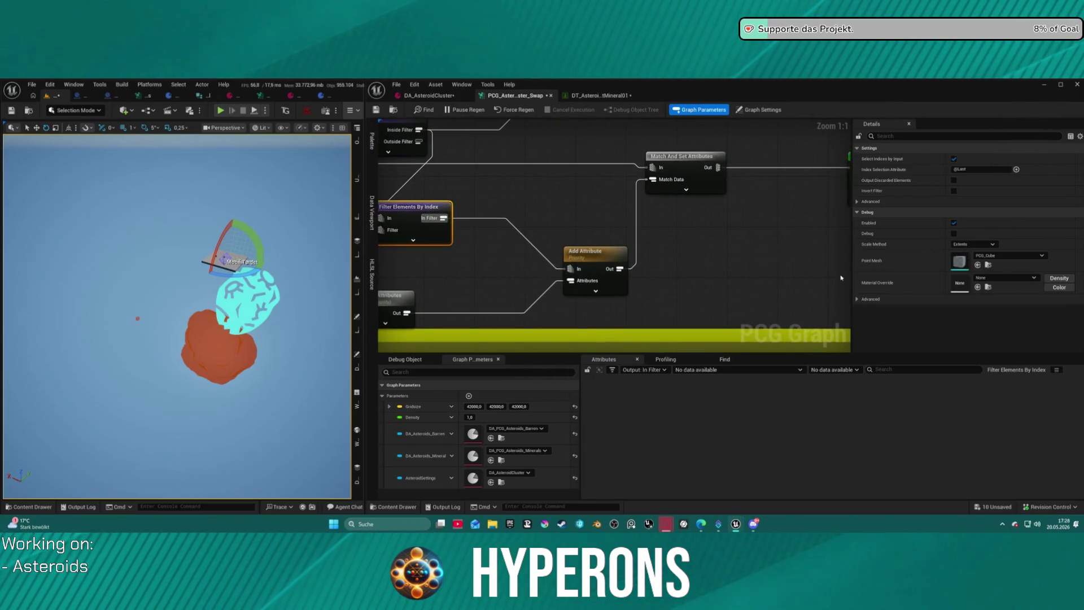
pyautogui.moveTo(690, 173); pyautogui.dragTo(383, 184)
# - Show the Static Mesh Spawner's [1] PCGPoint Array Data: 2 points with meshes and MI_DebugOrange material
pyautogui.click(820, 192)
pyautogui.click(714, 370)
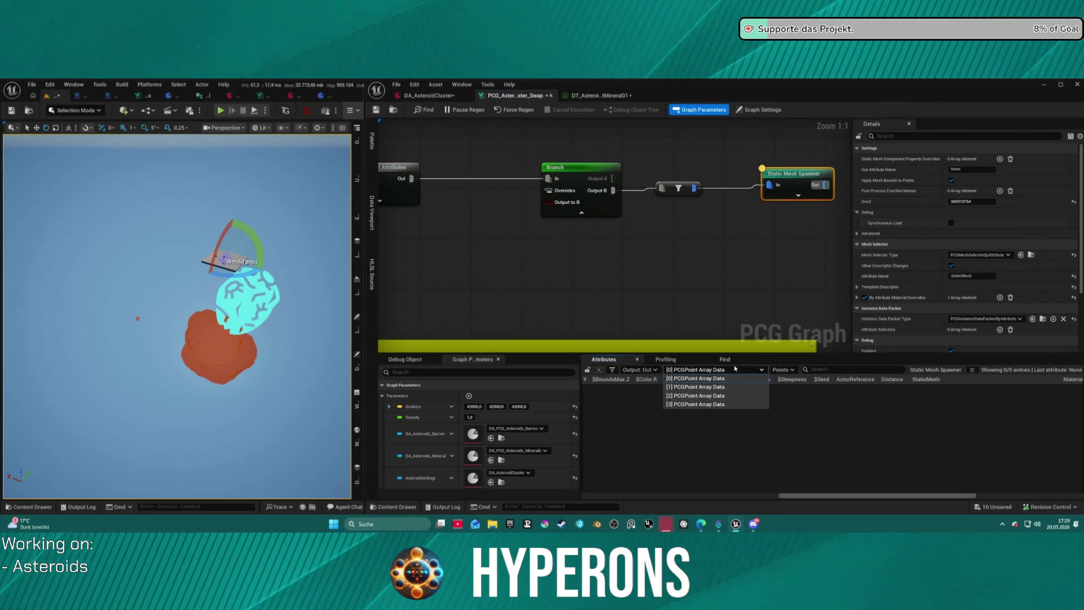
pyautogui.click(728, 389)
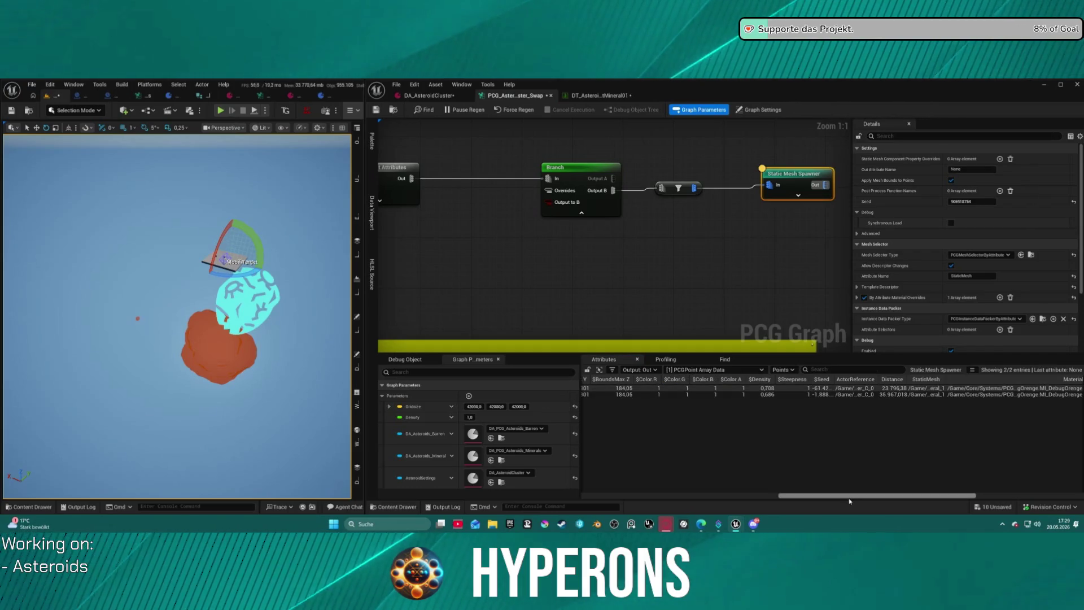
pyautogui.moveTo(842, 500); pyautogui.dragTo(973, 499)
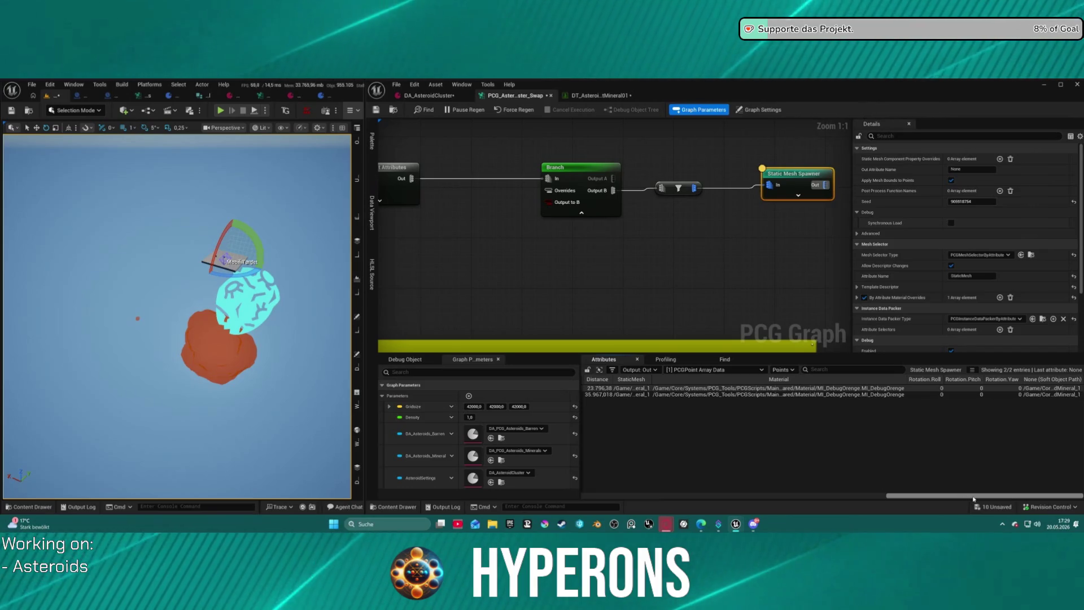
pyautogui.moveTo(947, 506)
pyautogui.mouseDown()
pyautogui.moveTo(625, 500)
pyautogui.moveTo(876, 497)
pyautogui.mouseUp()
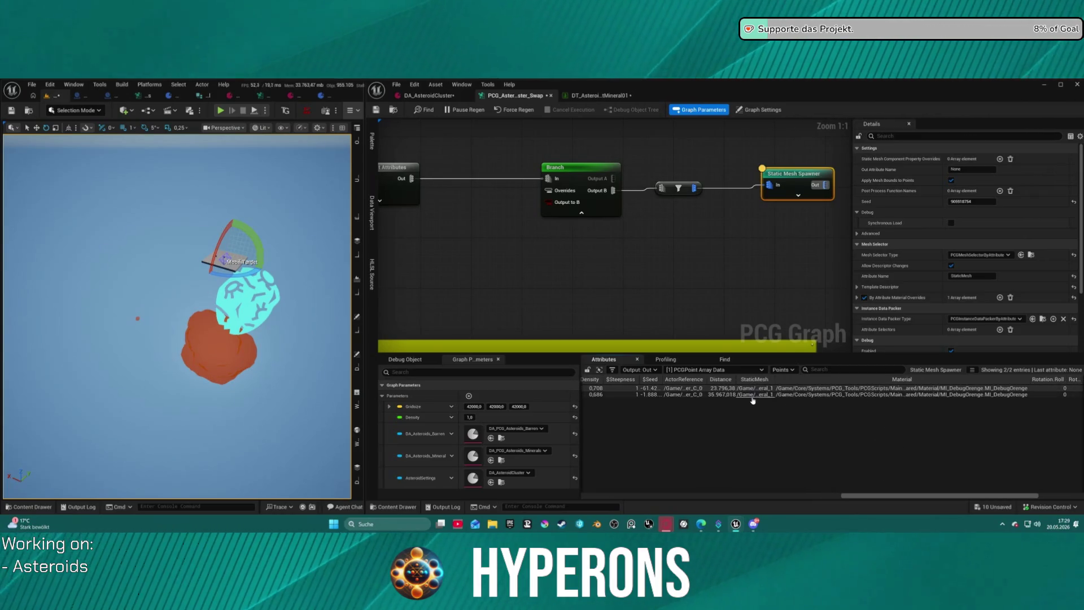
pyautogui.moveTo(688, 351); pyautogui.dragTo(788, 253)
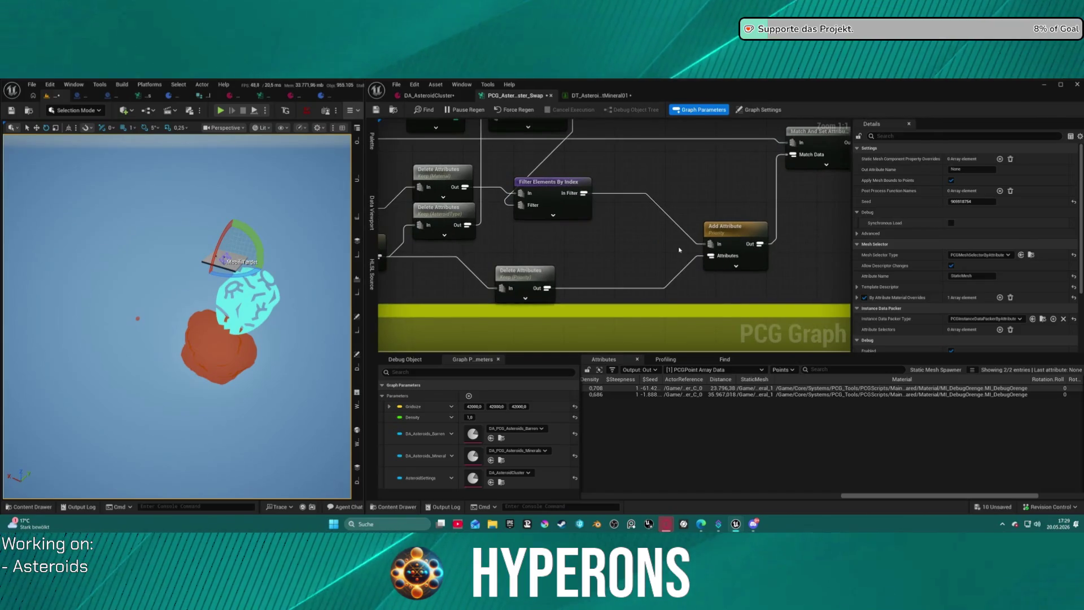
# - Inspect Get Property From Object Path's output: 3 entries, AsteroidType 3, 3, 1, Priority 1
pyautogui.moveTo(680, 249)
pyautogui.mouseDown()
pyautogui.moveTo(846, 216)
pyautogui.moveTo(790, 243)
pyautogui.mouseUp()
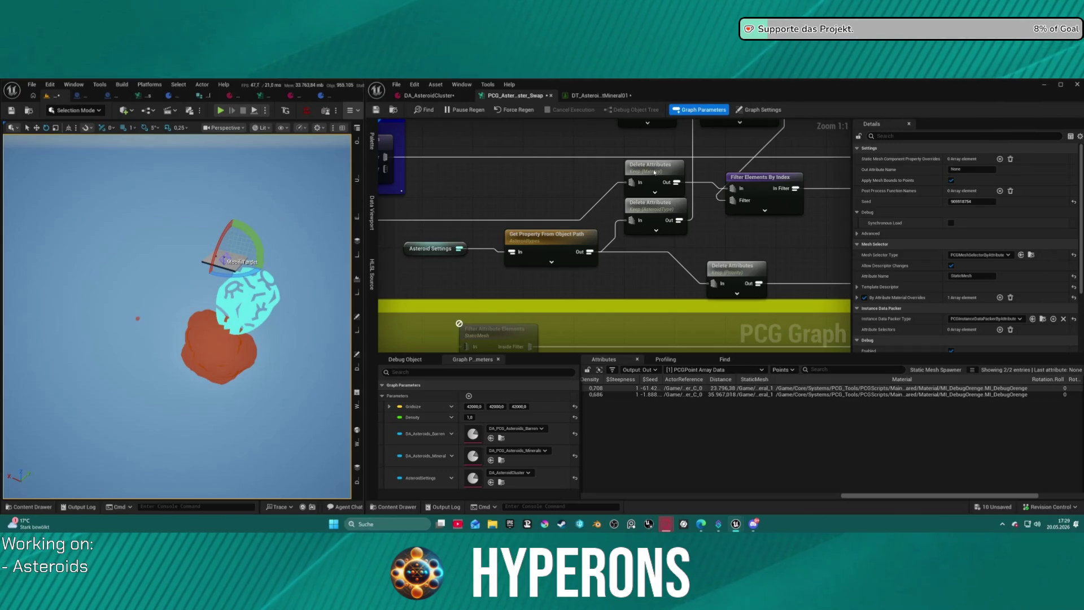
pyautogui.moveTo(692, 192)
pyautogui.mouseDown()
pyautogui.moveTo(706, 233)
pyautogui.moveTo(681, 235)
pyautogui.moveTo(673, 211)
pyautogui.mouseUp()
pyautogui.click(690, 259)
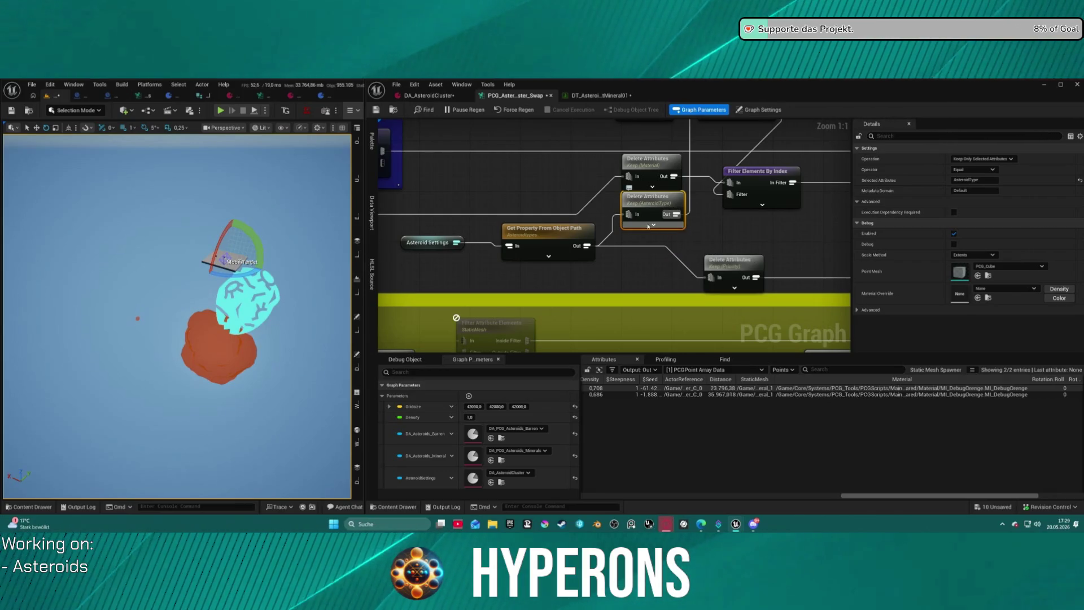
pyautogui.click(558, 234)
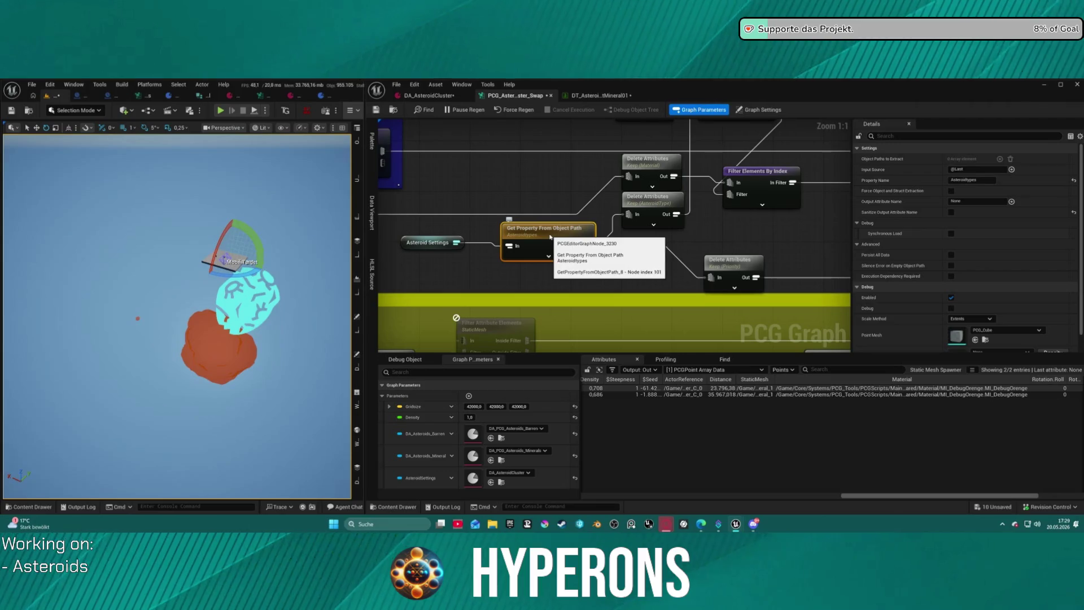
pyautogui.press('a')
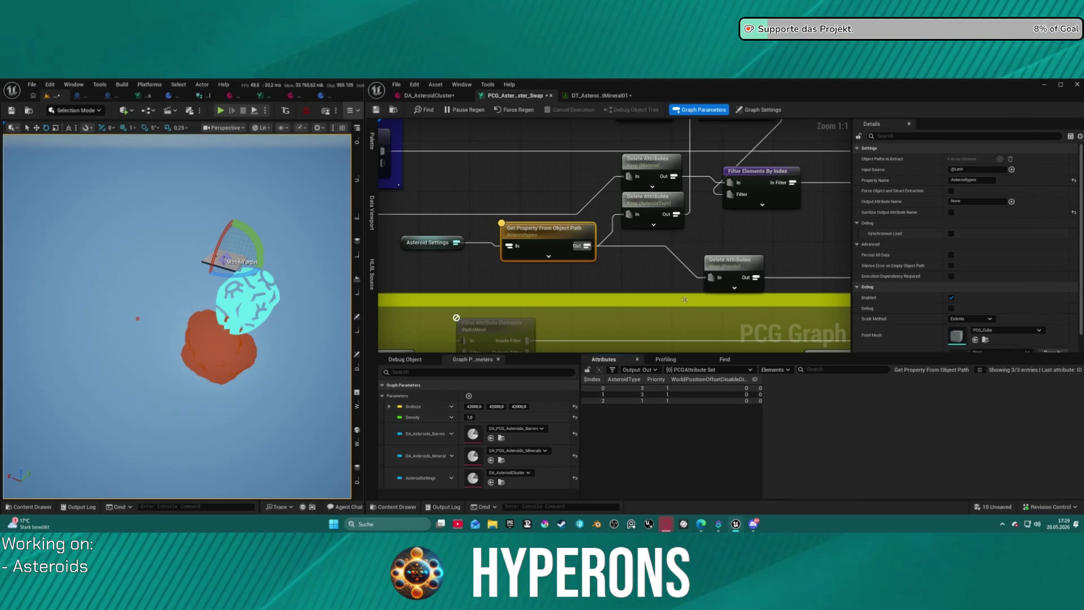
# - Nudge the Delete Attributes Priority node up and move Filter Elements By Index right
pyautogui.moveTo(697, 268)
pyautogui.mouseDown()
pyautogui.moveTo(608, 231)
pyautogui.moveTo(646, 293)
pyautogui.moveTo(604, 249)
pyautogui.mouseUp()
pyautogui.moveTo(546, 282)
pyautogui.mouseDown()
pyautogui.moveTo(547, 263)
pyautogui.moveTo(470, 260)
pyautogui.mouseUp()
pyautogui.moveTo(643, 273)
pyautogui.mouseDown()
pyautogui.moveTo(598, 274)
pyautogui.moveTo(735, 276)
pyautogui.moveTo(493, 286)
pyautogui.mouseUp()
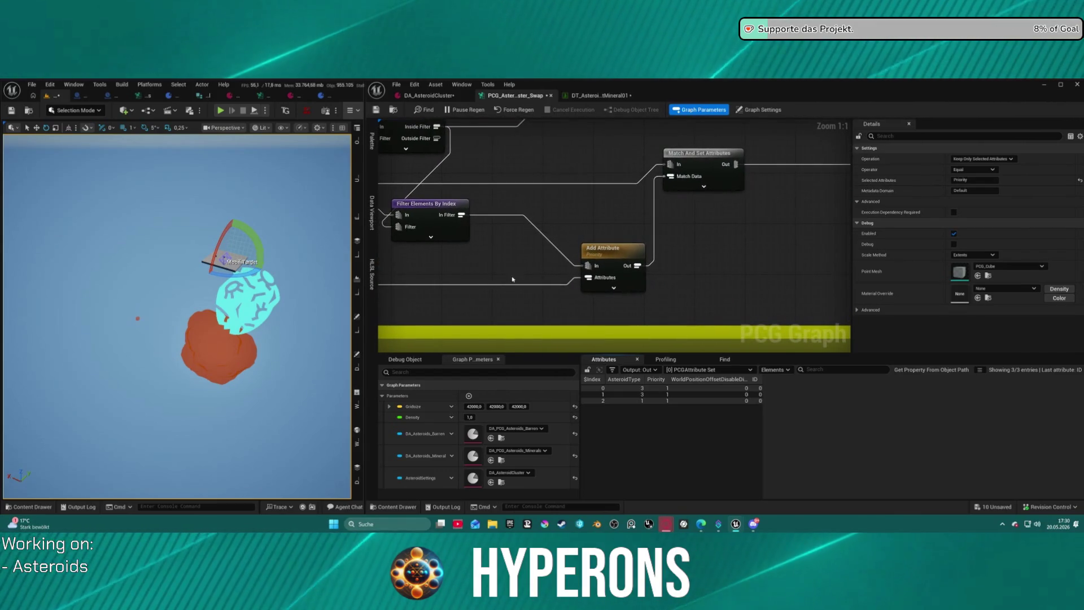
pyautogui.click(611, 270)
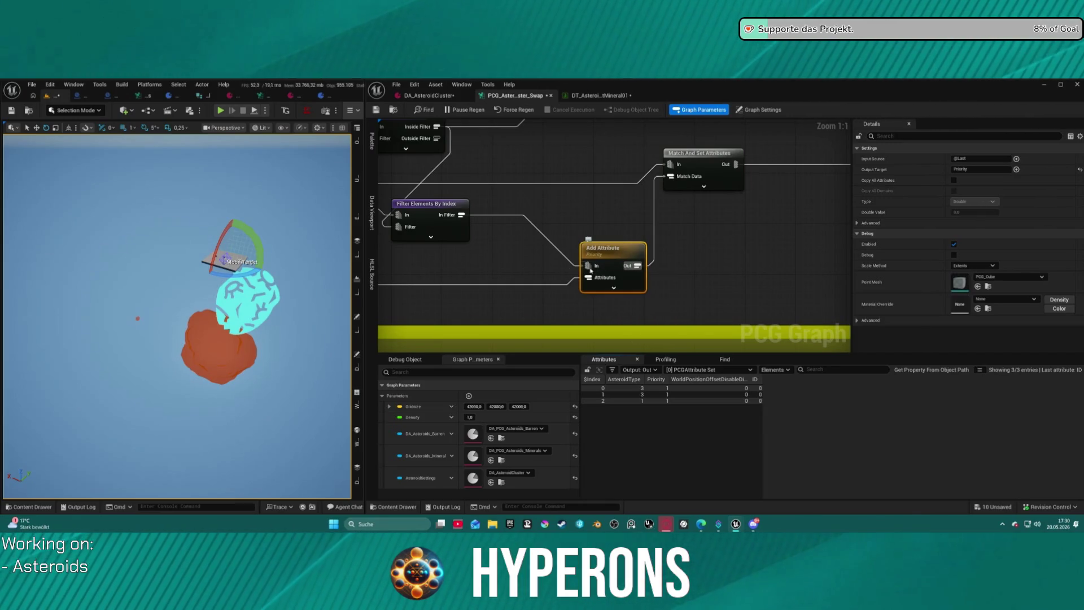
pyautogui.moveTo(496, 253); pyautogui.dragTo(570, 262)
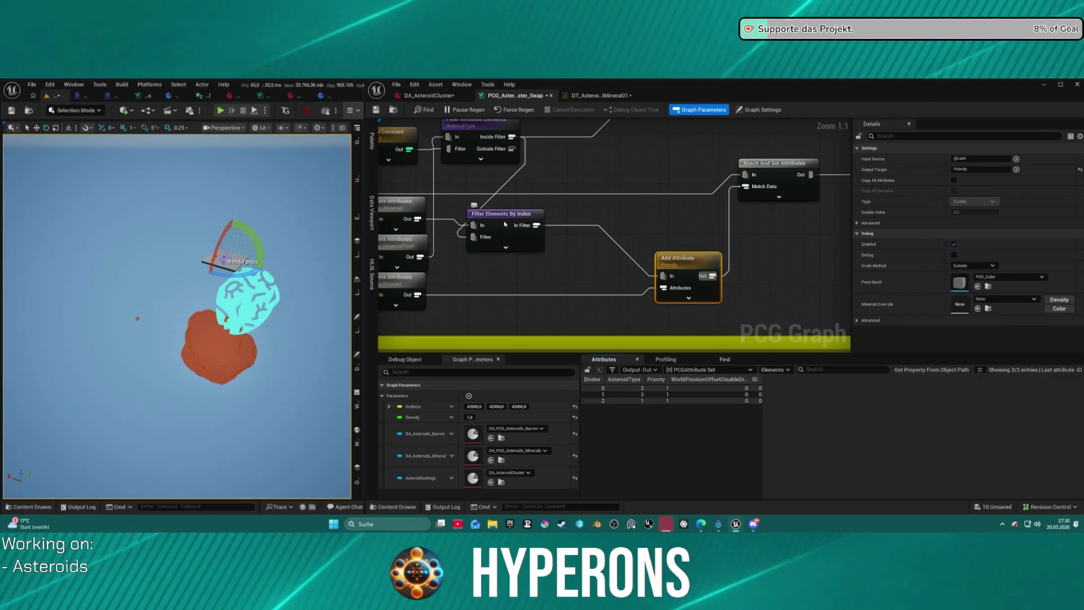
pyautogui.moveTo(495, 226)
pyautogui.mouseDown()
pyautogui.moveTo(569, 225)
pyautogui.moveTo(534, 298)
pyautogui.mouseUp()
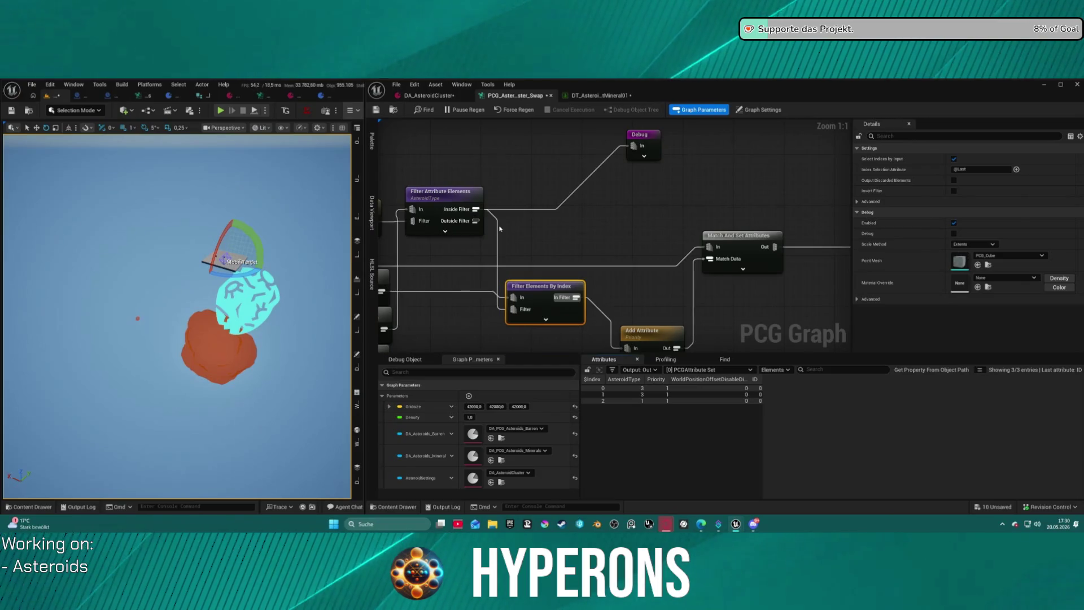
# - Inspect the Debug node and pull a wire from the Inside Filter output
pyautogui.click(633, 158)
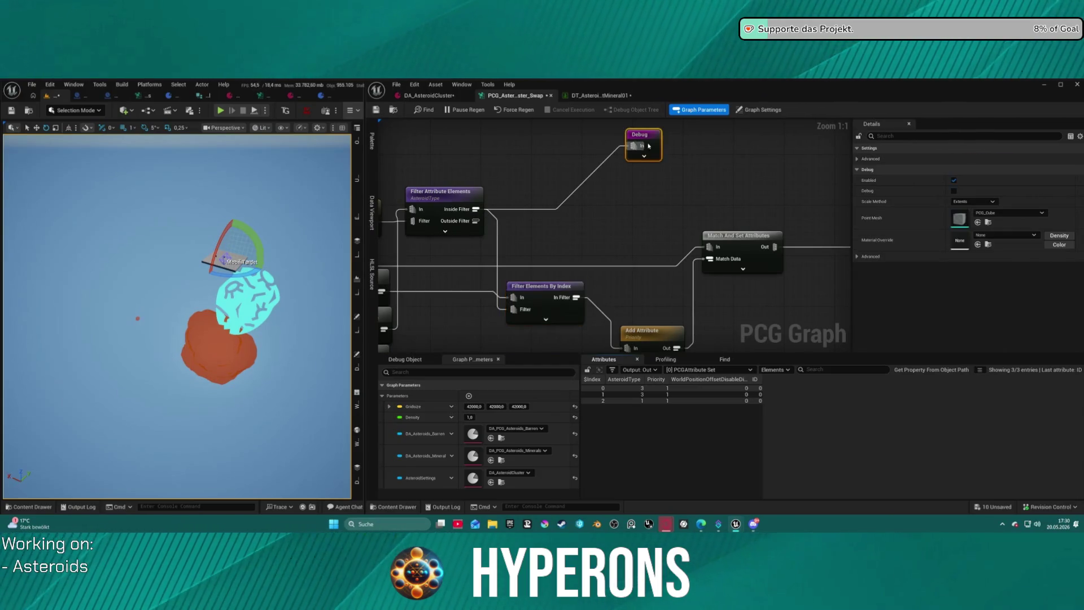
pyautogui.rightClick(633, 157)
pyautogui.click(664, 187)
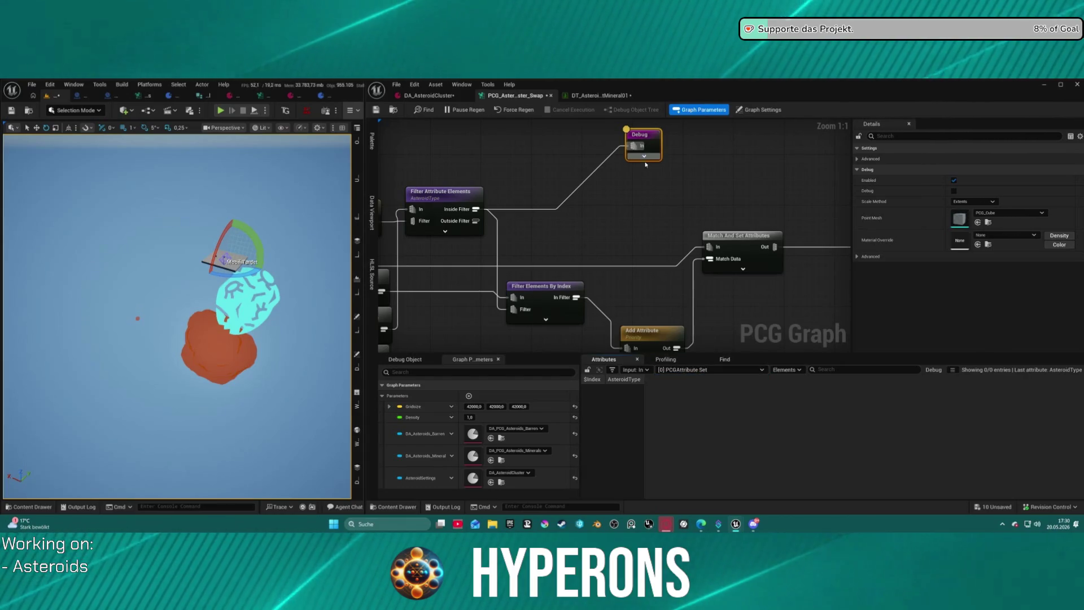
pyautogui.click(558, 219)
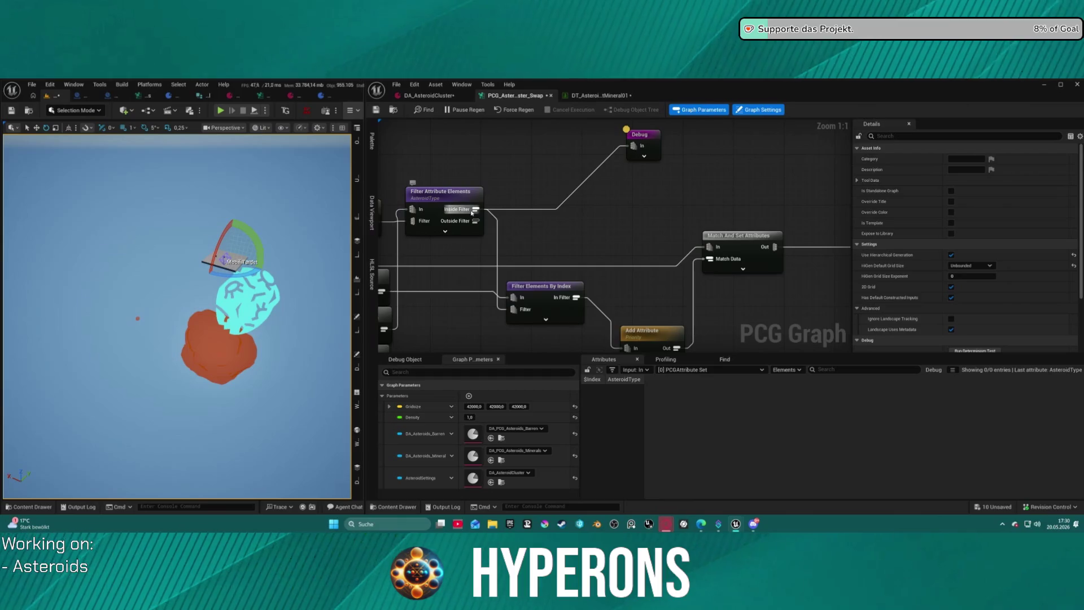
pyautogui.moveTo(472, 212)
pyautogui.mouseDown()
pyautogui.moveTo(807, 222)
pyautogui.moveTo(633, 253)
pyautogui.moveTo(703, 244)
pyautogui.moveTo(710, 274)
pyautogui.mouseUp()
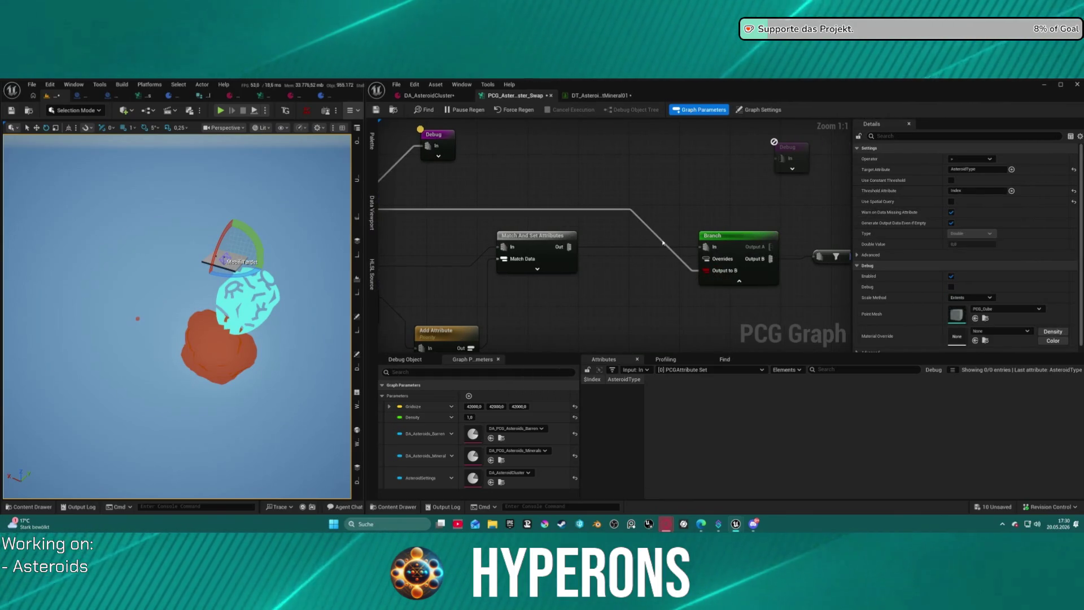
pyautogui.scroll(-2, 602, 292)
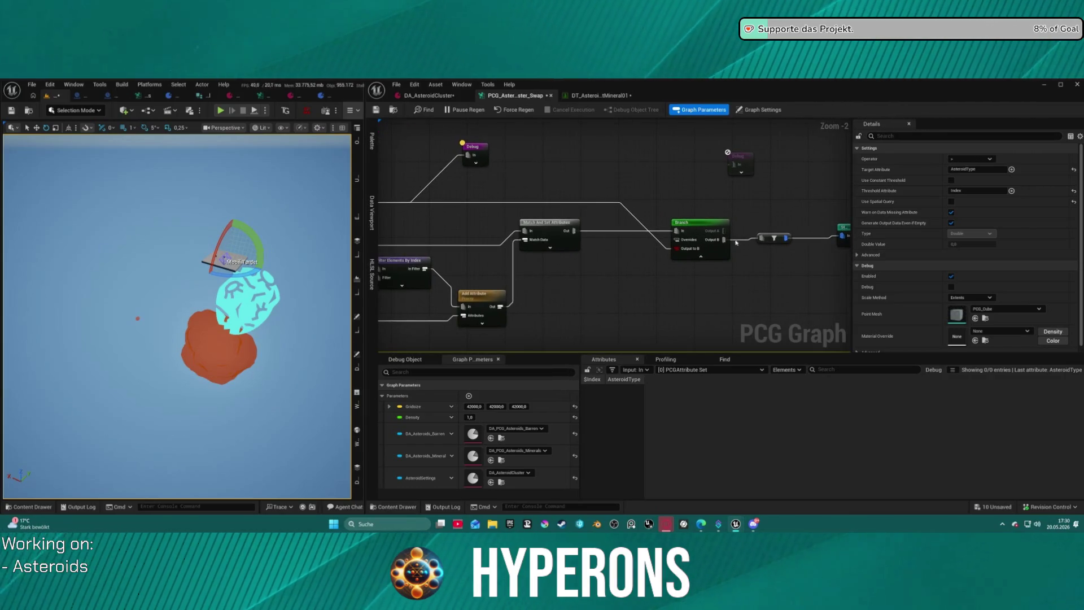
# - Check the Branch, Filter Elements By Index and Add Attribute nodes, then view the mineral data table
pyautogui.click(704, 223)
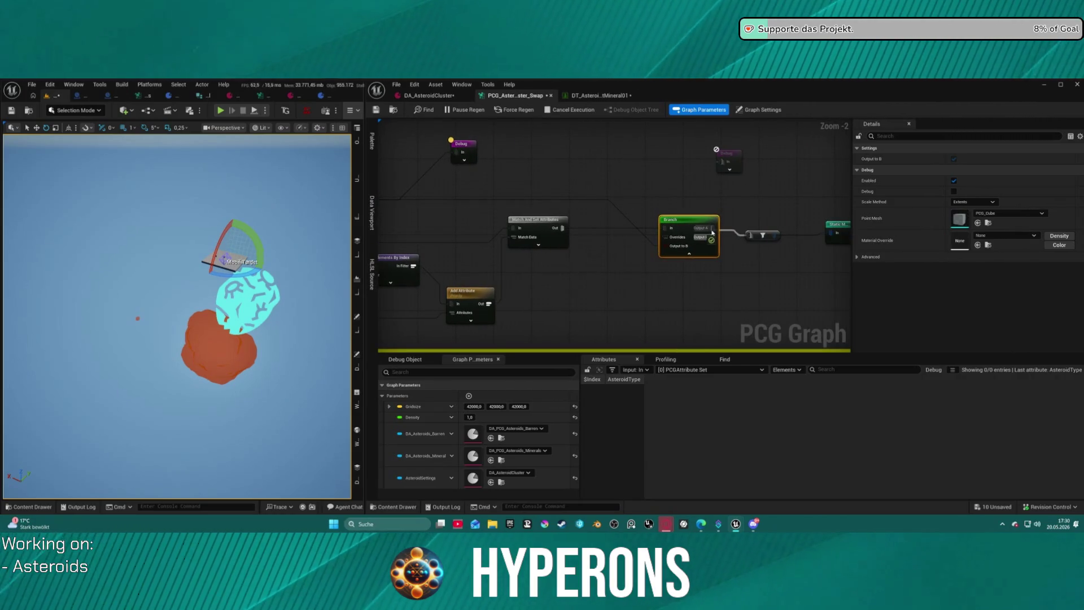
pyautogui.moveTo(673, 273)
pyautogui.mouseDown()
pyautogui.moveTo(658, 242)
pyautogui.moveTo(710, 237)
pyautogui.mouseUp()
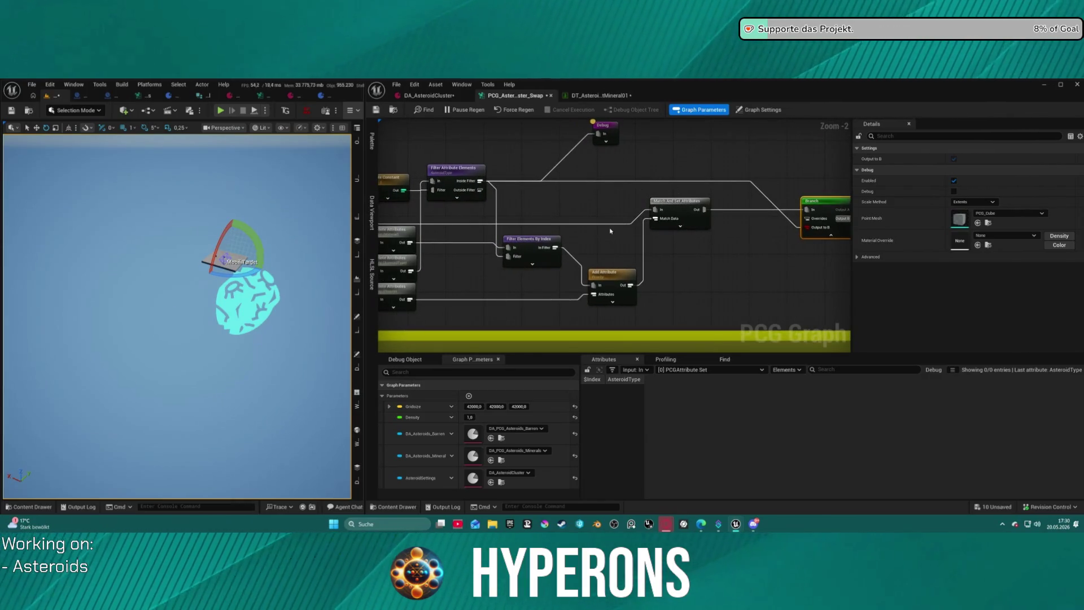
pyautogui.click(507, 252)
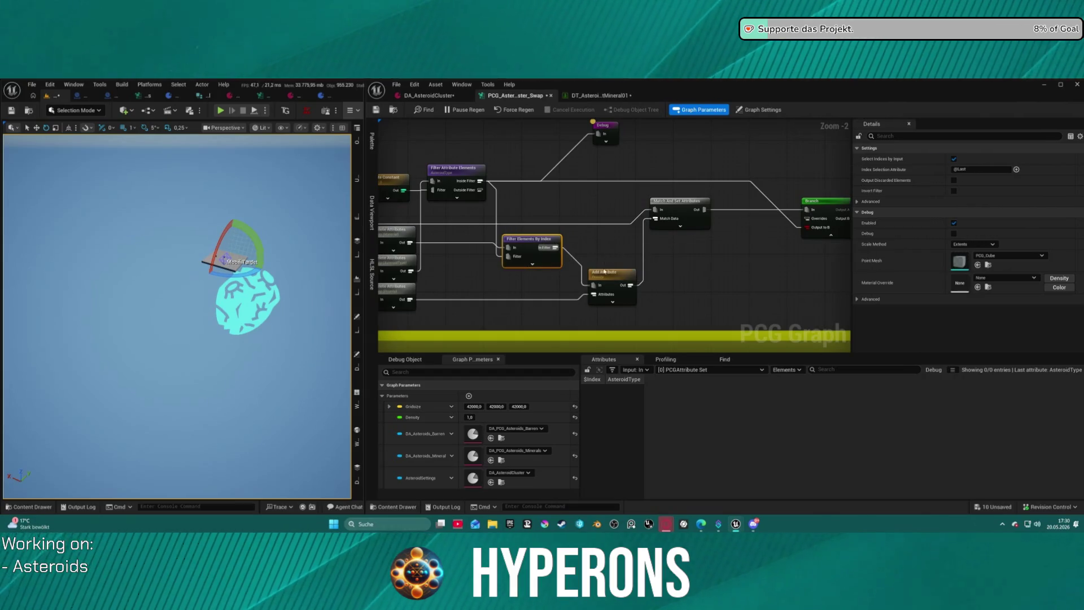
pyautogui.click(608, 288)
pyautogui.moveTo(567, 269)
pyautogui.mouseDown()
pyautogui.moveTo(580, 279)
pyautogui.moveTo(593, 266)
pyautogui.mouseUp()
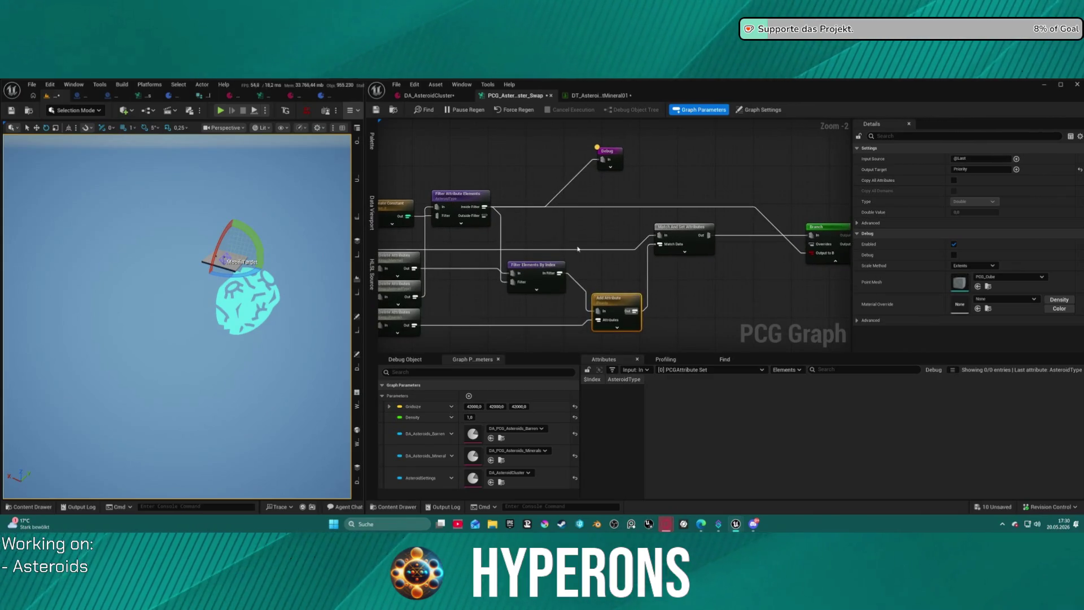
pyautogui.click(600, 96)
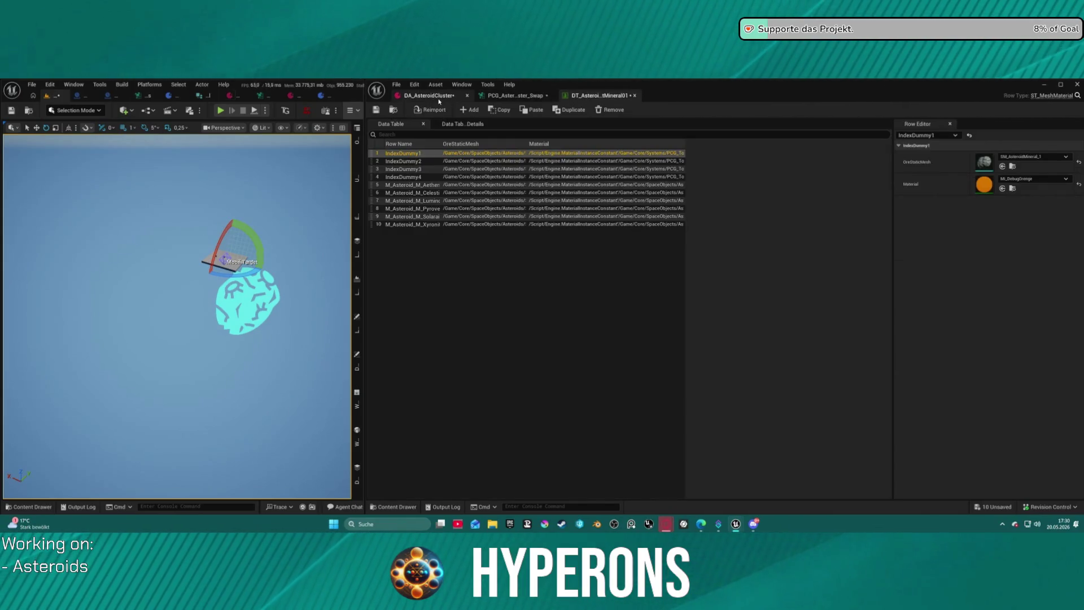
# - Add a fourth entry to DA_AsteroidCluster's Asteroid Types
pyautogui.click(429, 96)
pyautogui.click(708, 182)
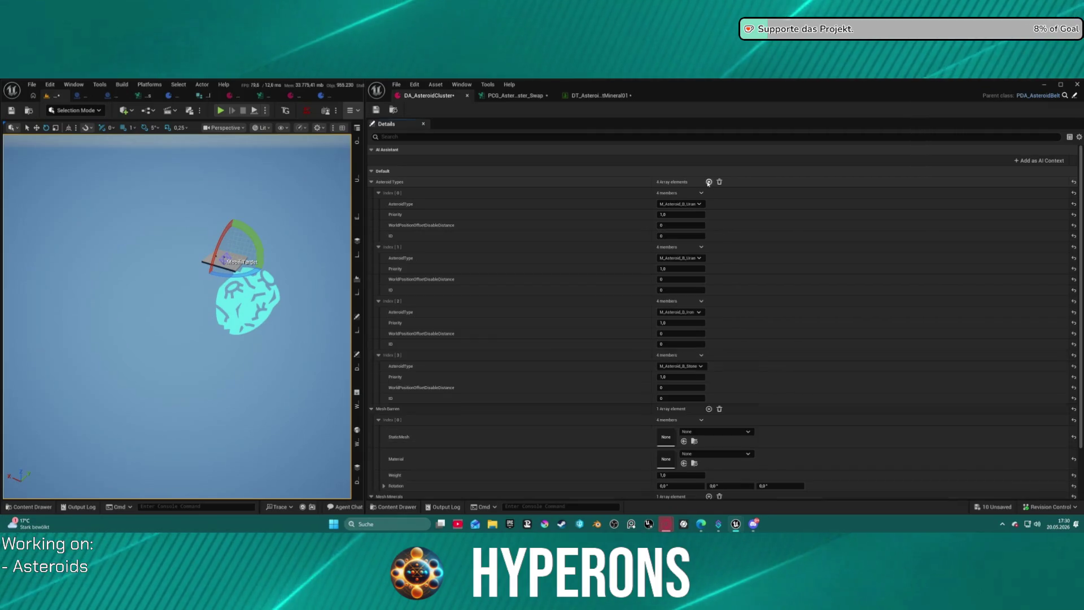
pyautogui.click(701, 366)
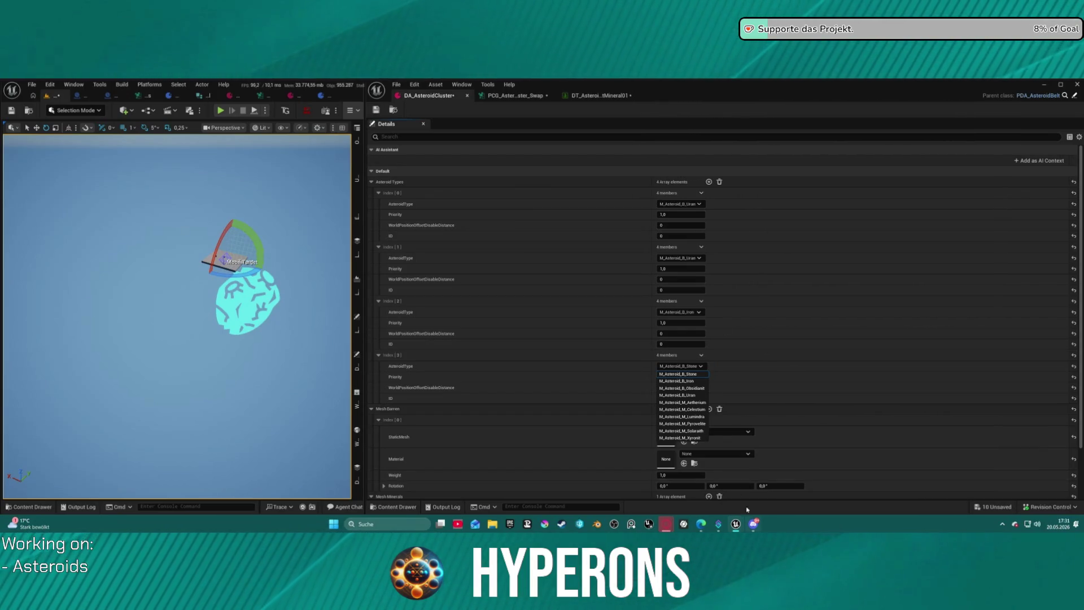
pyautogui.click(667, 373)
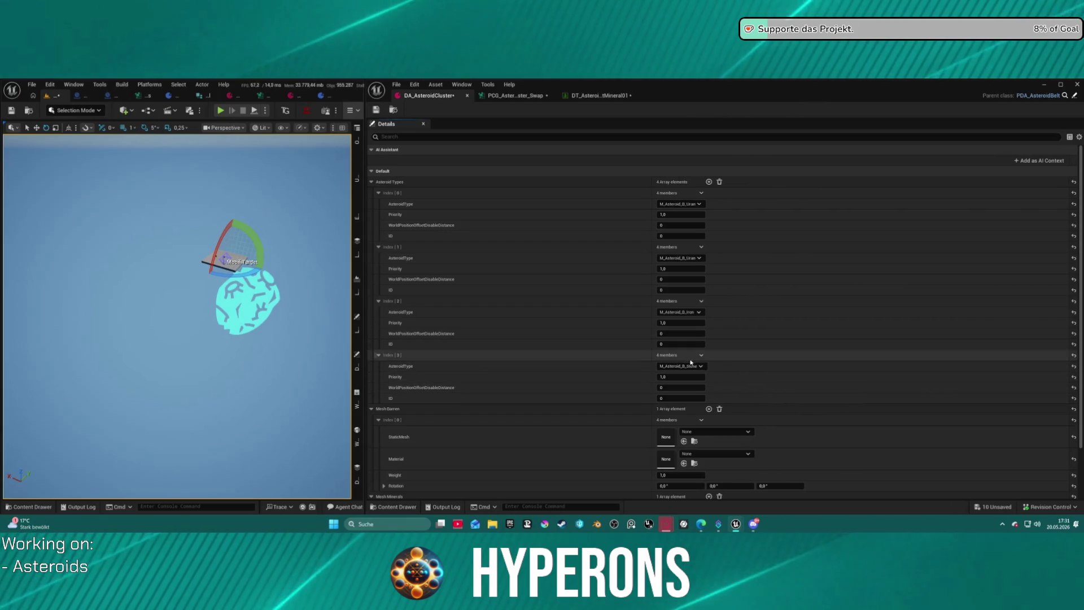
# - Set entries 0–3 to M_Asteroid_B_Stone, B_Iron, B_Obsidiant and B_Uran
pyautogui.click(672, 204)
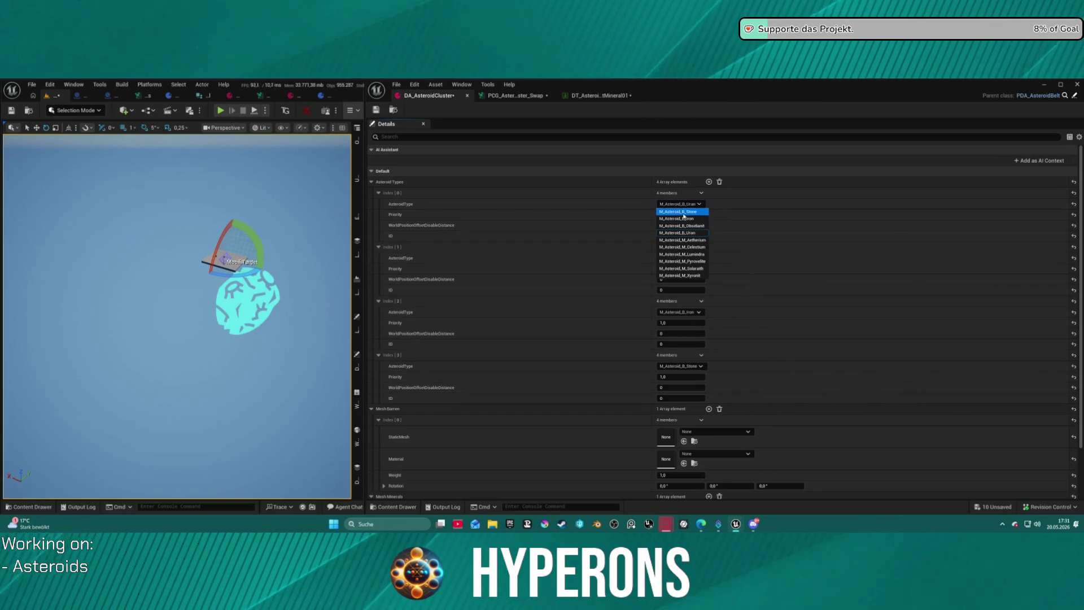
pyautogui.click(683, 213)
pyautogui.click(681, 259)
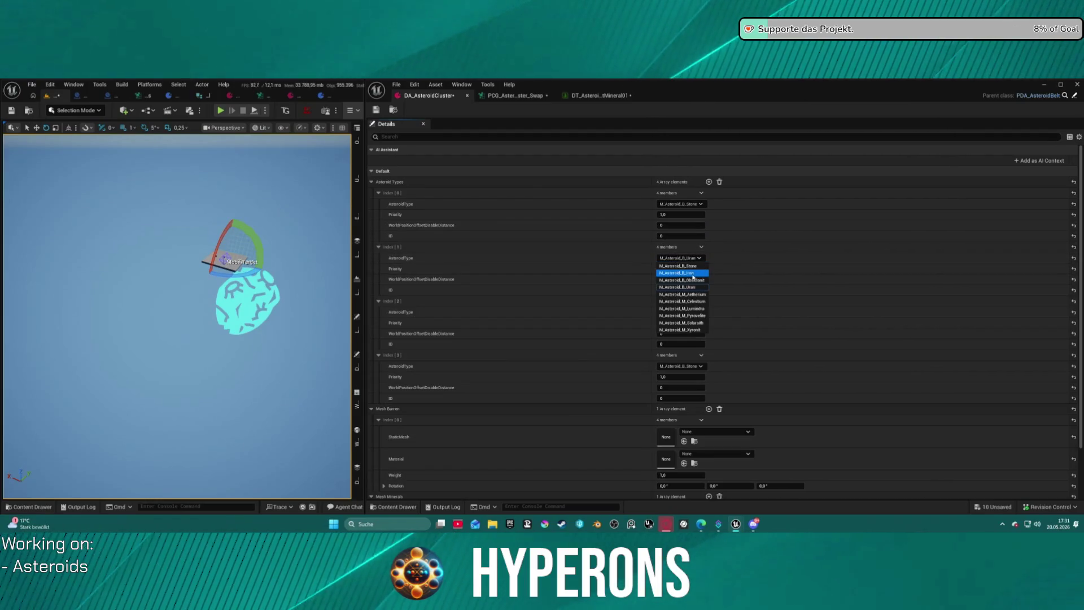
pyautogui.click(683, 273)
pyautogui.click(680, 312)
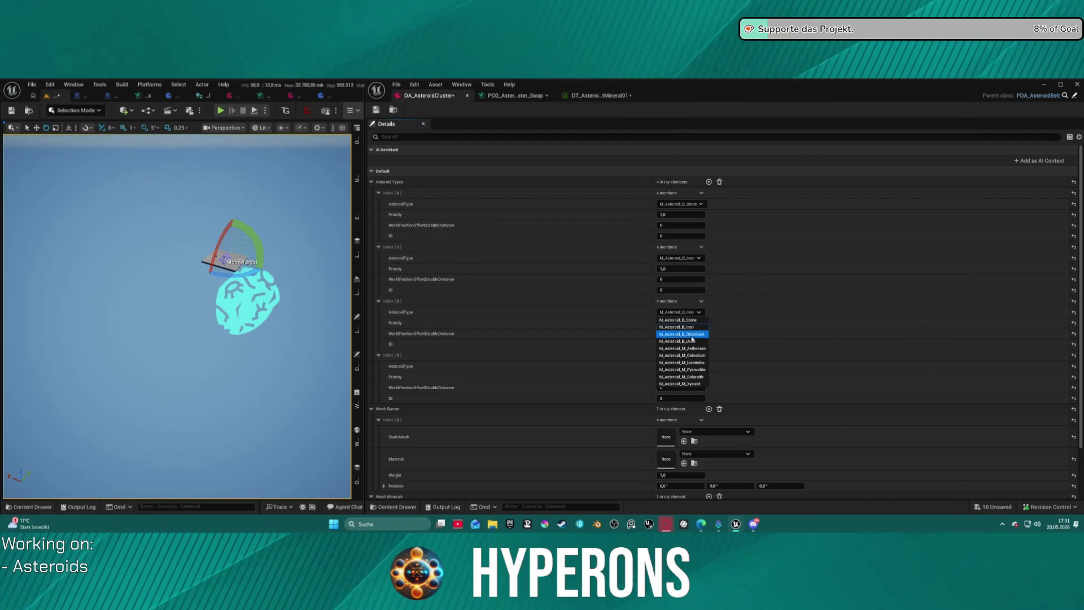
pyautogui.click(693, 335)
pyautogui.click(681, 366)
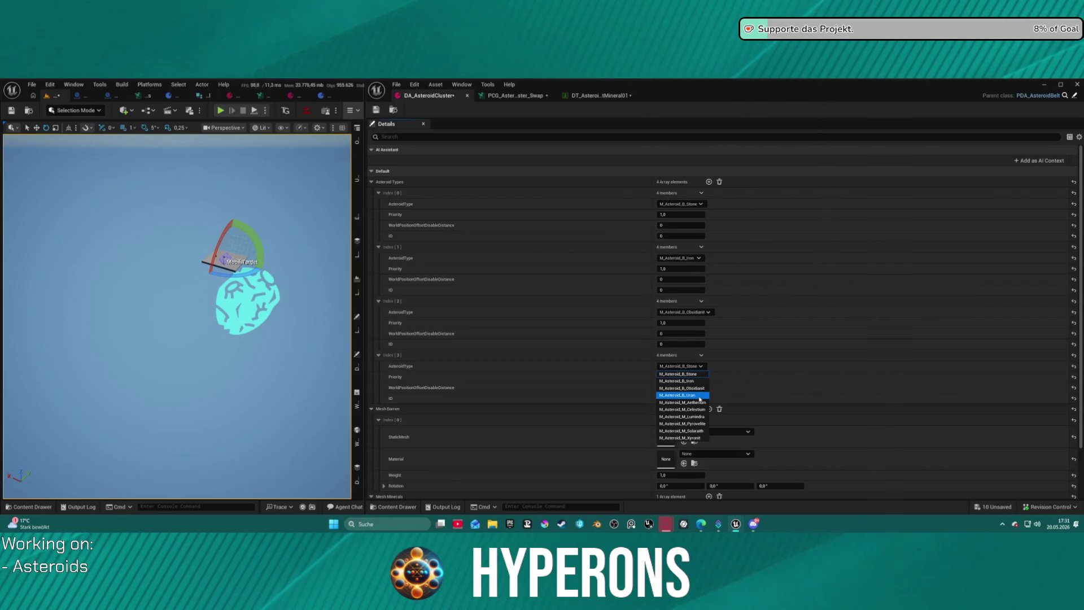
pyautogui.click(698, 395)
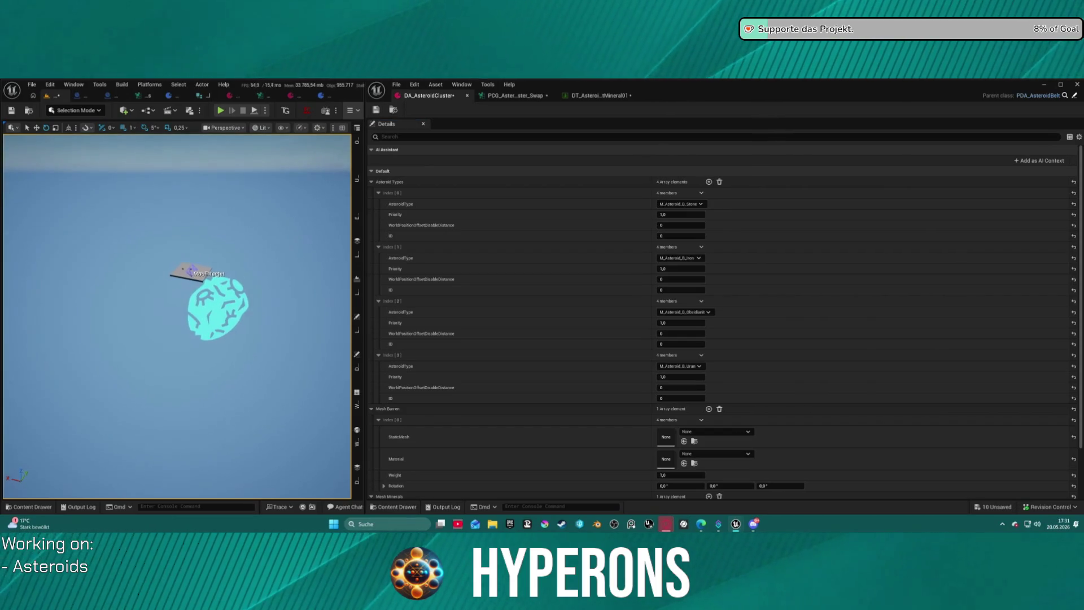
pyautogui.click(514, 96)
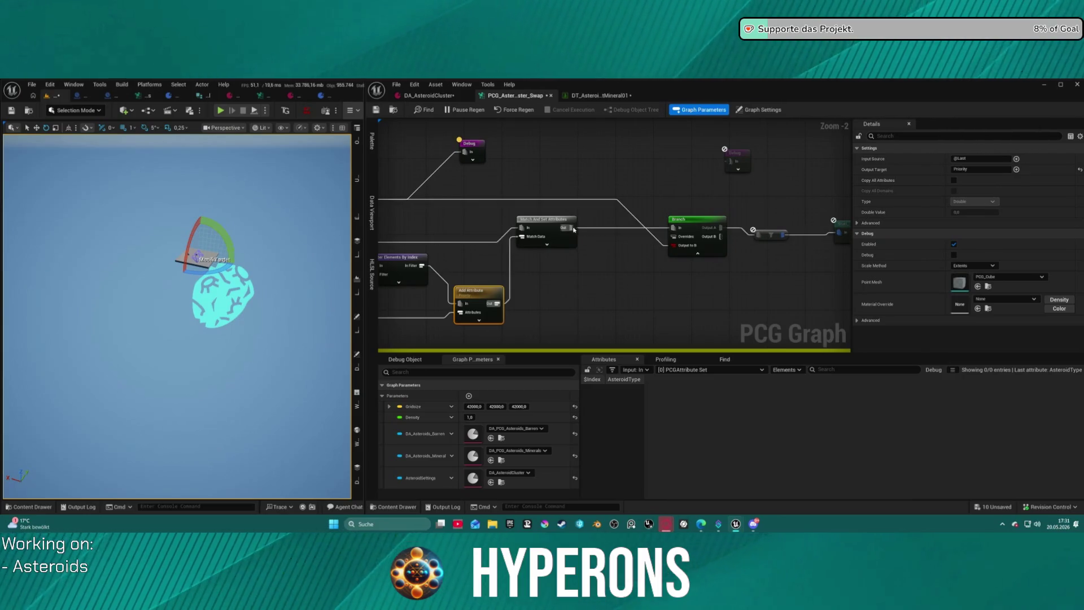
# - Wire Branch Output B to the downstream node and move the Branch node up
pyautogui.click(573, 228)
pyautogui.moveTo(721, 236); pyautogui.dragTo(761, 240)
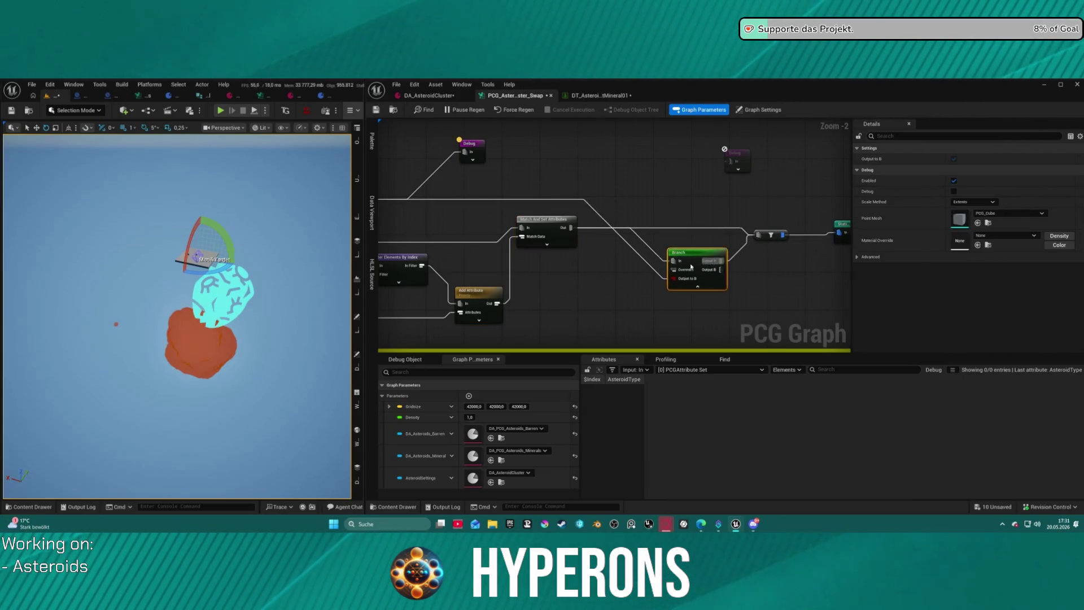
pyautogui.moveTo(683, 219); pyautogui.dragTo(660, 272)
pyautogui.click(651, 230)
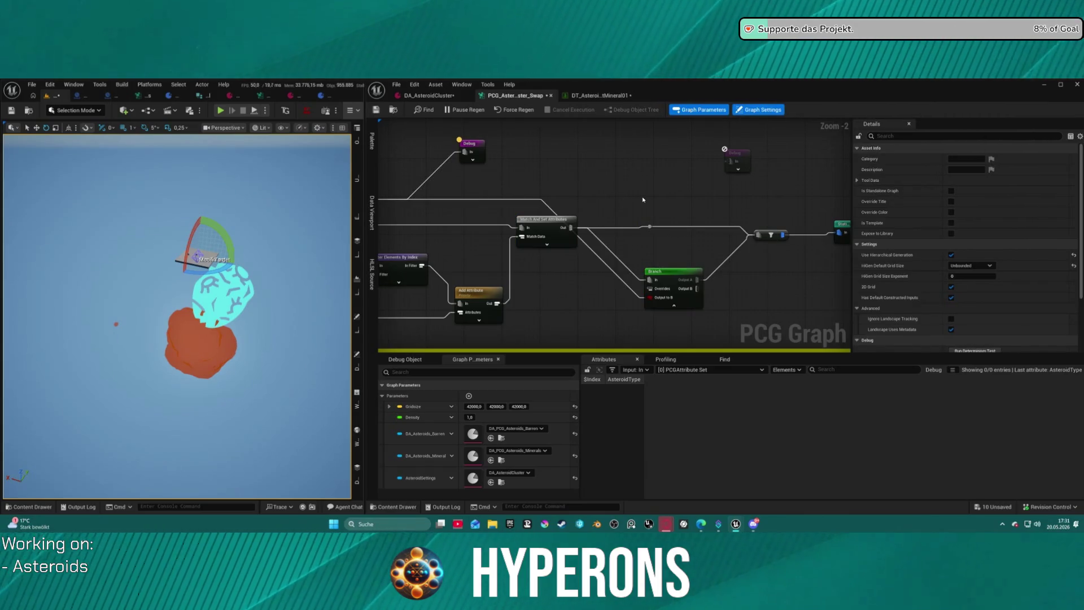
pyautogui.moveTo(654, 237); pyautogui.dragTo(664, 242)
pyautogui.moveTo(672, 281); pyautogui.dragTo(665, 223)
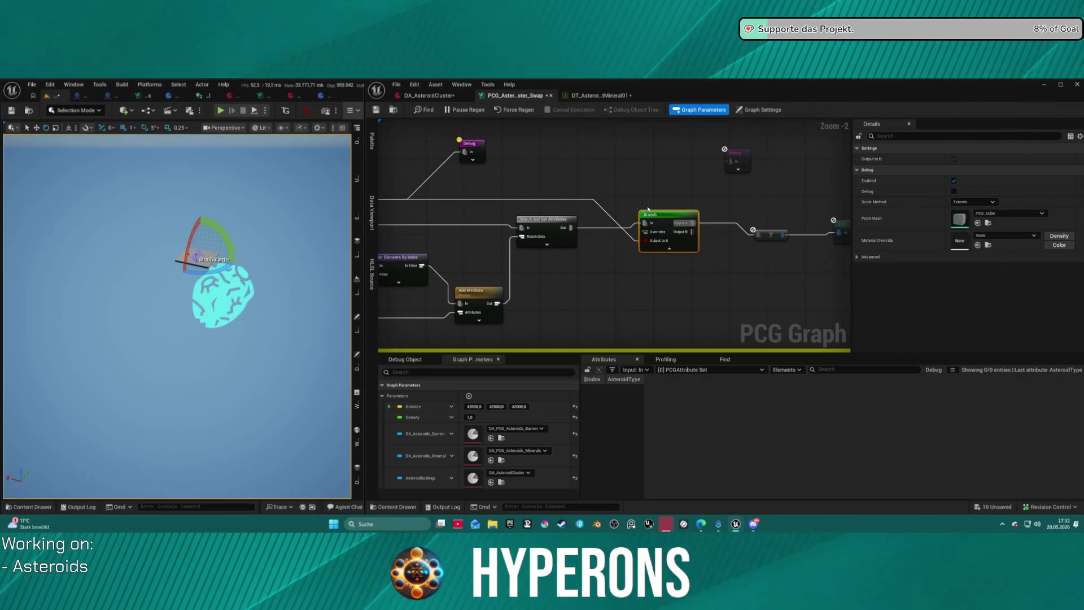
pyautogui.moveTo(649, 209); pyautogui.dragTo(645, 180)
# - Connect Match And Set Attributes' output to the downstream node, deleting a stray reroute point
pyautogui.click(736, 224)
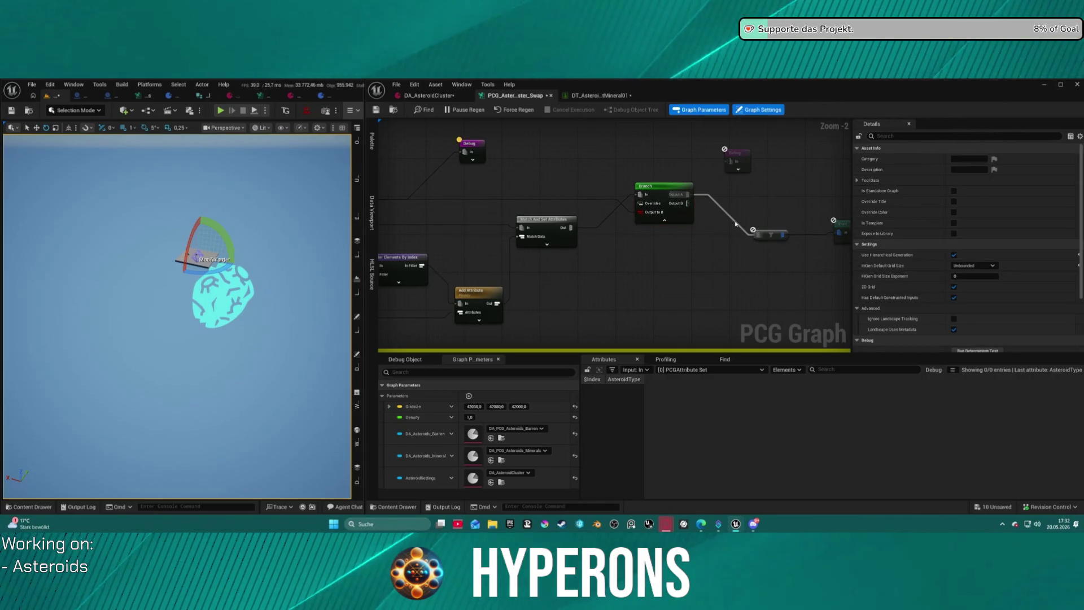
pyautogui.doubleClick(734, 222)
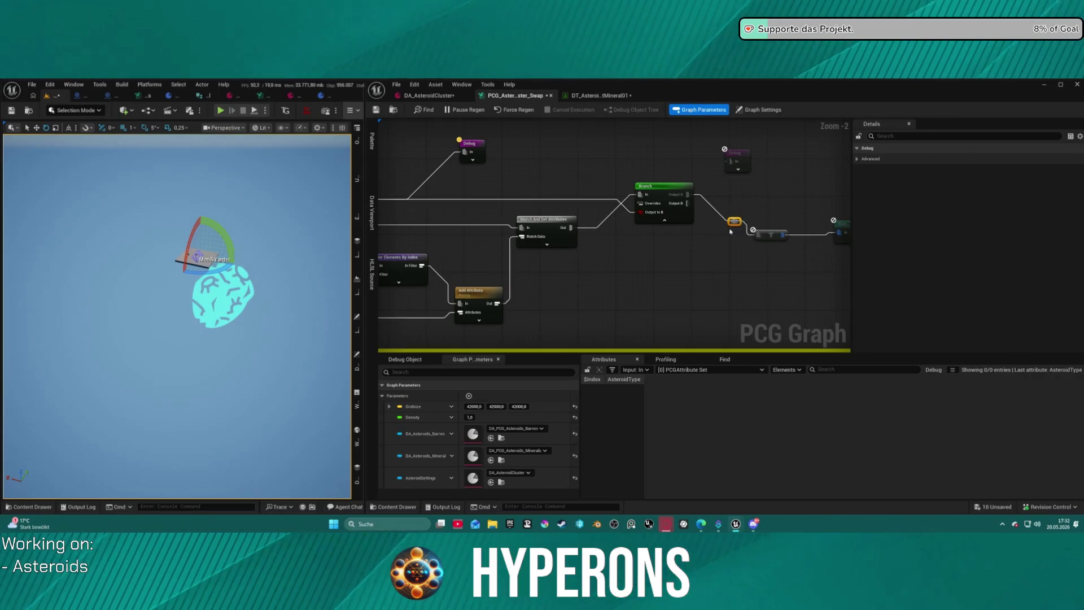
pyautogui.press('Delete')
pyautogui.moveTo(570, 227); pyautogui.dragTo(758, 234)
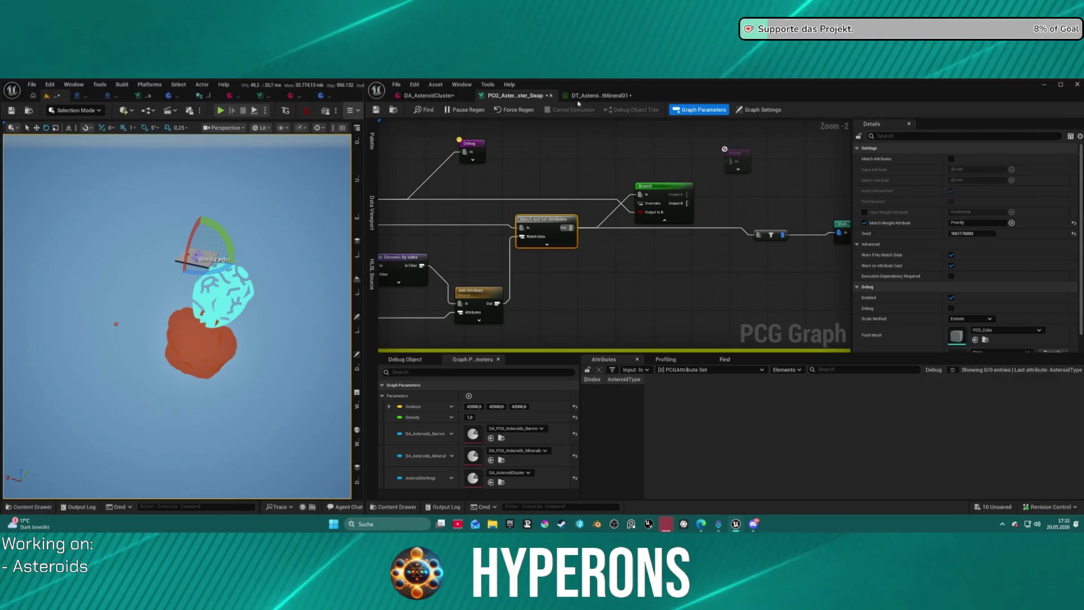
# - Compare the mineral data table with the PCG graph, then bring up DA_AsteroidCluster
pyautogui.click(599, 95)
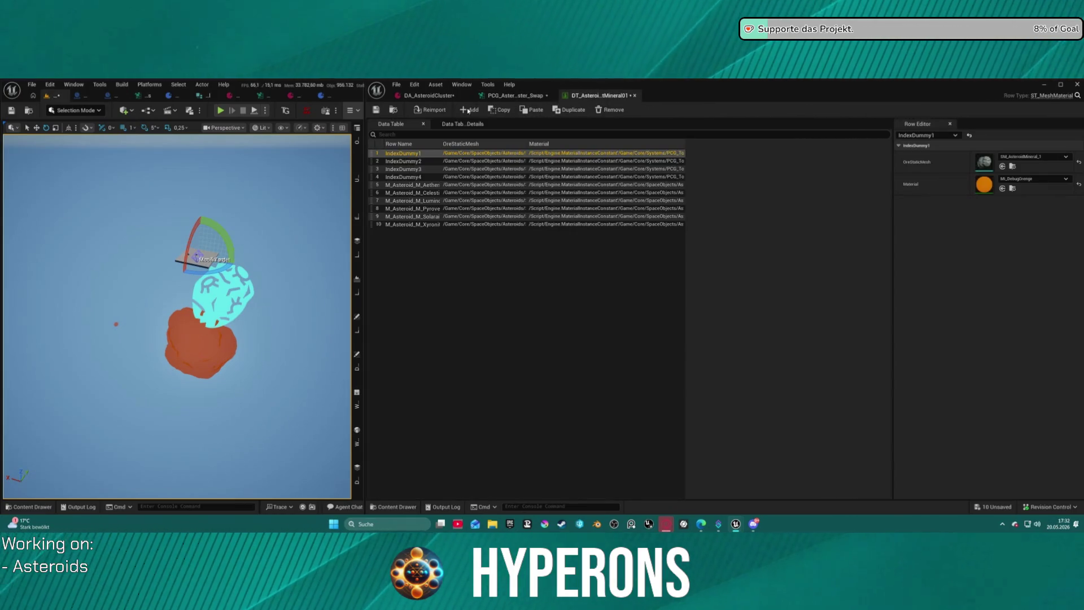
pyautogui.click(511, 96)
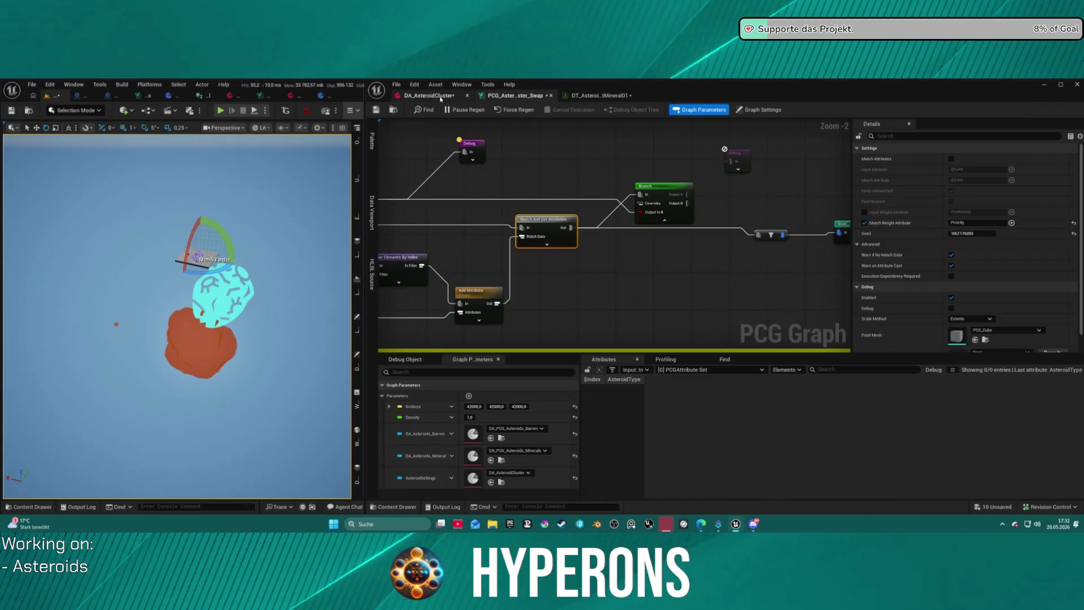
pyautogui.moveTo(485, 154); pyautogui.dragTo(474, 124)
pyautogui.click(599, 96)
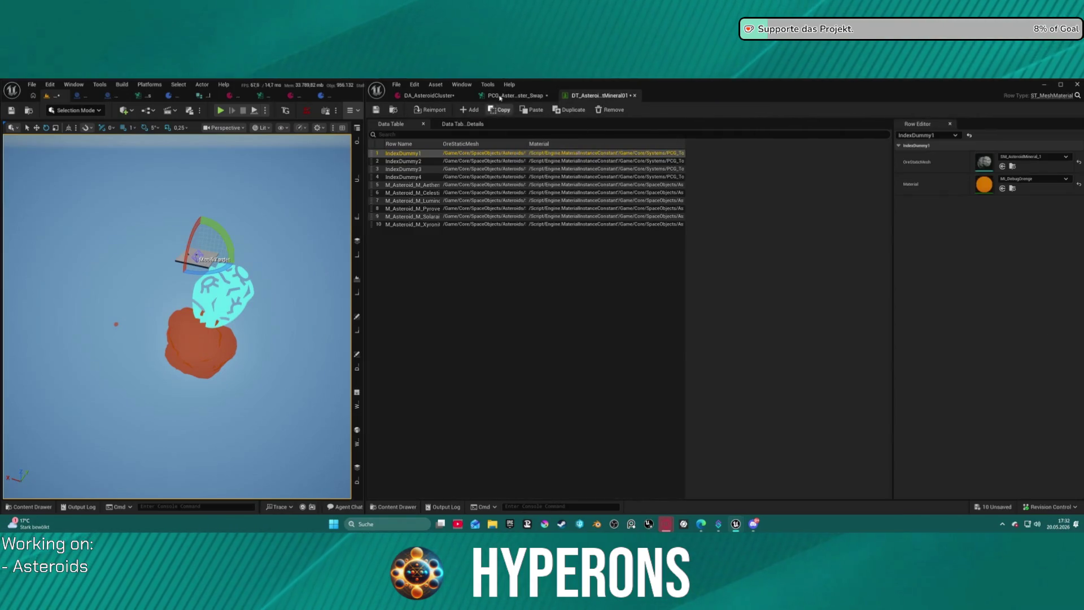
pyautogui.click(500, 97)
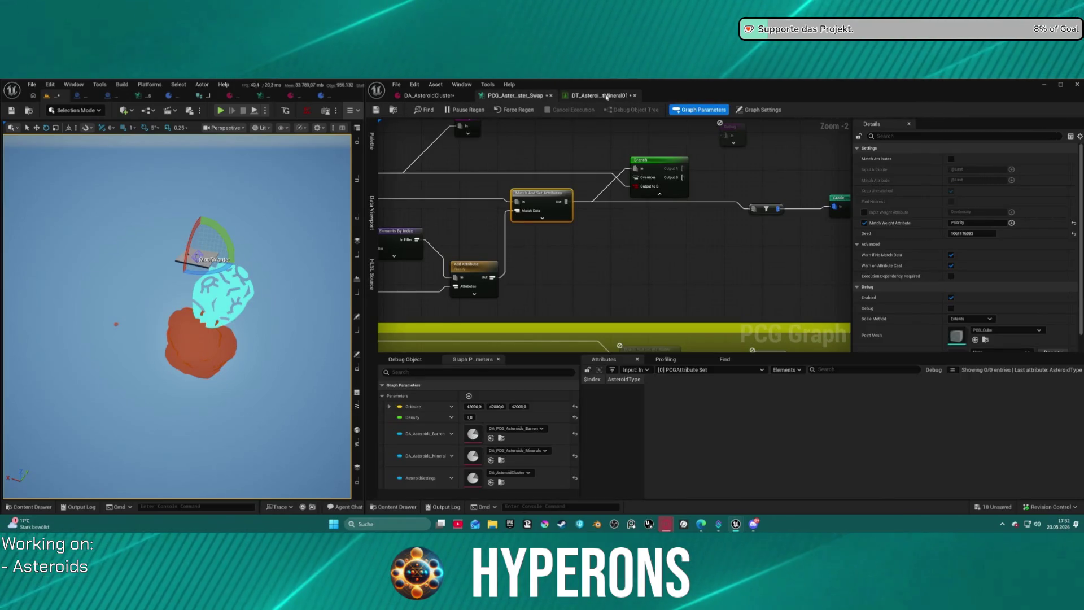
pyautogui.click(607, 97)
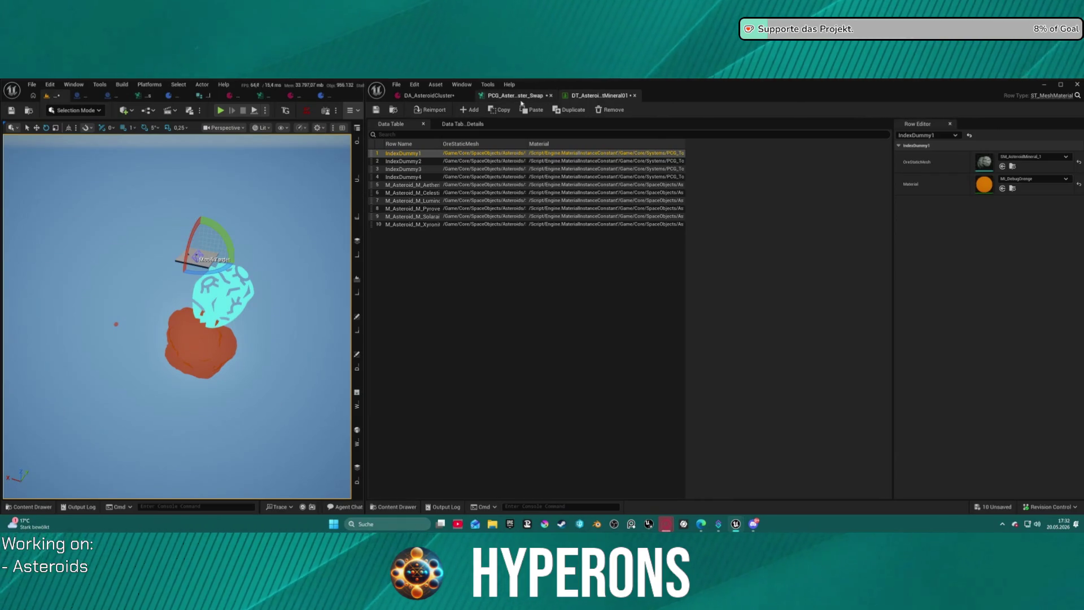
pyautogui.click(428, 95)
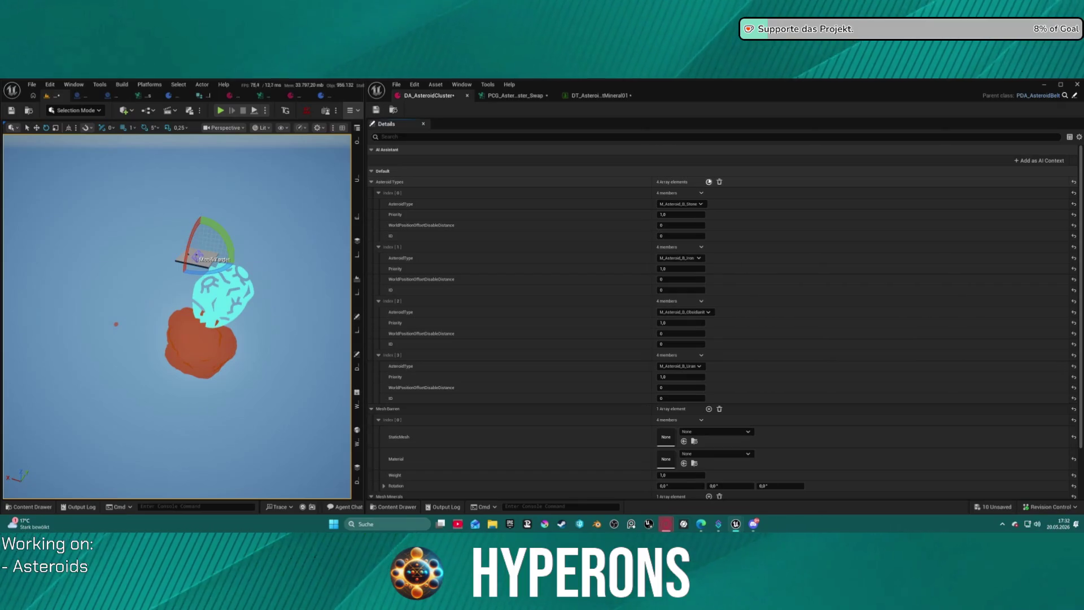
# - Add a fifth Asteroid Types entry set to M_Asteroid_M_Aetherium
pyautogui.click(709, 181)
pyautogui.click(681, 420)
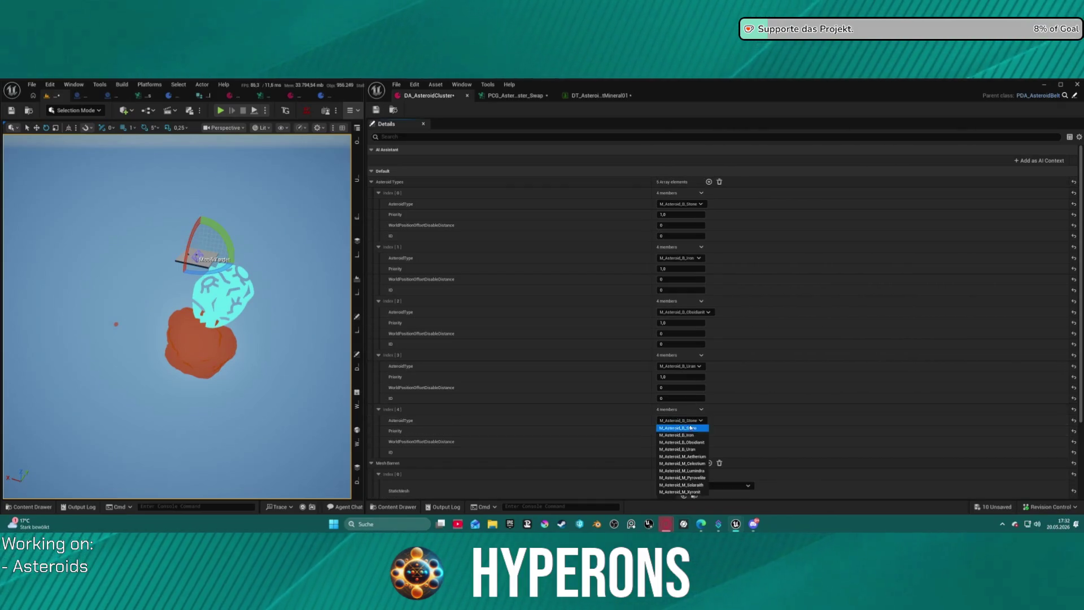
pyautogui.click(682, 463)
pyautogui.click(685, 421)
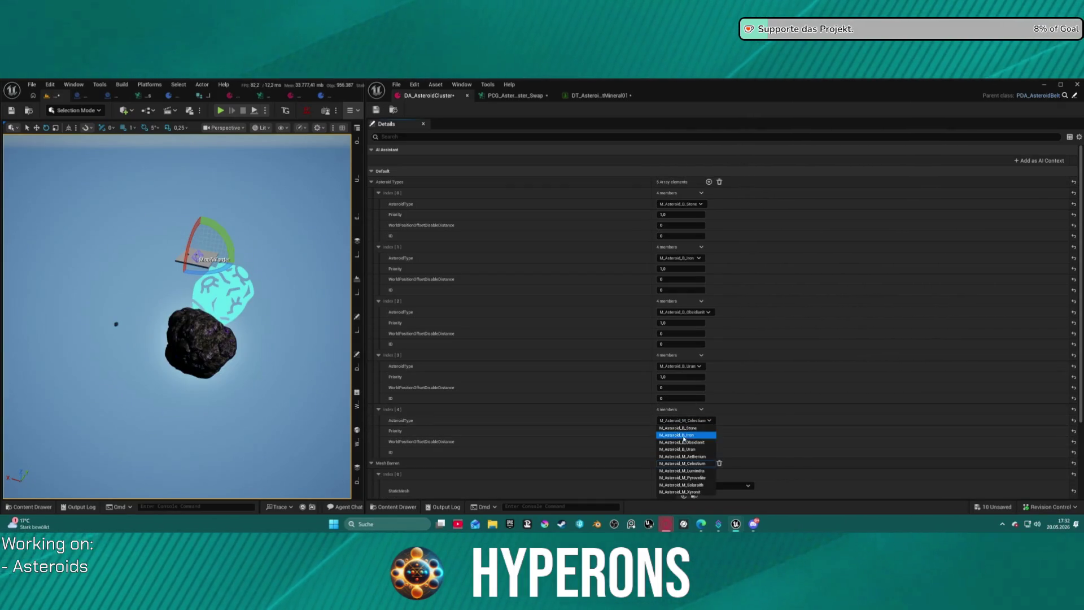
pyautogui.click(685, 457)
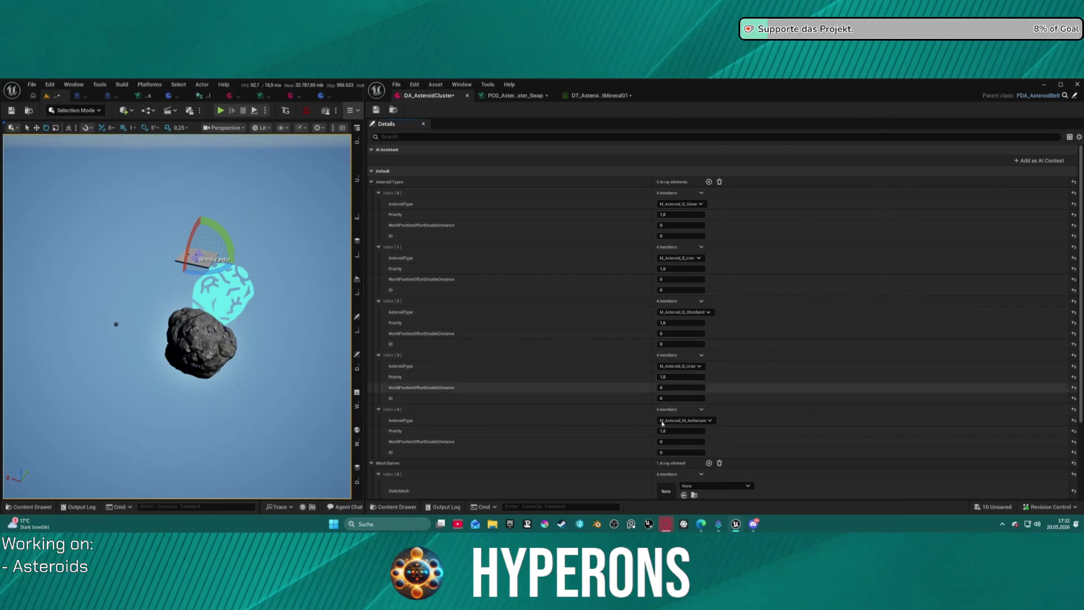
# - Edit the Asteroid Types priorities, setting index [4] Priority to 0,0
pyautogui.moveTo(672, 377); pyautogui.dragTo(660, 377)
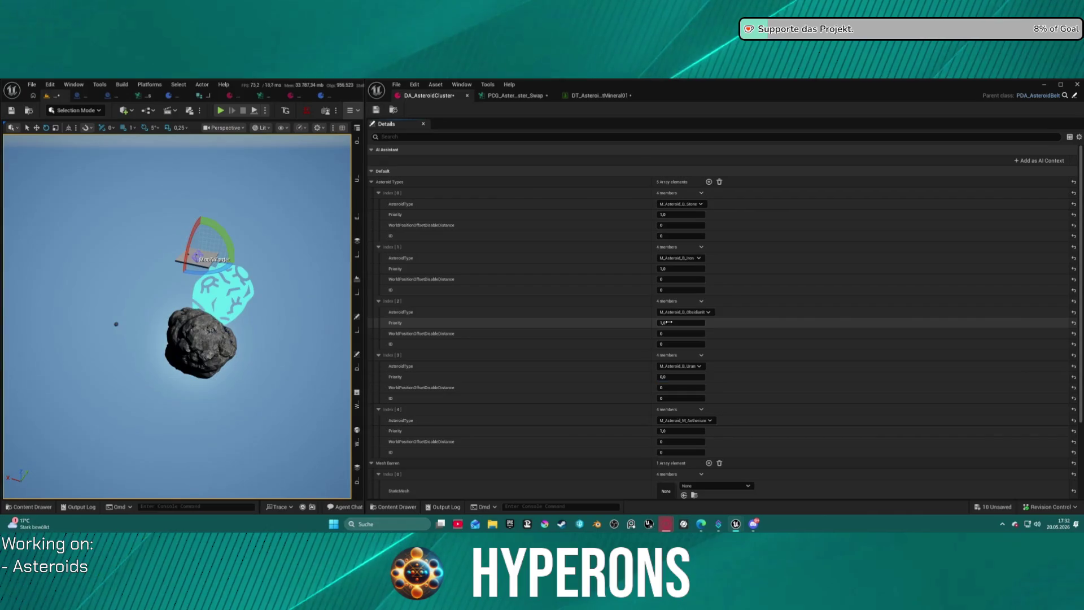
pyautogui.click(668, 323)
pyautogui.write('0')
pyautogui.click(670, 269)
pyautogui.write('0')
pyautogui.click(669, 214)
pyautogui.write('0')
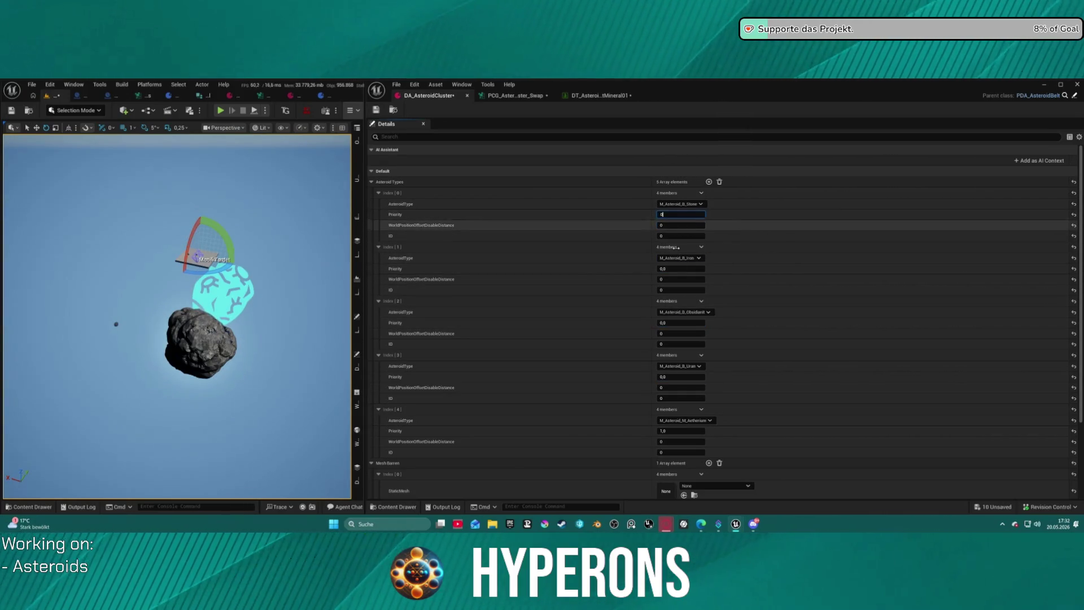
pyautogui.click(666, 431)
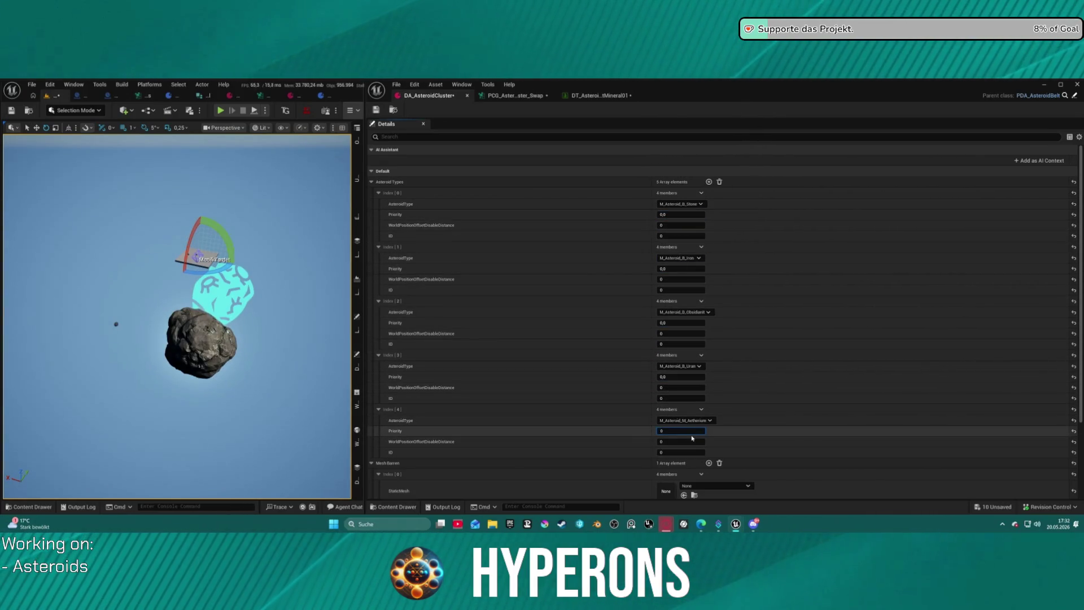
pyautogui.click(677, 376)
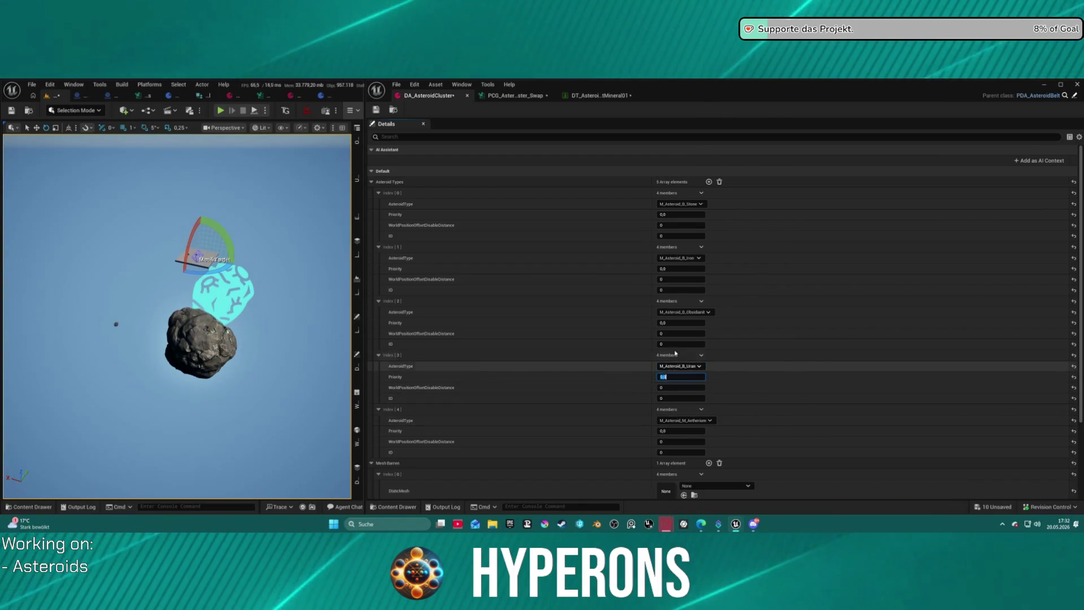
pyautogui.write('1')
# - Keep index [1] as M_Asteroid_B_Iron and restore index [0] Priority to 1,0
pyautogui.click(680, 258)
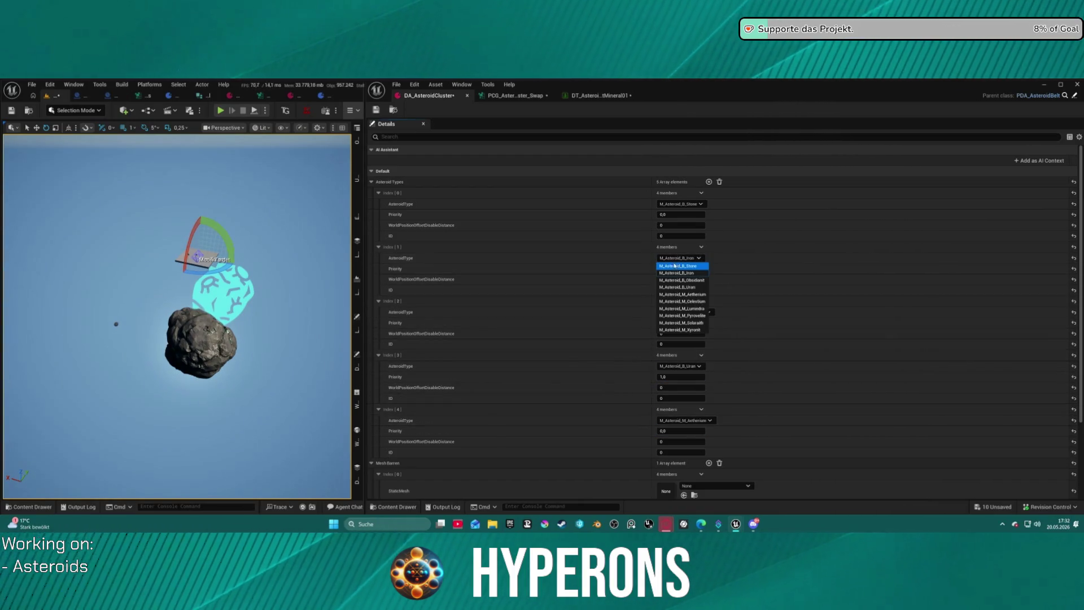
pyautogui.click(673, 272)
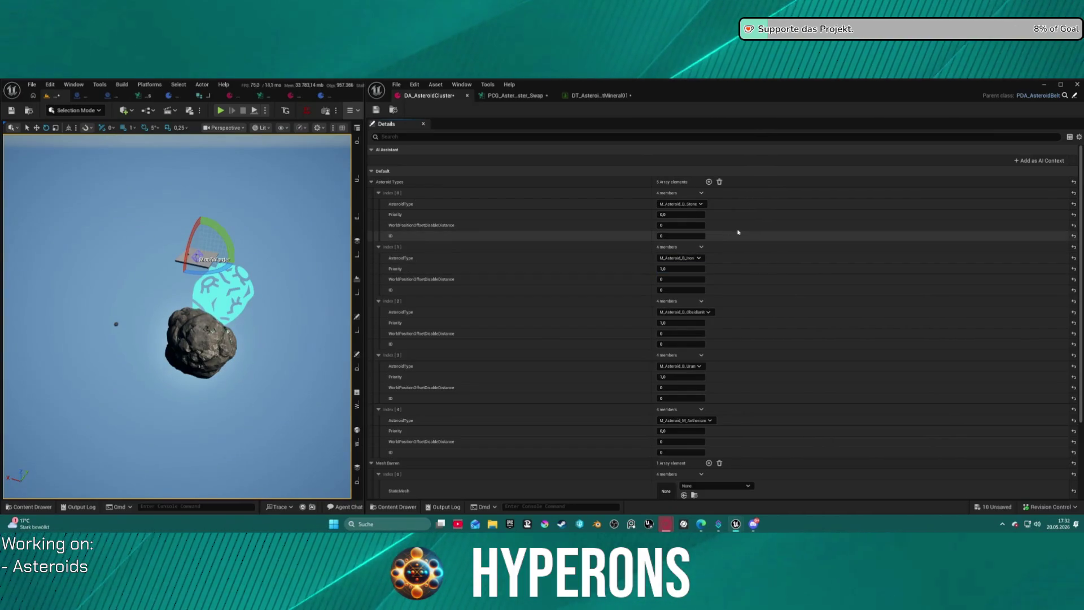
pyautogui.click(675, 218)
pyautogui.write('1')
pyautogui.press('Return')
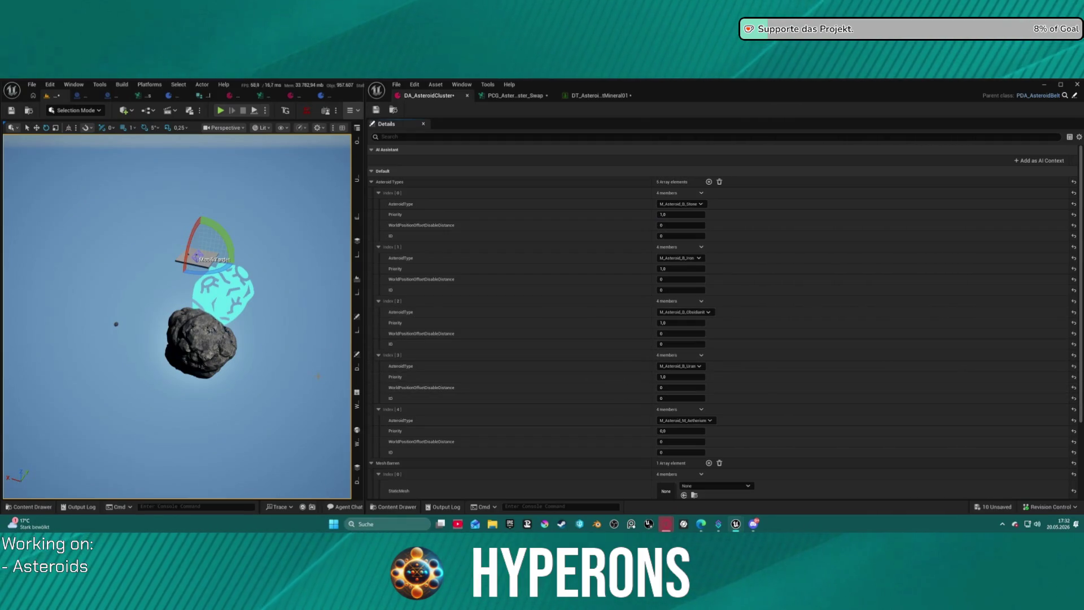
pyautogui.click(709, 420)
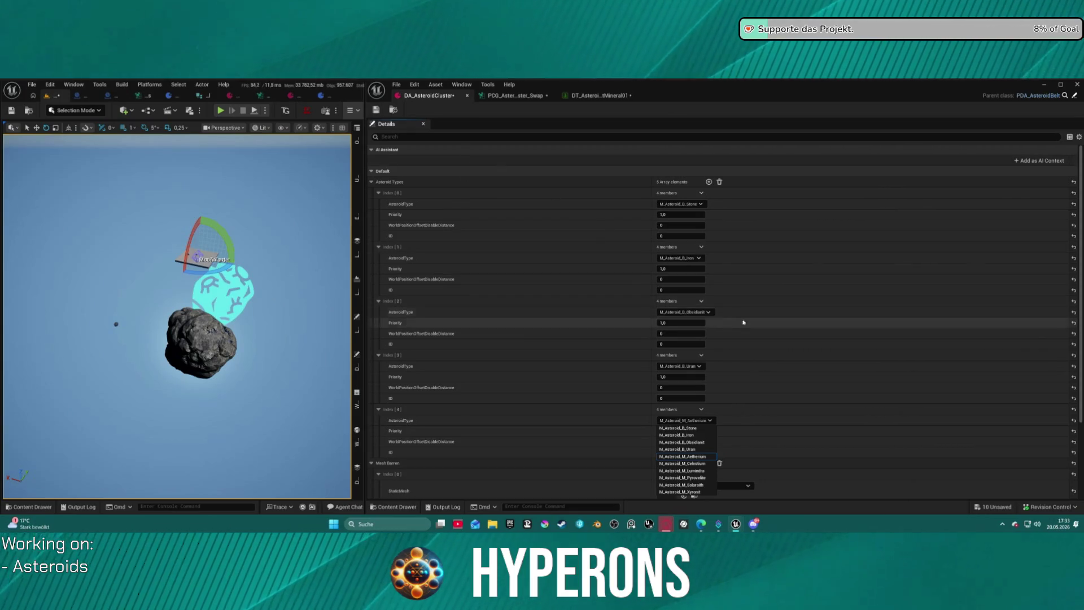
pyautogui.moveTo(187, 316)
pyautogui.mouseDown()
pyautogui.moveTo(186, 282)
pyautogui.moveTo(164, 316)
pyautogui.mouseUp()
pyautogui.click(591, 96)
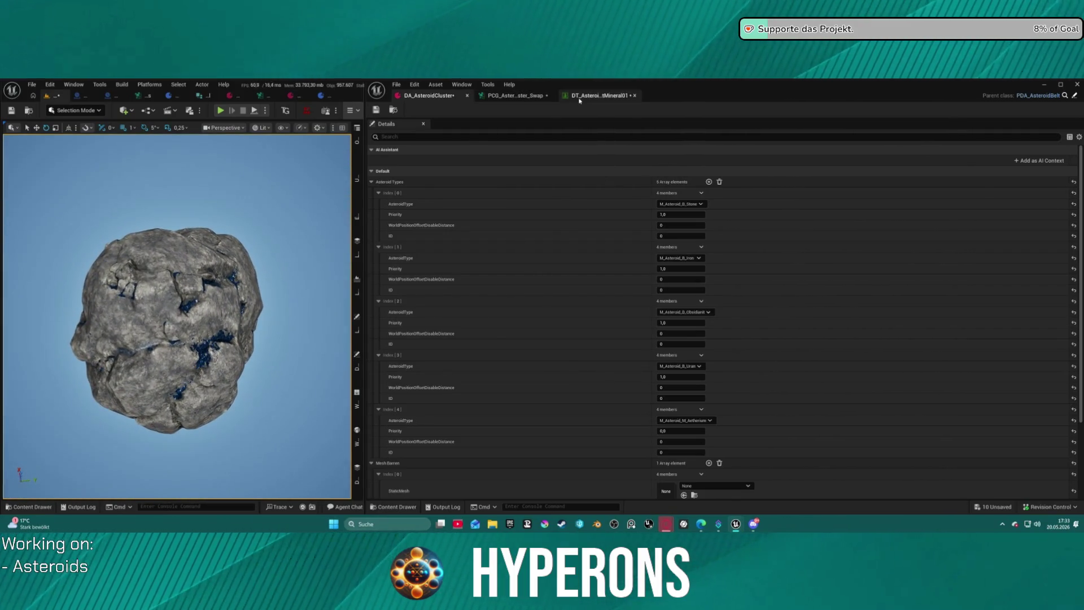
# - Show the Static Mesh Spawner's [1] PCGPoint Array Data with its two Aetherium points
pyautogui.click(511, 96)
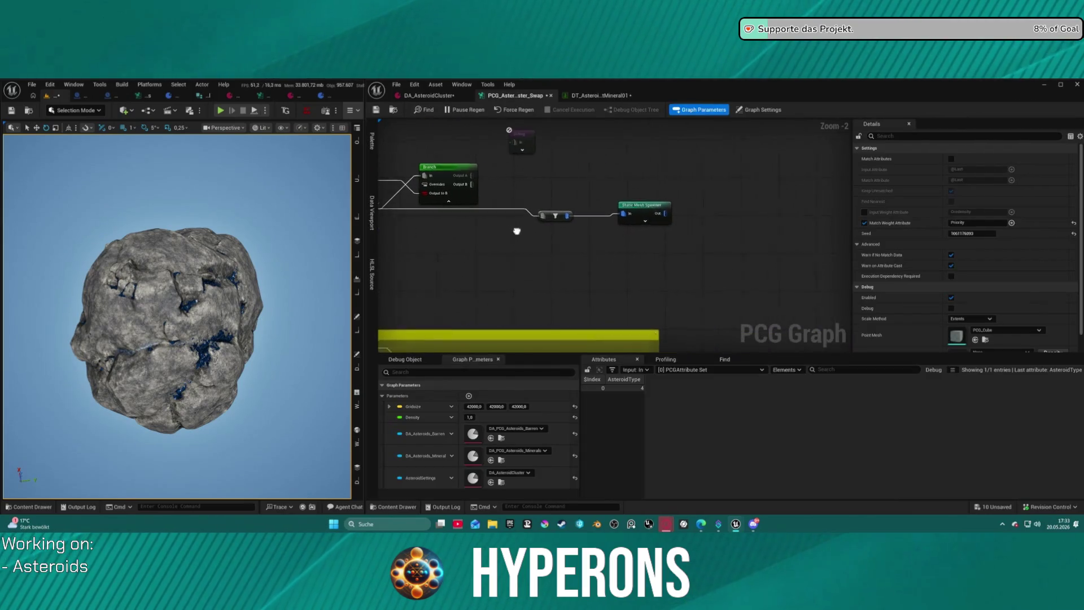
pyautogui.click(653, 213)
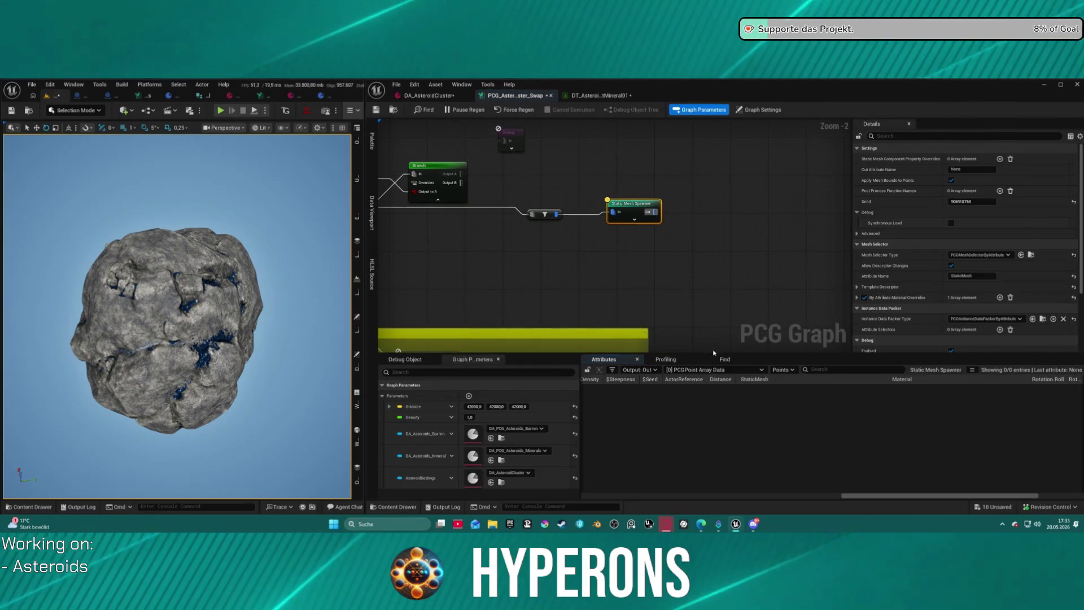
pyautogui.click(723, 370)
pyautogui.click(727, 387)
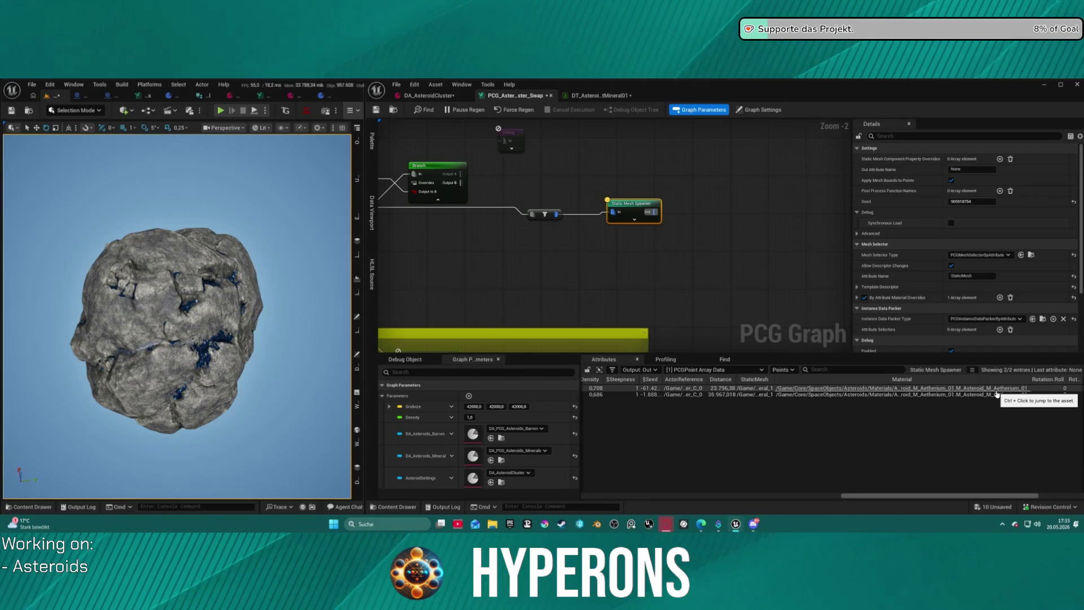
# - Check the mineral data table and DA_AsteroidCluster, then bring up BP_PCG_Asteroid_Belt_Cluster
pyautogui.click(600, 95)
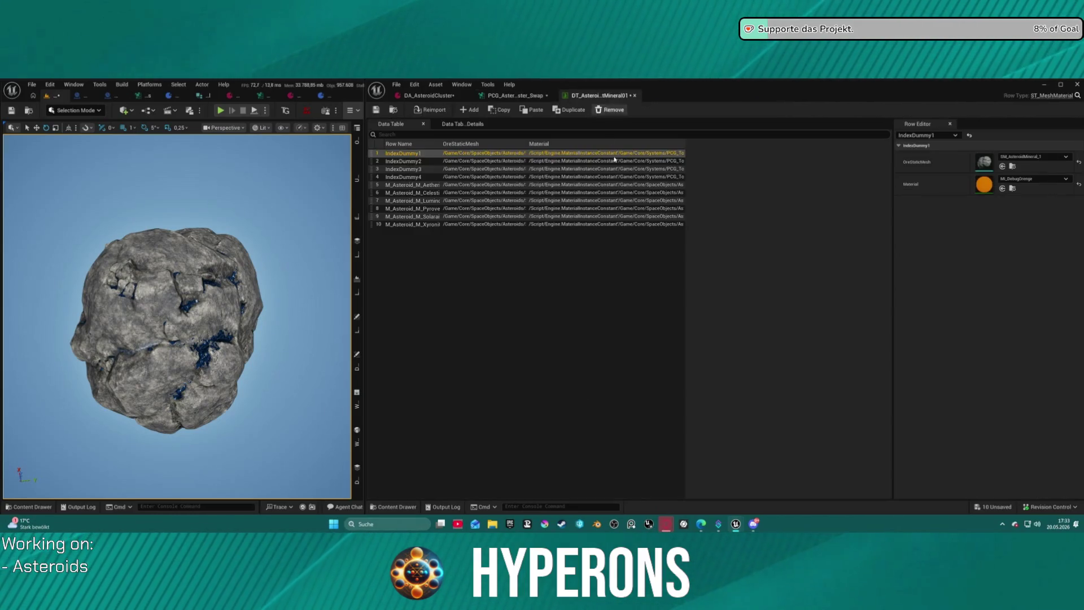
pyautogui.click(503, 97)
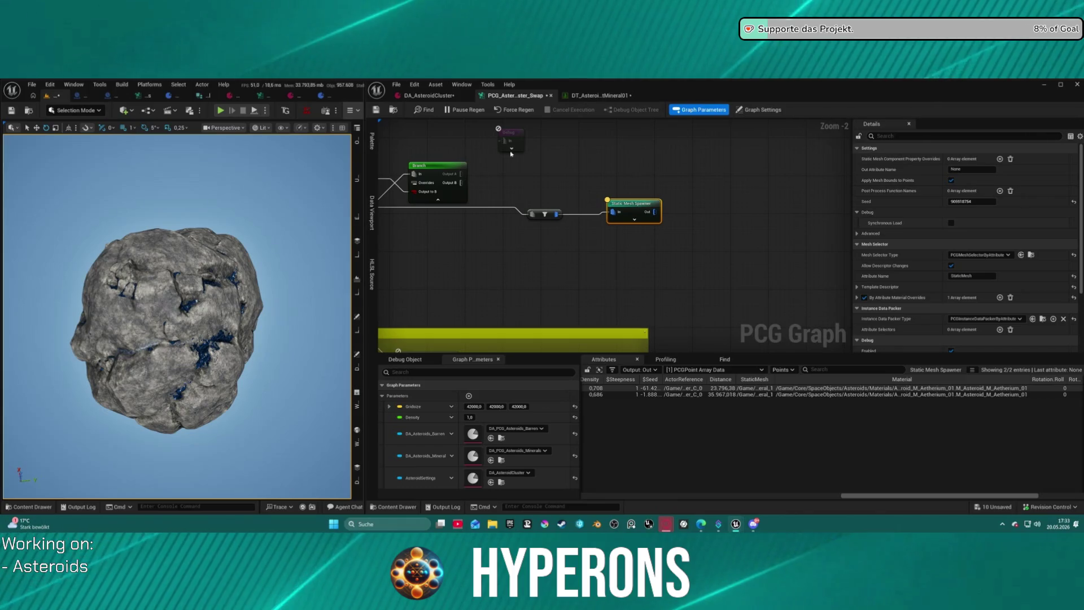
pyautogui.click(429, 96)
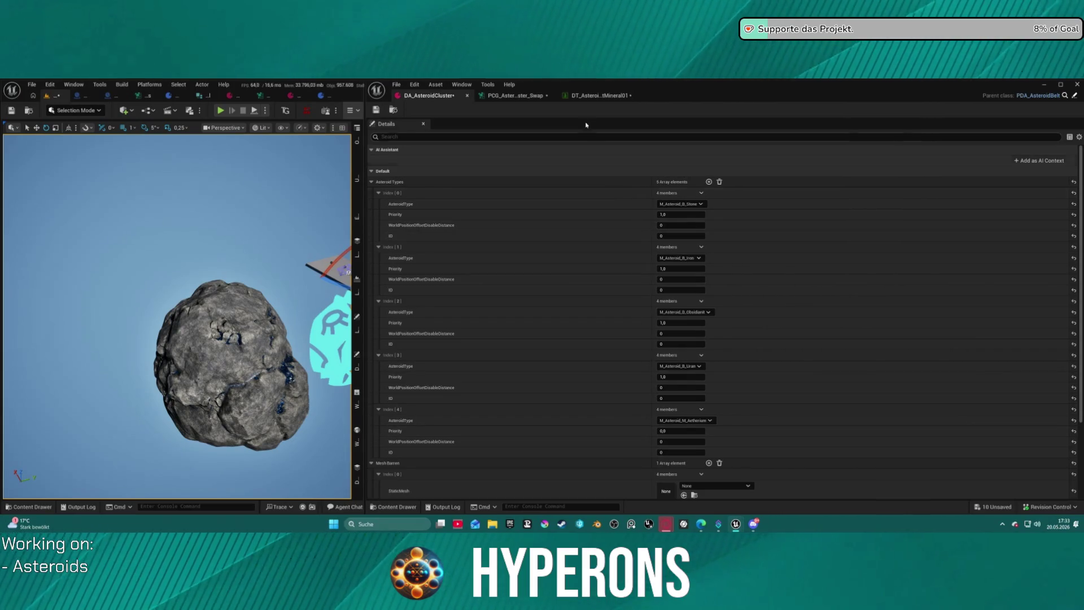
pyautogui.click(531, 96)
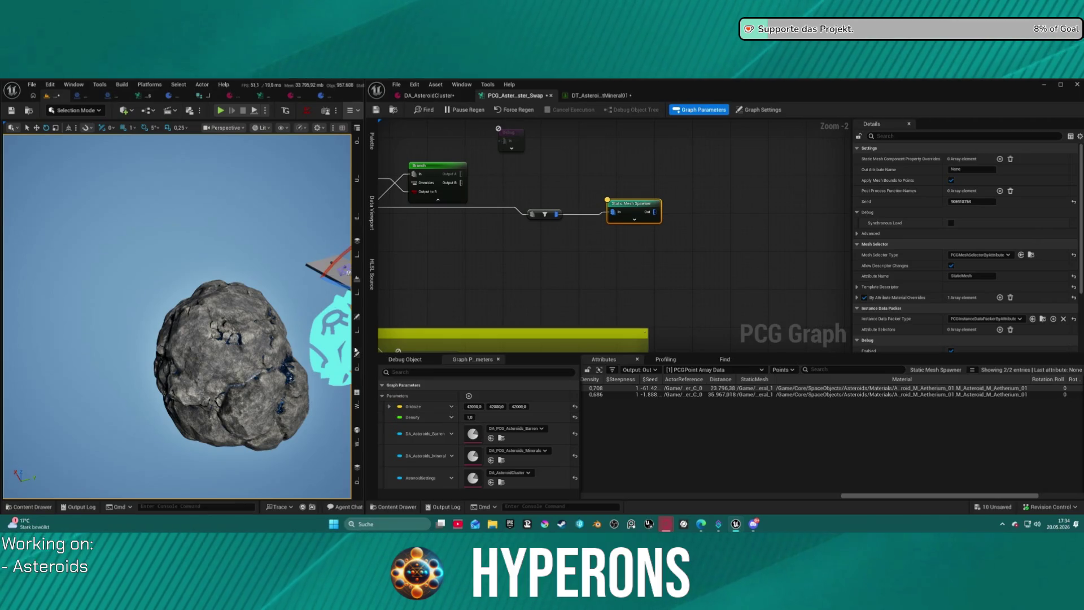
pyautogui.click(77, 96)
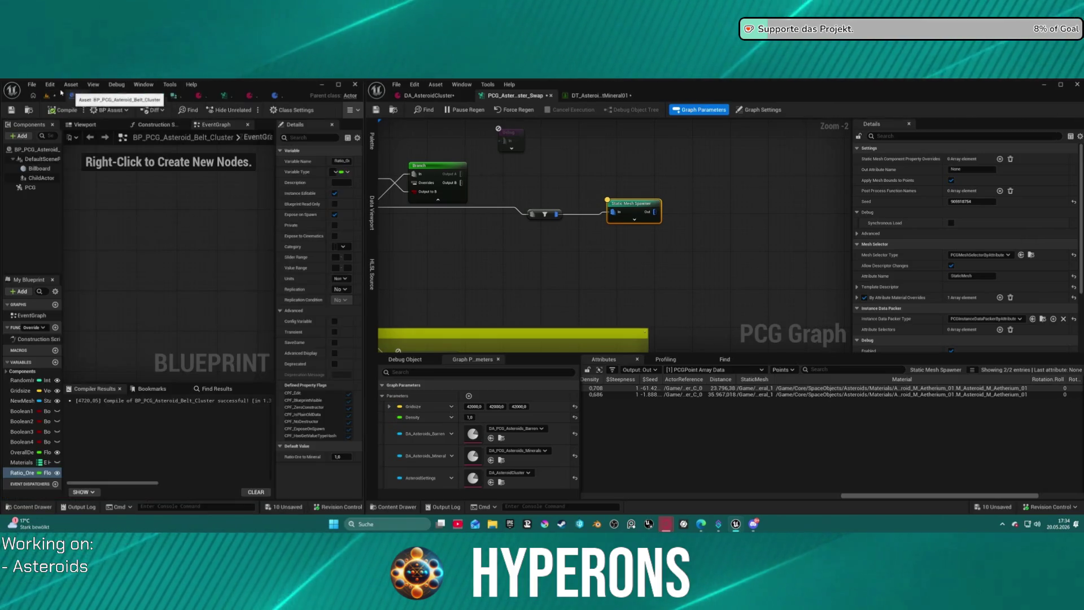
# - Select the asteroid belt cluster actor and set its Ratio Ore to Mineral to 1,0
pyautogui.click(47, 96)
pyautogui.click(358, 361)
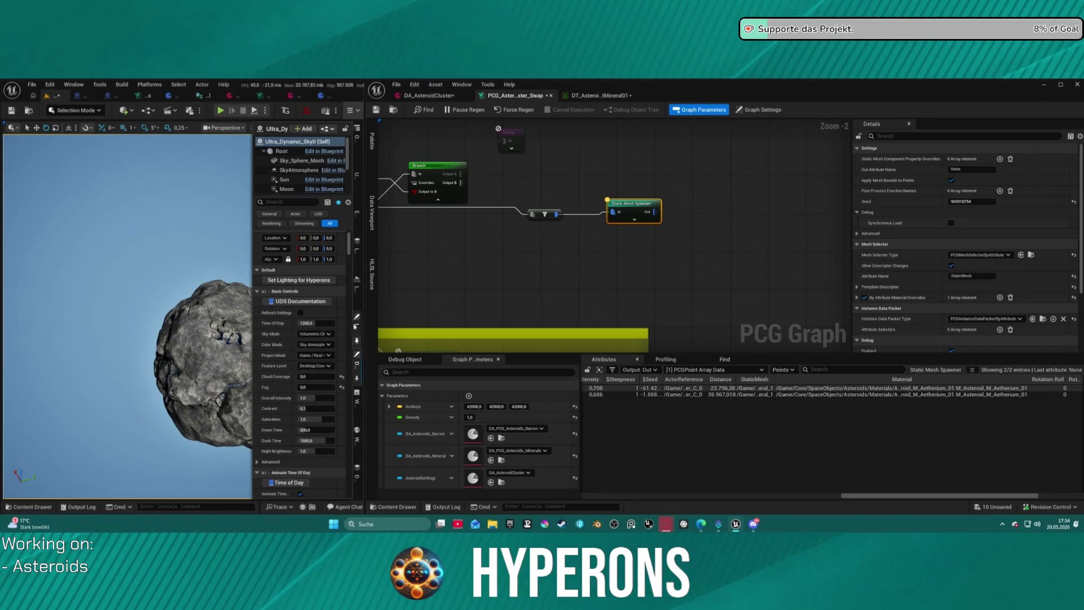
pyautogui.click(310, 359)
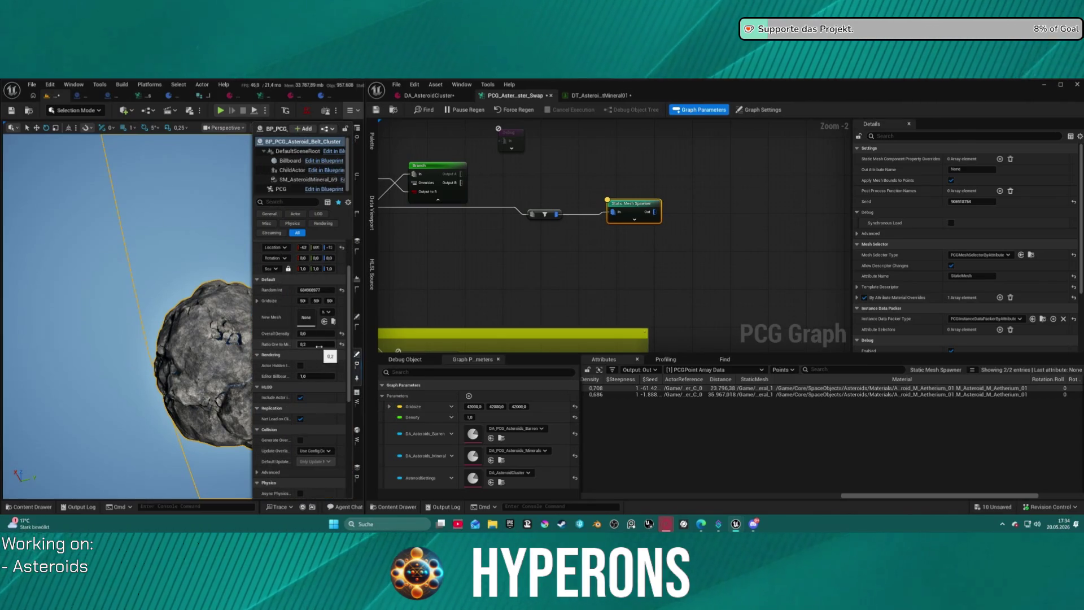
pyautogui.moveTo(319, 342)
pyautogui.mouseDown()
pyautogui.moveTo(307, 342)
pyautogui.moveTo(320, 342)
pyautogui.mouseUp()
pyautogui.write('1')
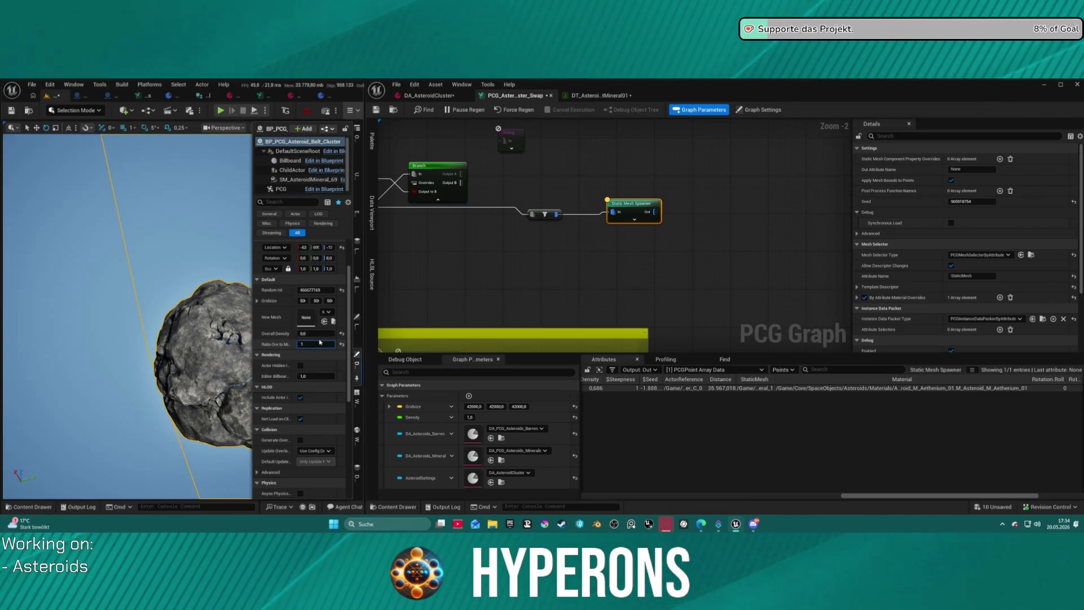
pyautogui.press('Return')
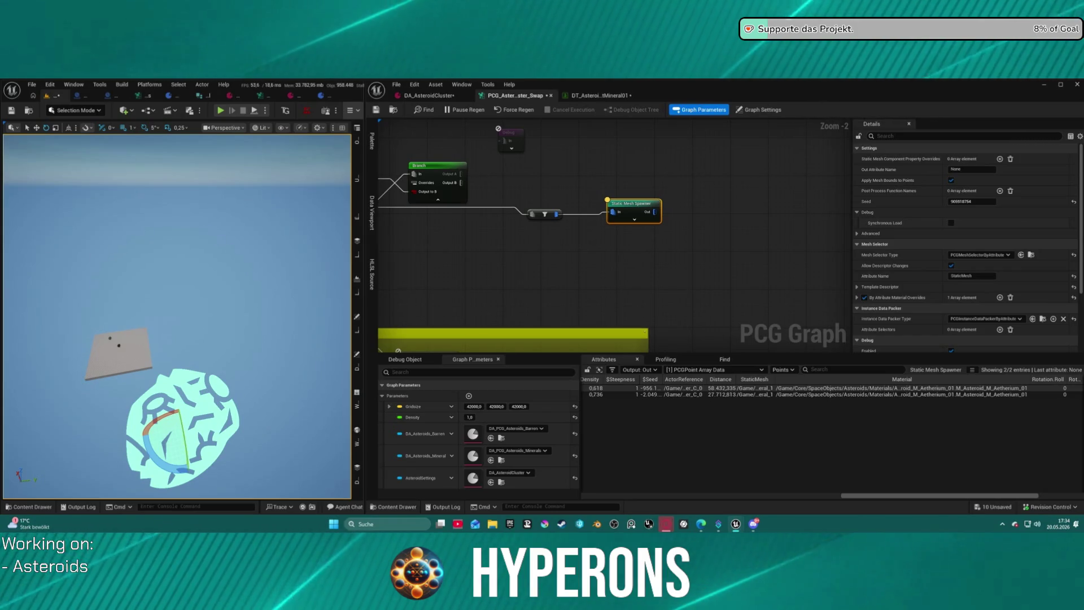
# - Drag the cluster's ore-to-mineral ratio to a new value, then close the Details drawer
pyautogui.moveTo(449, 260)
pyautogui.mouseDown()
pyautogui.moveTo(676, 244)
pyautogui.moveTo(687, 306)
pyautogui.moveTo(673, 312)
pyautogui.moveTo(661, 264)
pyautogui.mouseUp()
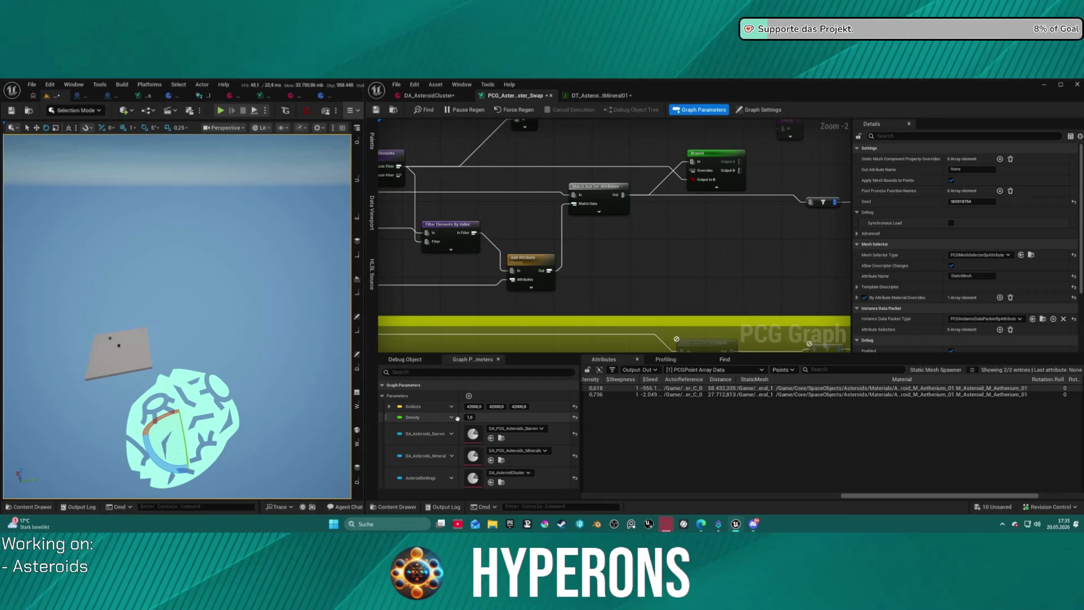
pyautogui.scroll(1, 515, 196)
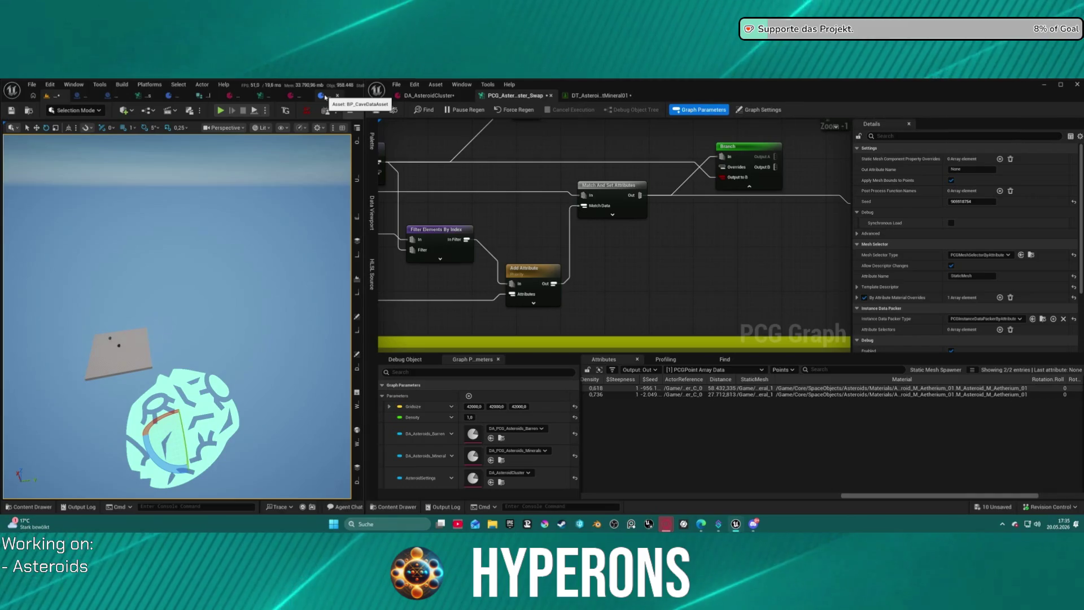
pyautogui.click(358, 366)
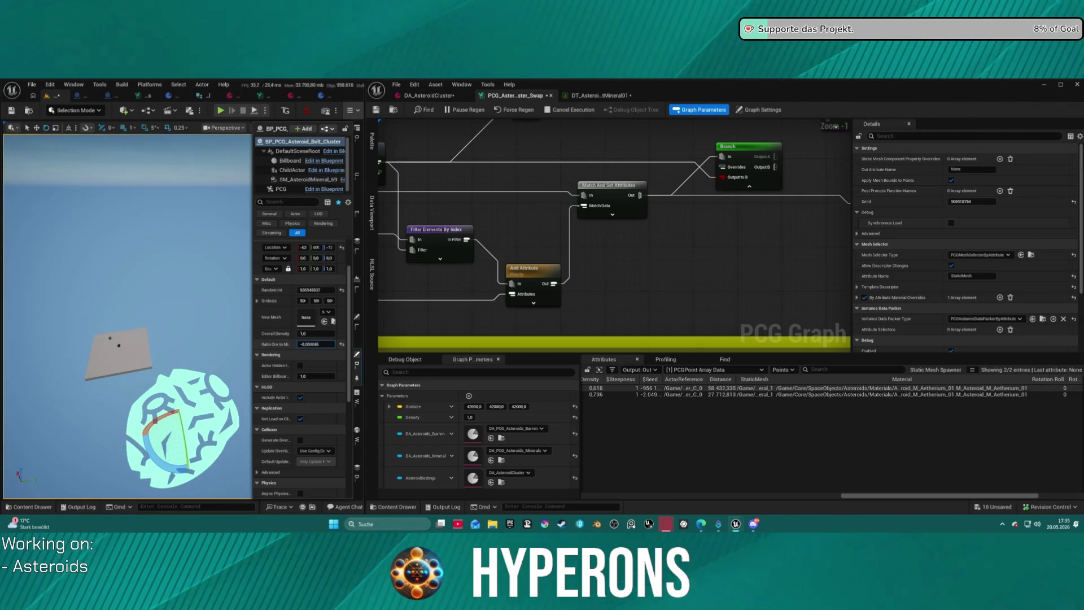
pyautogui.moveTo(316, 344); pyautogui.dragTo(329, 343)
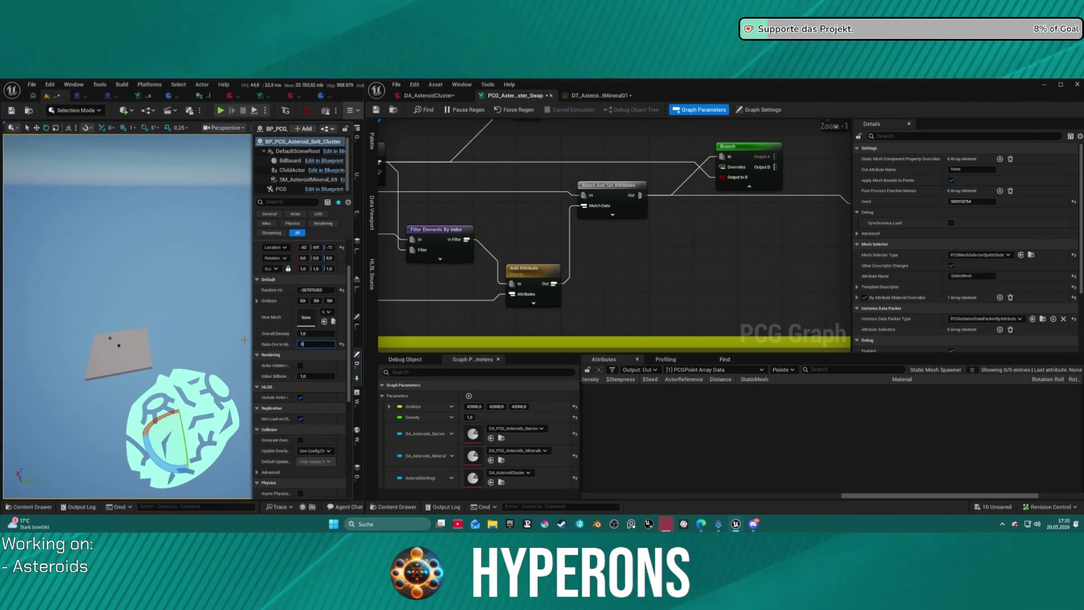
pyautogui.scroll(-3, 673, 176)
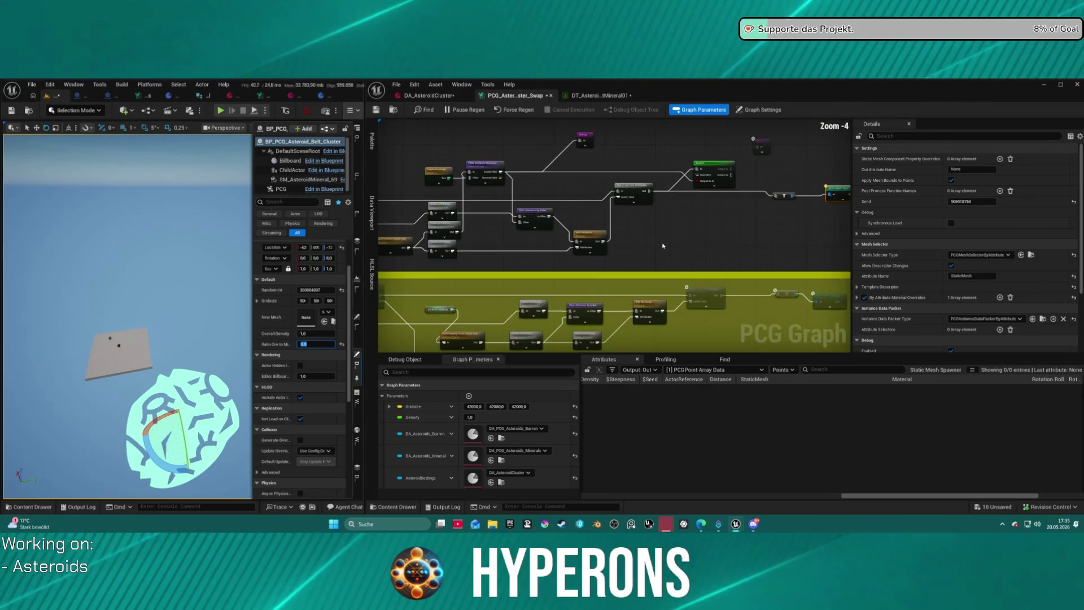
pyautogui.click(258, 284)
pyautogui.moveTo(258, 283)
pyautogui.mouseDown()
pyautogui.moveTo(235, 260)
pyautogui.moveTo(251, 243)
pyautogui.moveTo(232, 246)
pyautogui.moveTo(222, 287)
pyautogui.mouseUp()
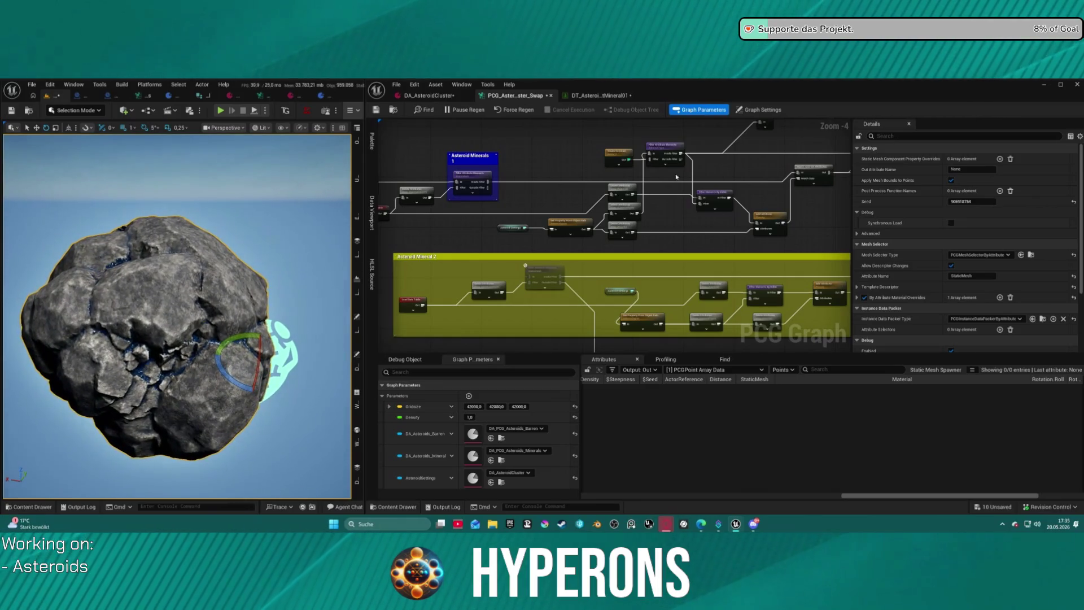
# - Check the asteroid mineral data table, then return to the swap graph at Random Choice and Clamp
pyautogui.moveTo(591, 232)
pyautogui.mouseDown()
pyautogui.moveTo(789, 224)
pyautogui.moveTo(821, 238)
pyautogui.mouseUp()
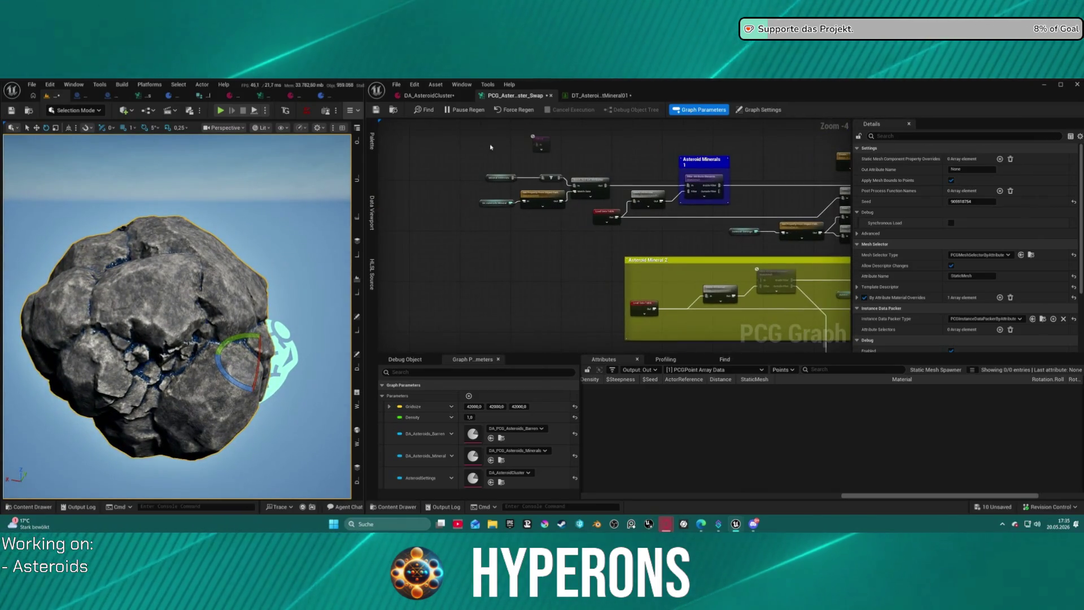
pyautogui.click(584, 96)
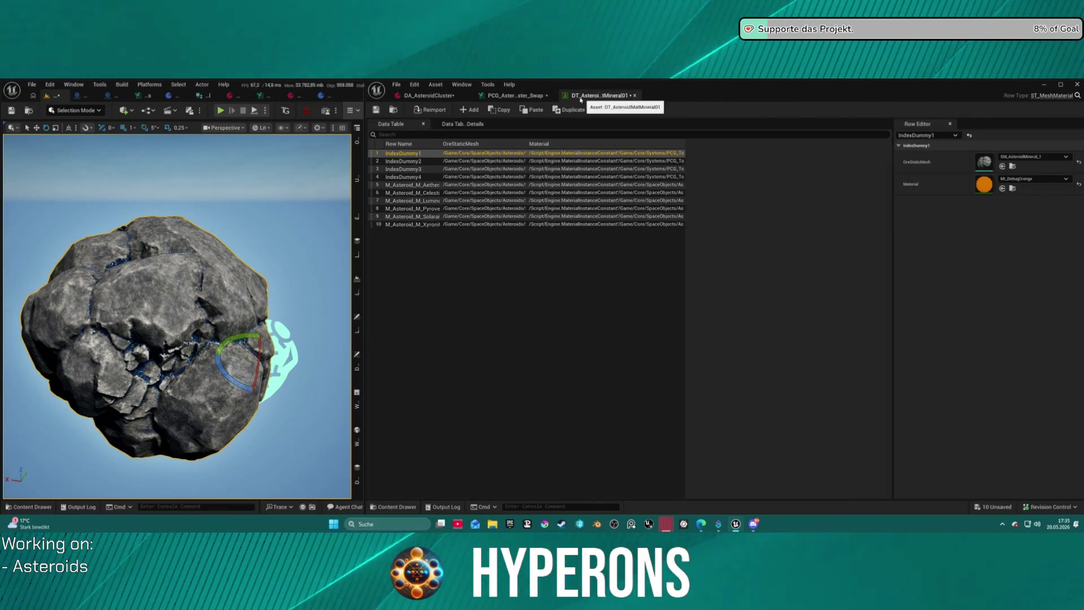
pyautogui.click(525, 96)
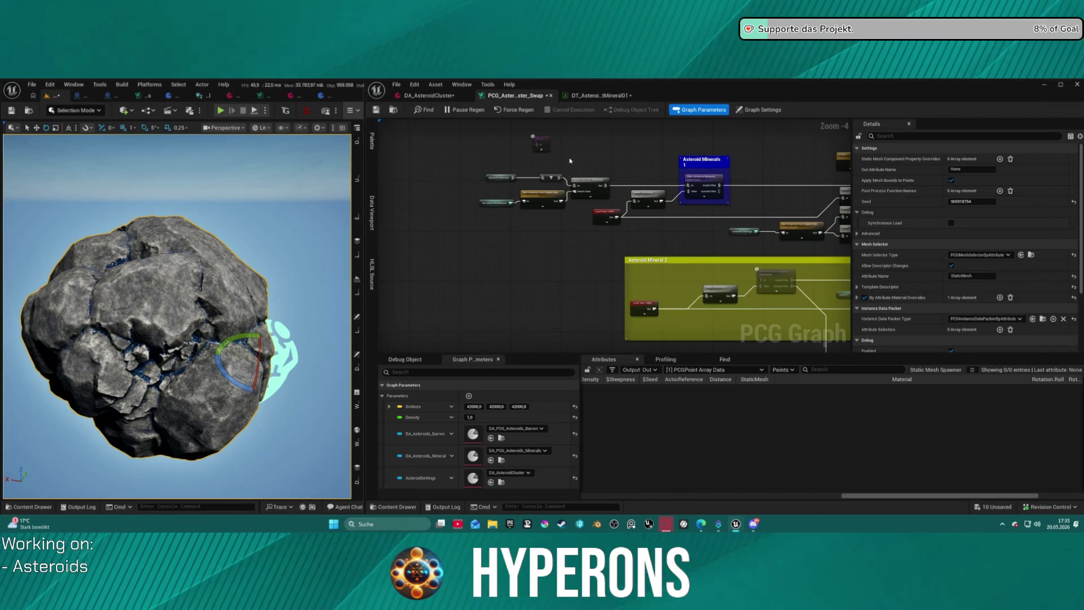
pyautogui.scroll(-5, 570, 161)
pyautogui.scroll(12, 654, 195)
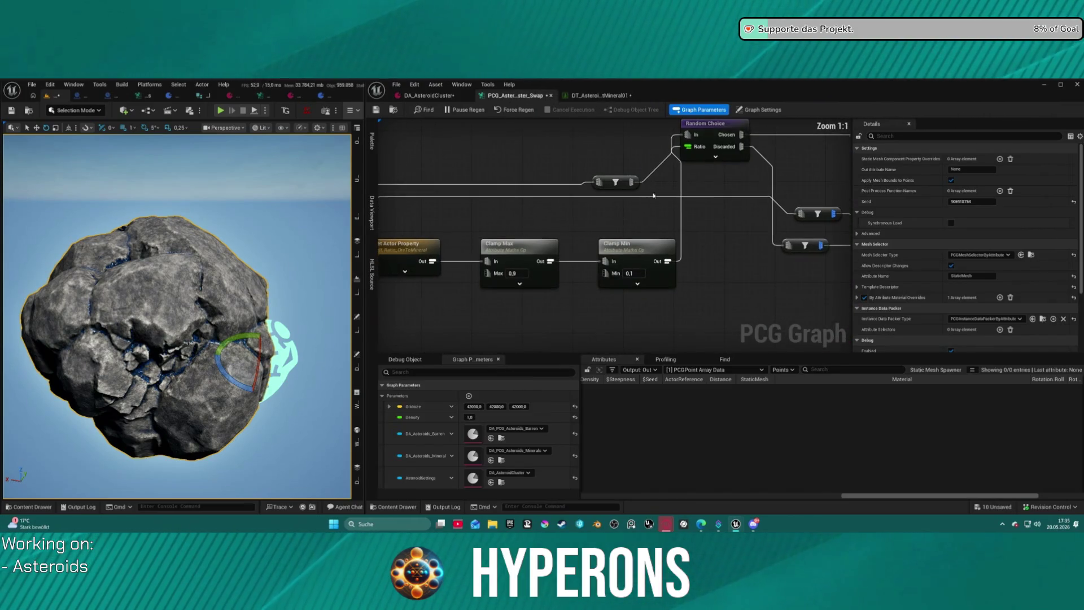
# - Wire Clamp Max Out straight into Random Choice's Ratio and delete the Clamp Min node
pyautogui.click(511, 244)
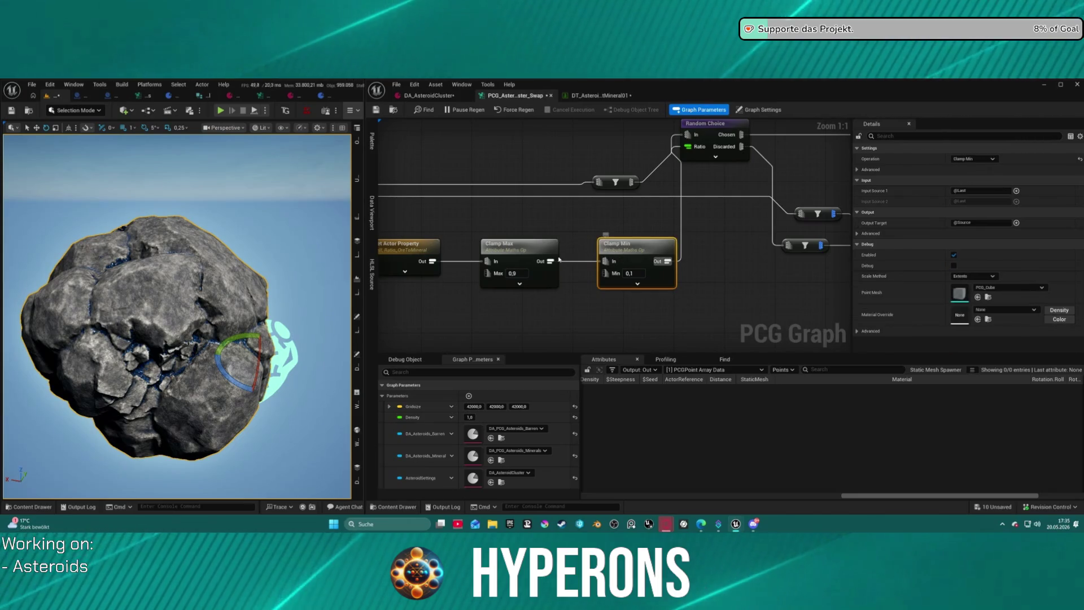
pyautogui.moveTo(551, 261); pyautogui.dragTo(690, 149)
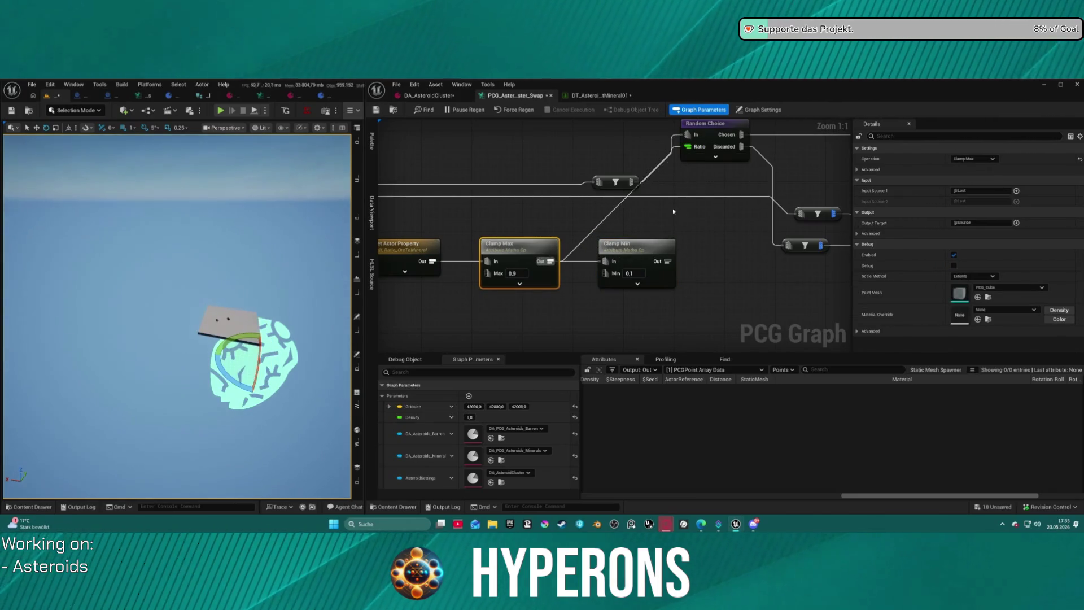
pyautogui.click(641, 244)
pyautogui.press('Delete')
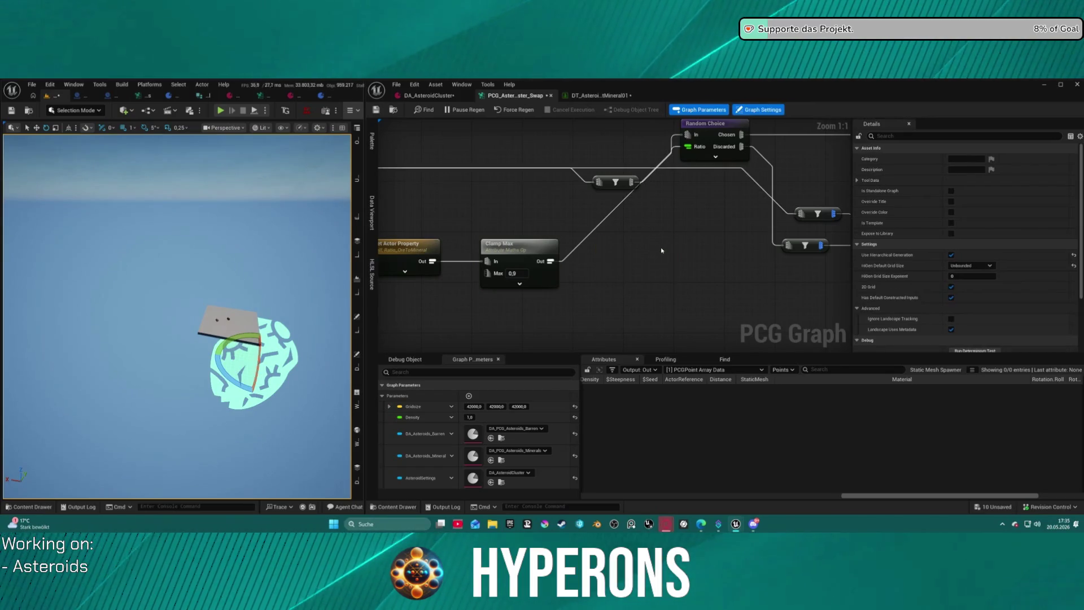
# - Set the cluster's Ratio Ore to Mineral to 0,1 and show the mineral data table
pyautogui.moveTo(217, 317); pyautogui.dragTo(234, 309)
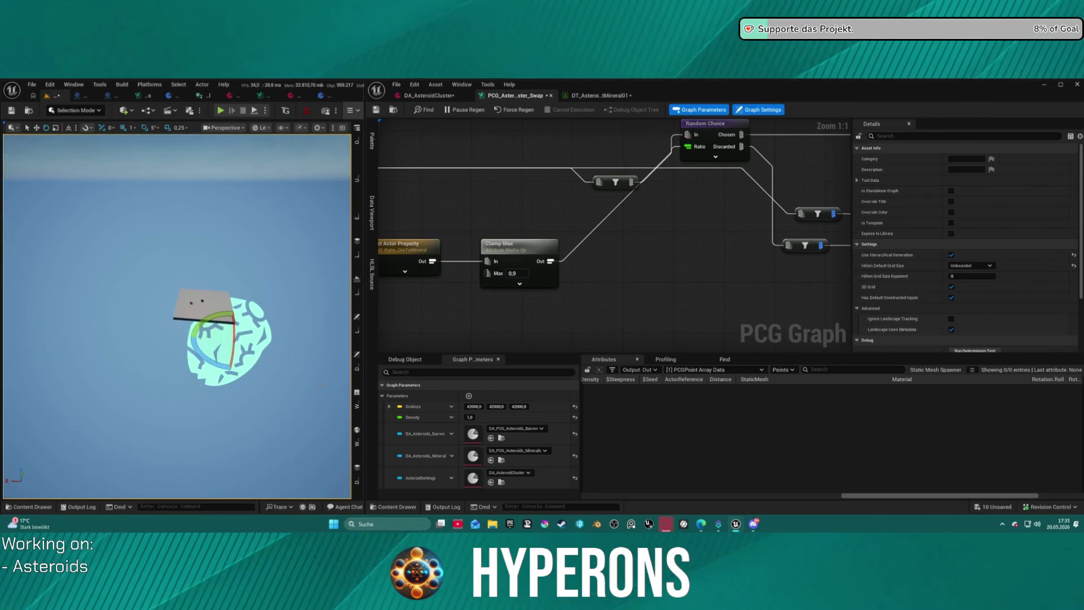
pyautogui.click(357, 357)
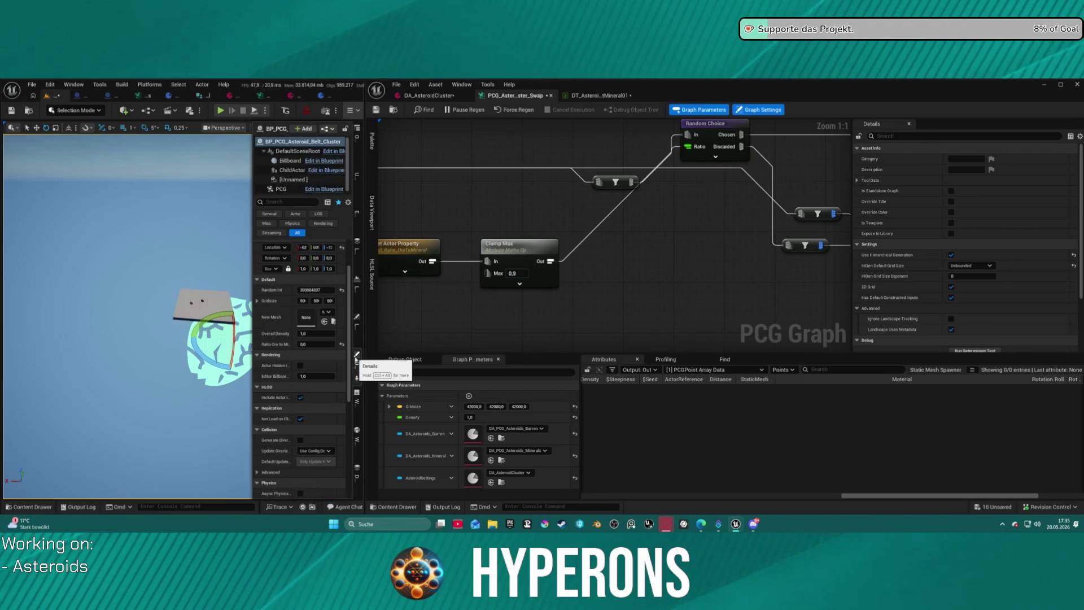
pyautogui.click(313, 343)
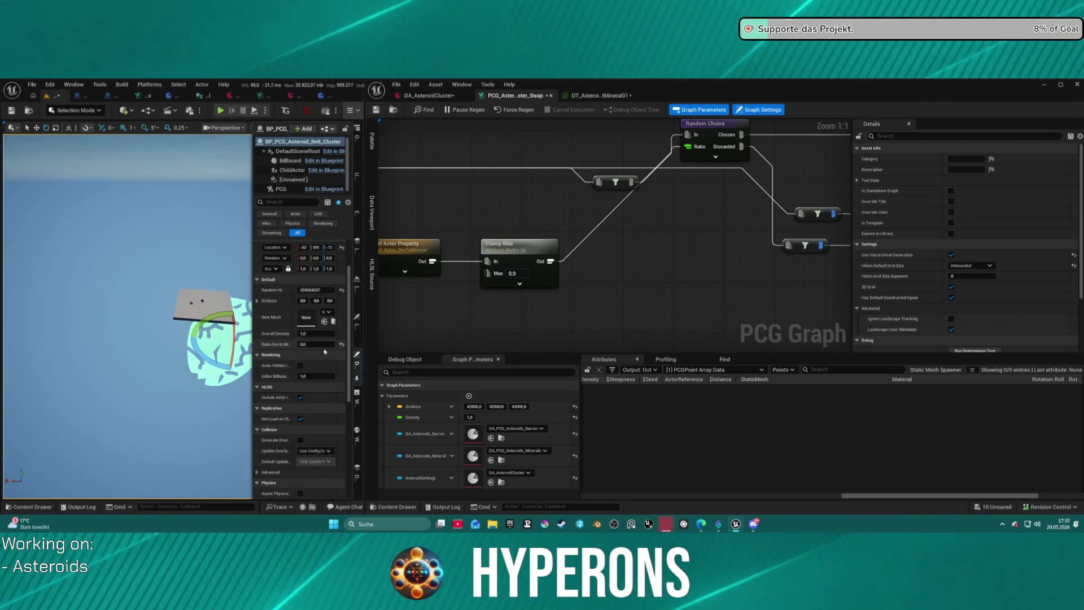
pyautogui.press('Return')
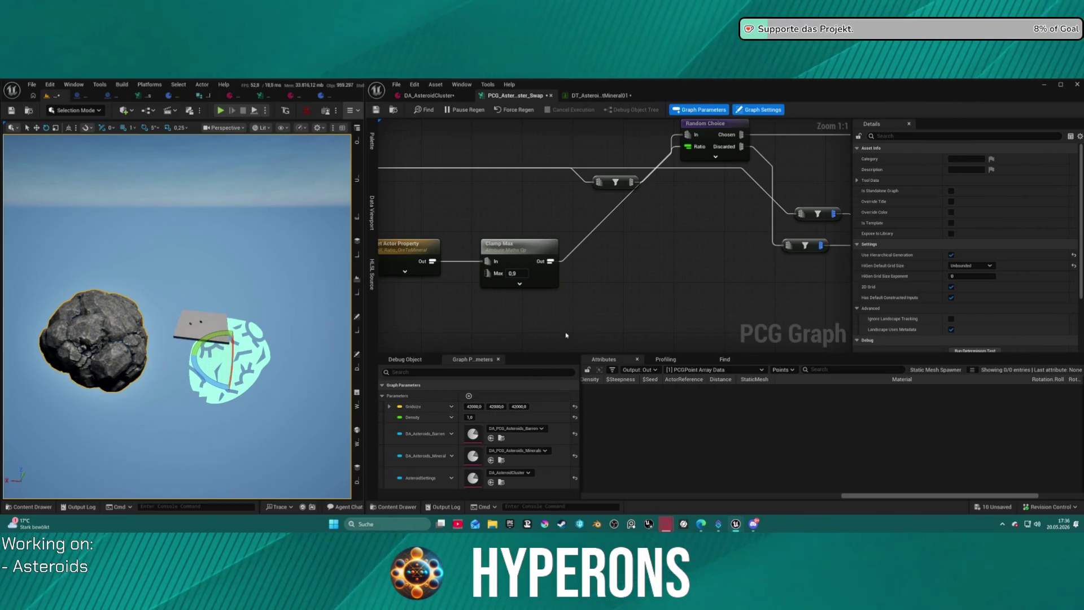
pyautogui.click(593, 95)
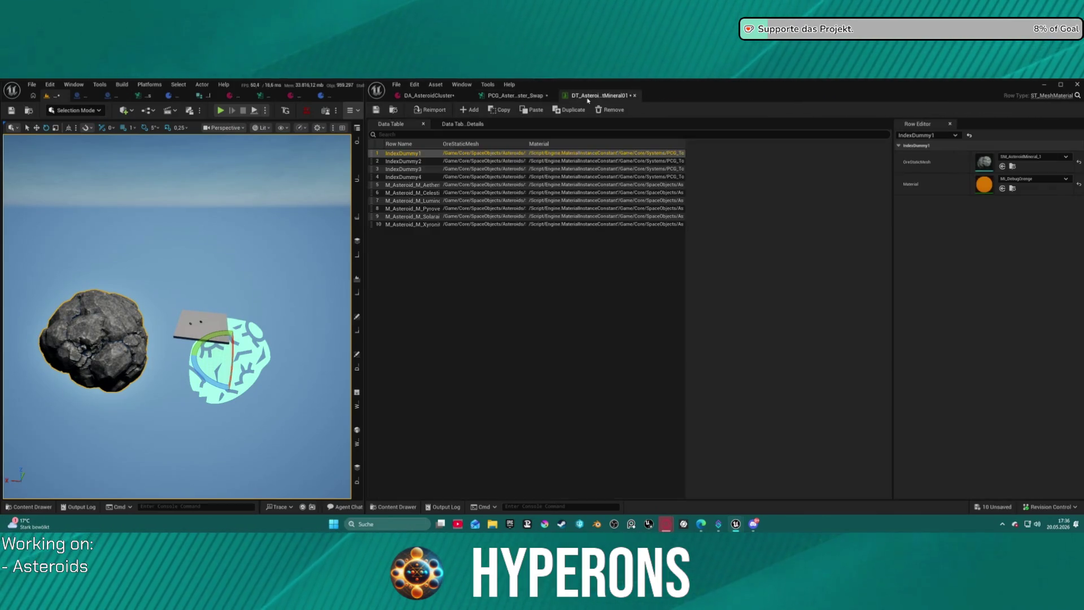
# - Delete the fifth (index [4], Aetherium) Asteroid Types entry in DA_AsteroidCluster, then return to the swap graph
pyautogui.click(428, 95)
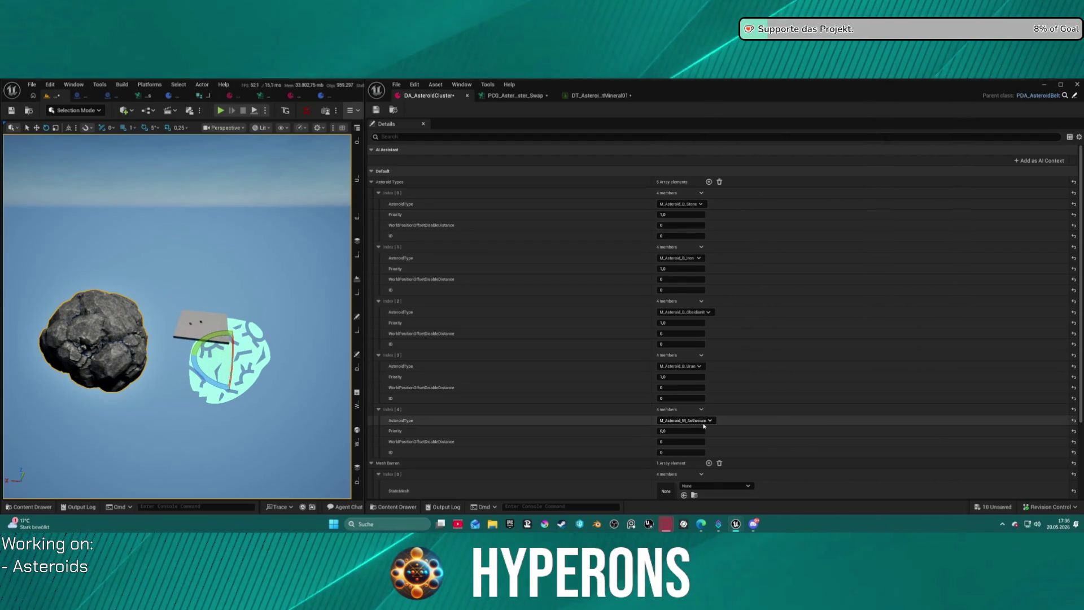
pyautogui.click(685, 420)
pyautogui.click(697, 414)
pyautogui.click(699, 411)
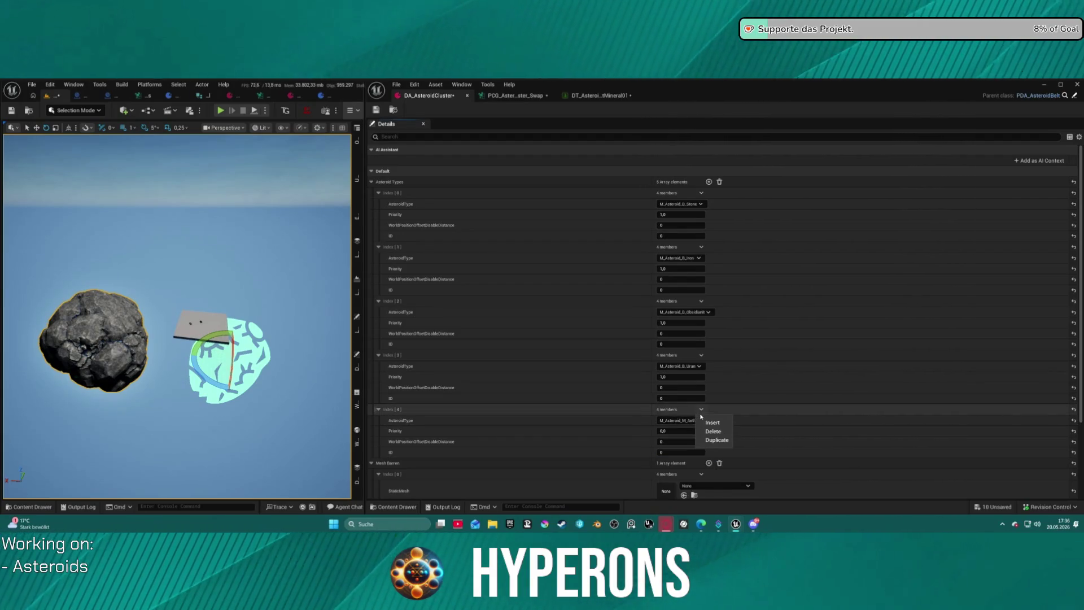
pyautogui.click(712, 433)
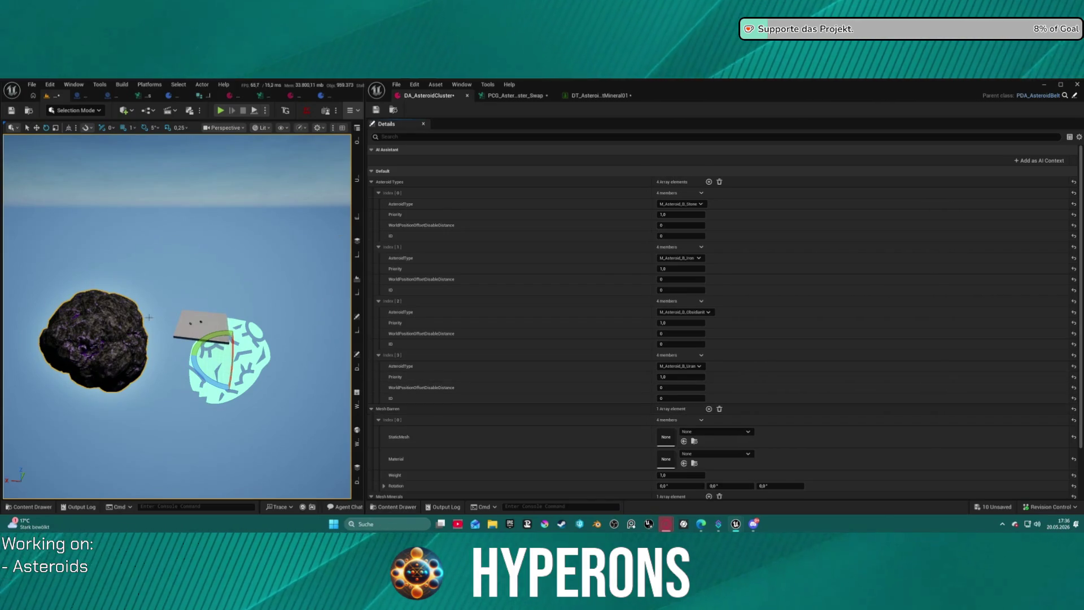
pyautogui.click(515, 95)
pyautogui.scroll(1, 585, 236)
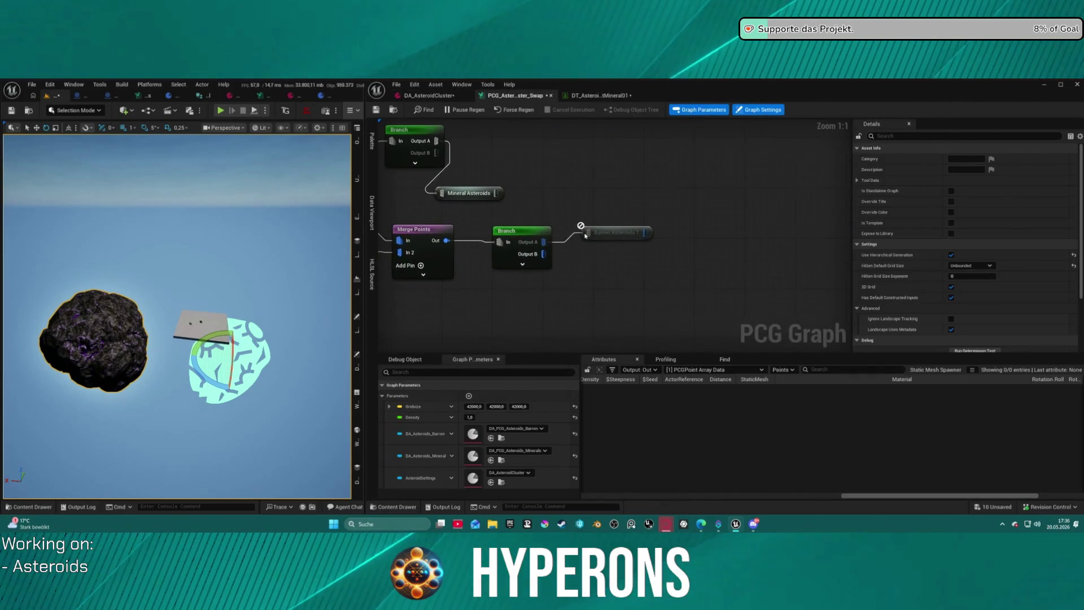
# - Drag the Mineral Asteroids reroute node level with the upper Branch's Output A wire
pyautogui.moveTo(575, 220); pyautogui.dragTo(690, 201)
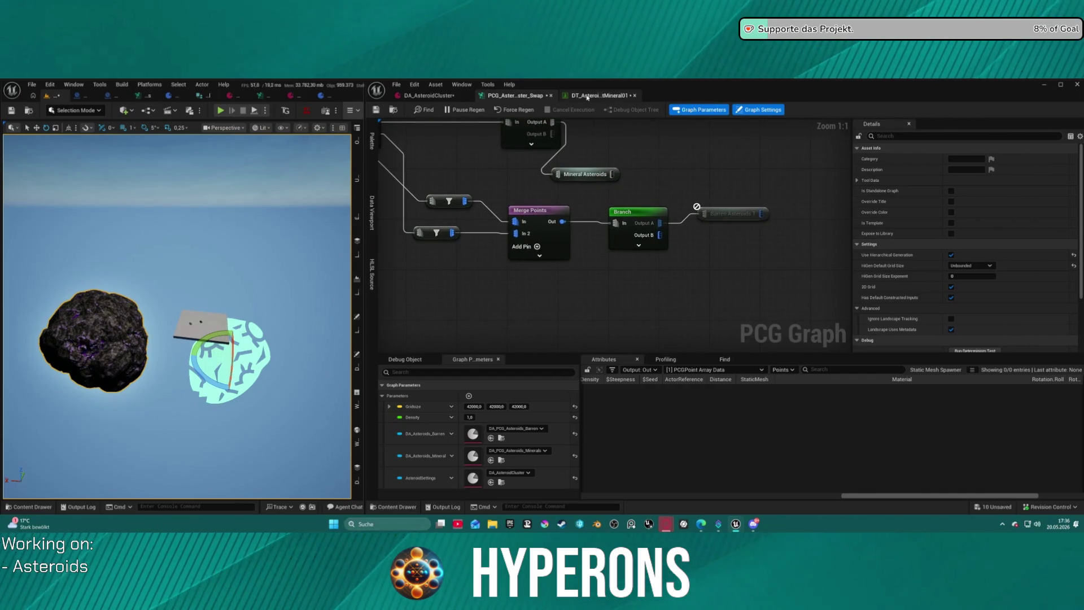
pyautogui.scroll(-5, 617, 212)
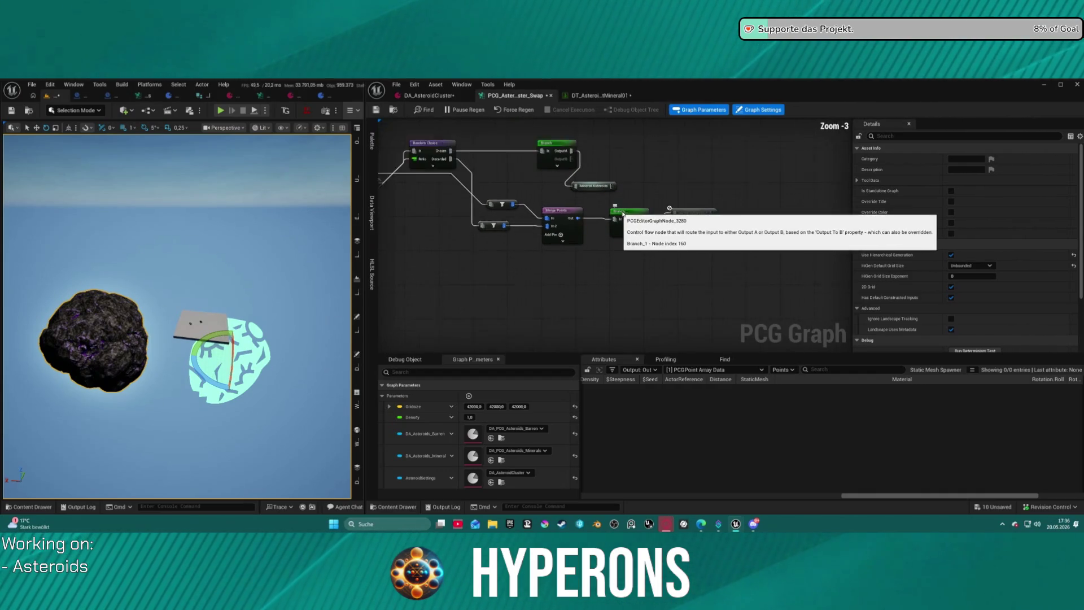
pyautogui.scroll(-3, 678, 226)
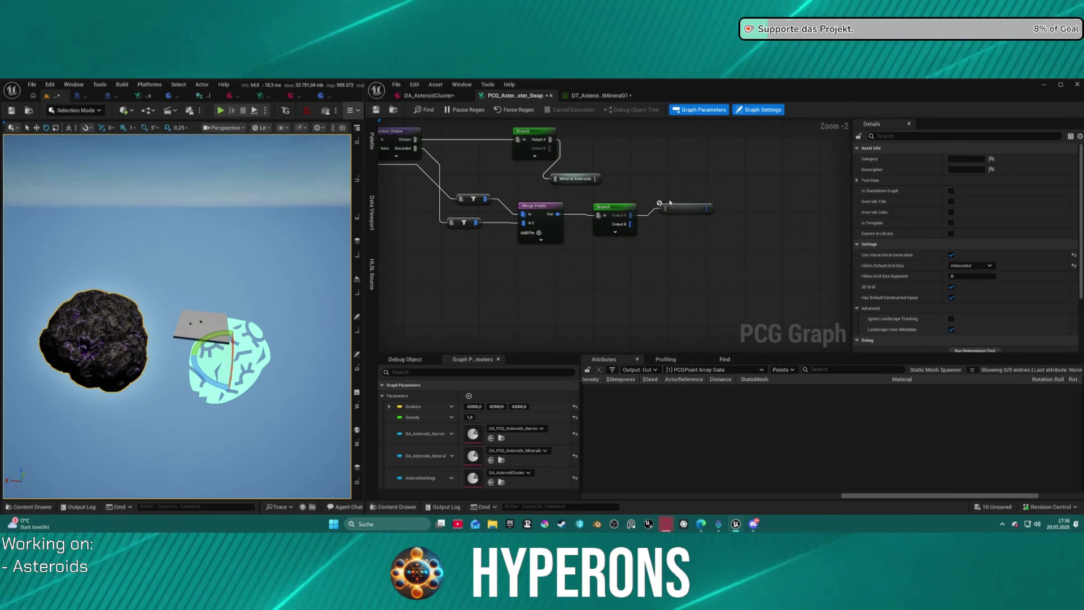
pyautogui.scroll(-5, 700, 188)
pyautogui.scroll(5, 518, 216)
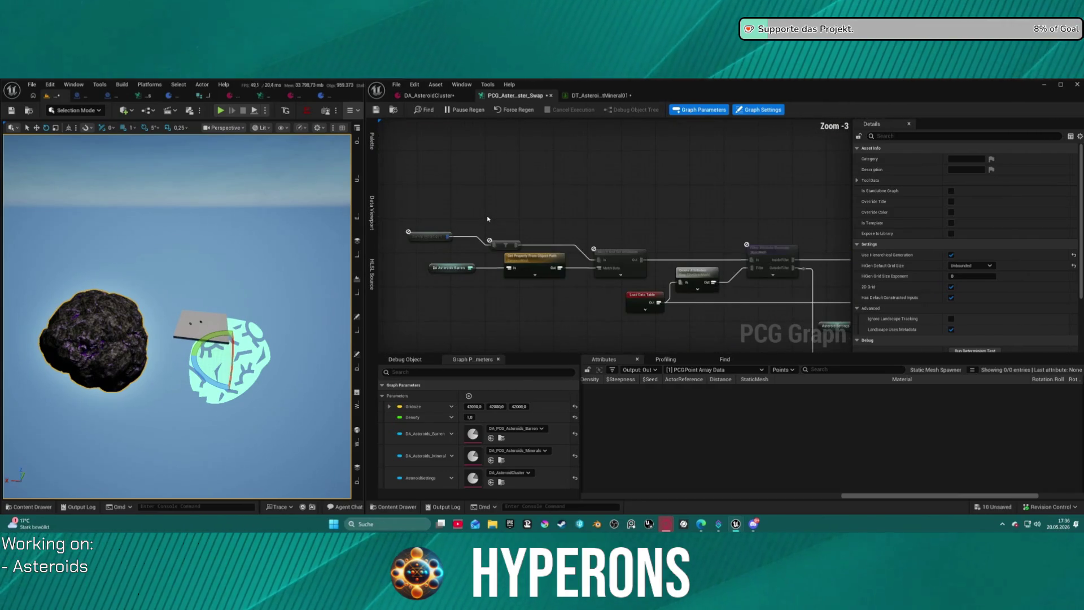
pyautogui.scroll(-5, 518, 216)
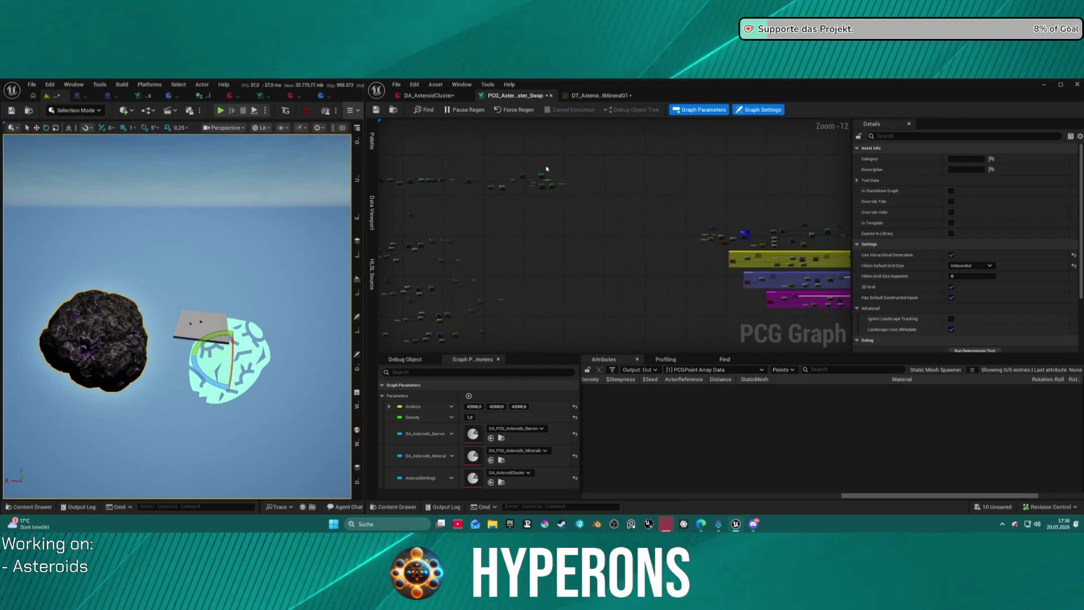
pyautogui.scroll(6, 530, 175)
pyautogui.scroll(2, 530, 175)
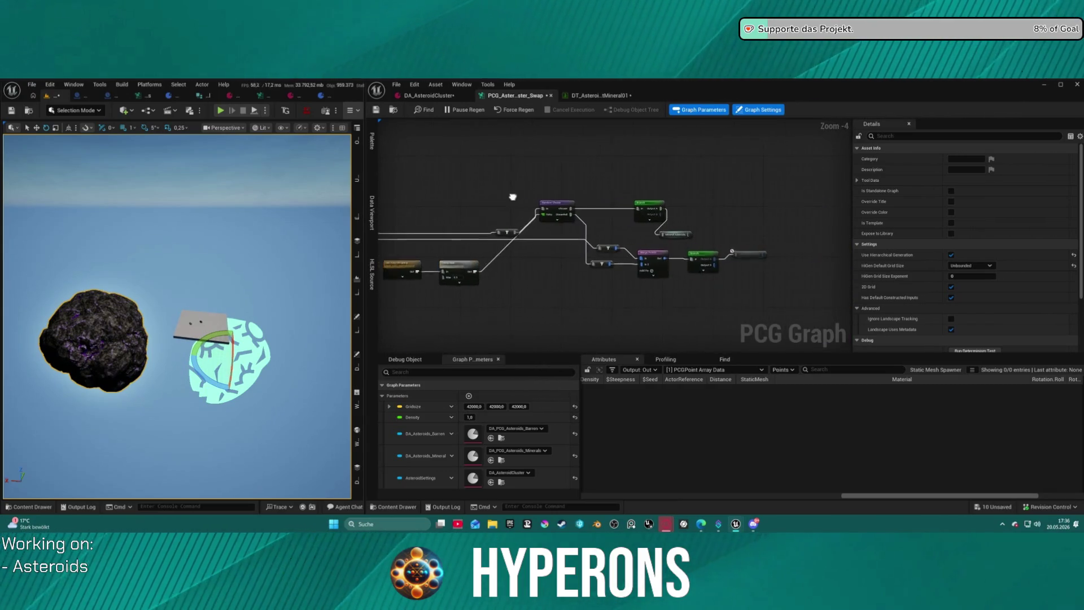
pyautogui.scroll(5, 649, 226)
pyautogui.click(705, 220)
pyautogui.moveTo(705, 218); pyautogui.dragTo(733, 193)
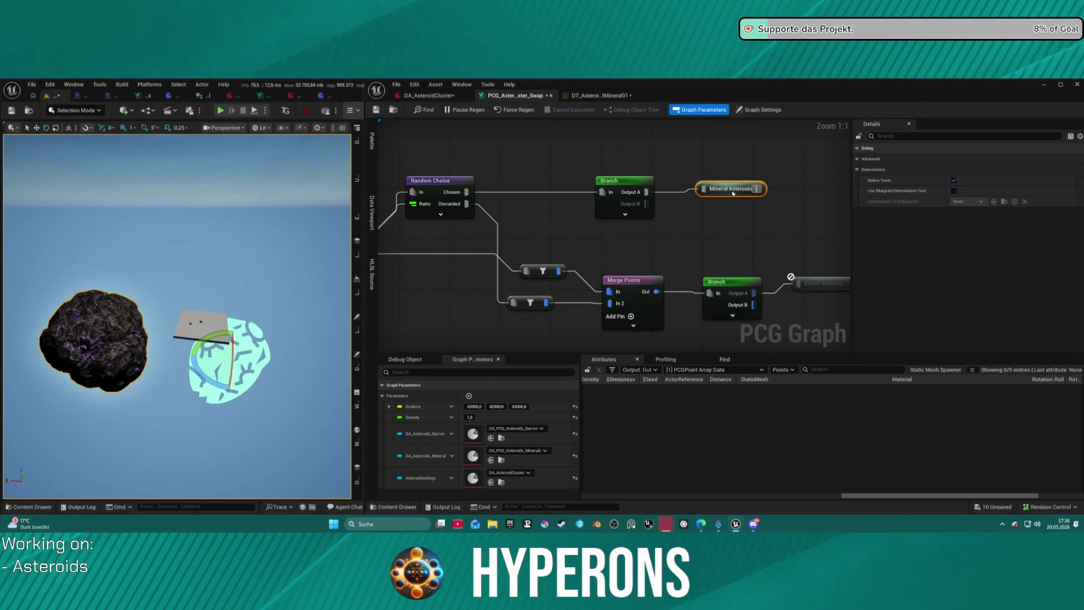
# - Inspect the lower Branch node, then pan over to the Clamp Max chain and zoom out
pyautogui.click(734, 292)
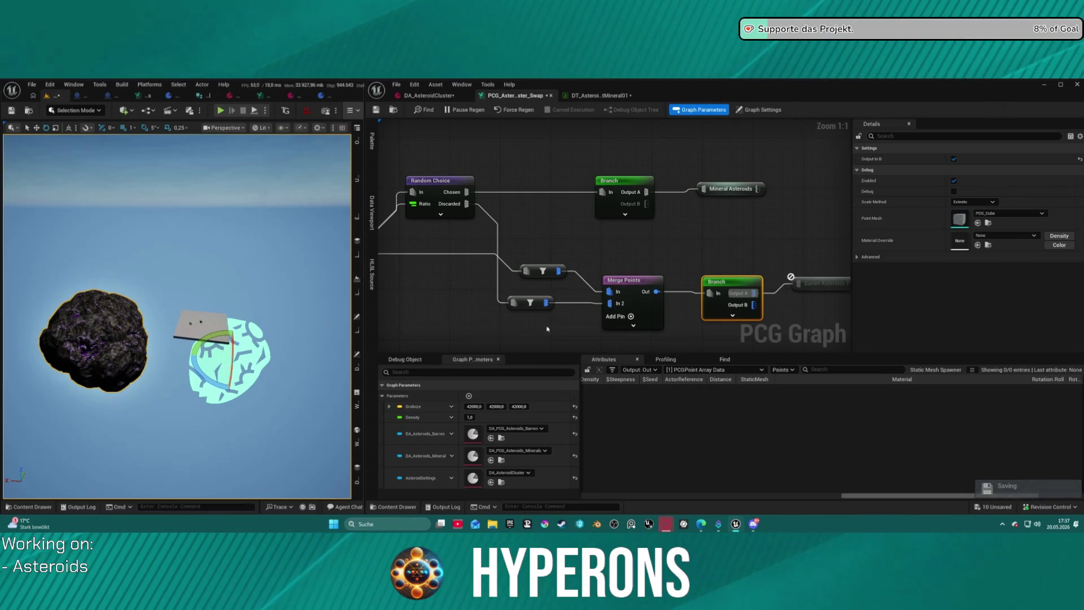
pyautogui.scroll(-3, 614, 242)
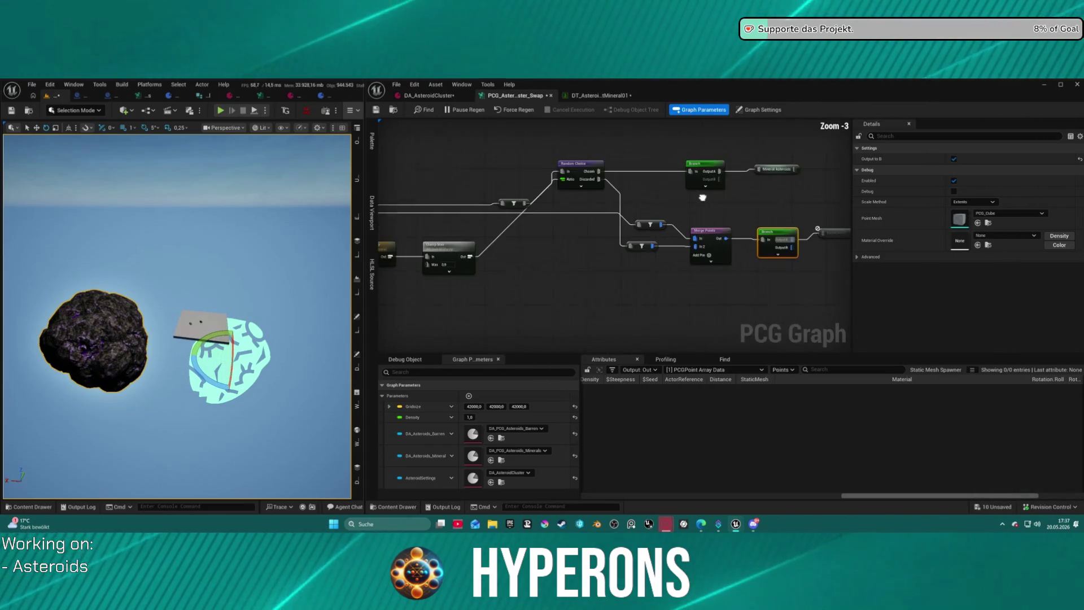
pyautogui.moveTo(702, 186)
pyautogui.mouseDown()
pyautogui.moveTo(846, 196)
pyautogui.moveTo(806, 205)
pyautogui.mouseUp()
pyautogui.scroll(-2, 806, 206)
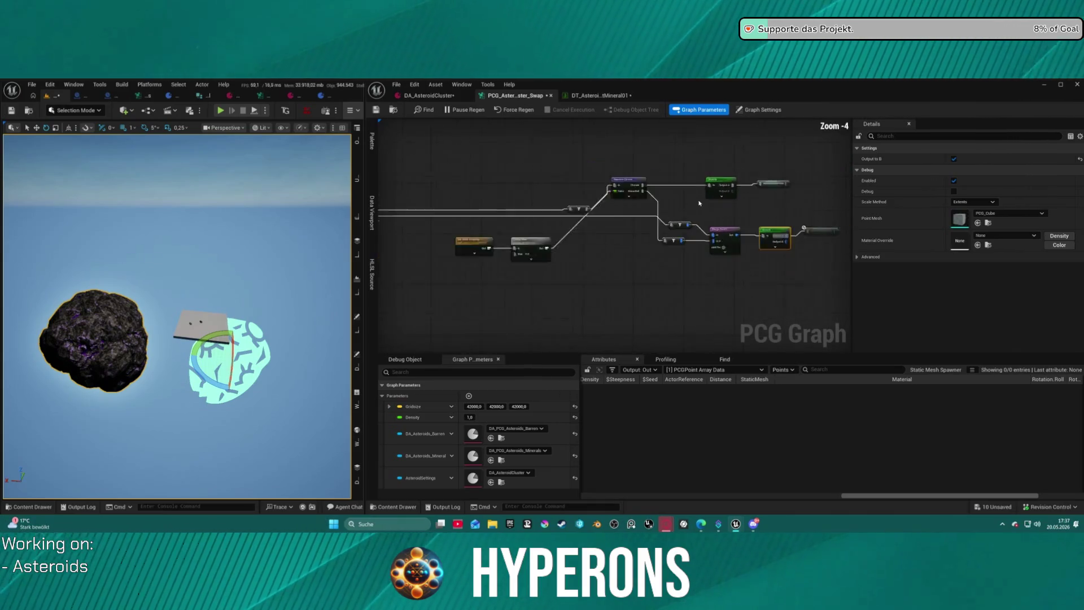
pyautogui.scroll(4, 655, 216)
pyautogui.moveTo(655, 216)
pyautogui.mouseDown()
pyautogui.moveTo(639, 205)
pyautogui.moveTo(493, 215)
pyautogui.mouseUp()
pyautogui.scroll(-5, 503, 218)
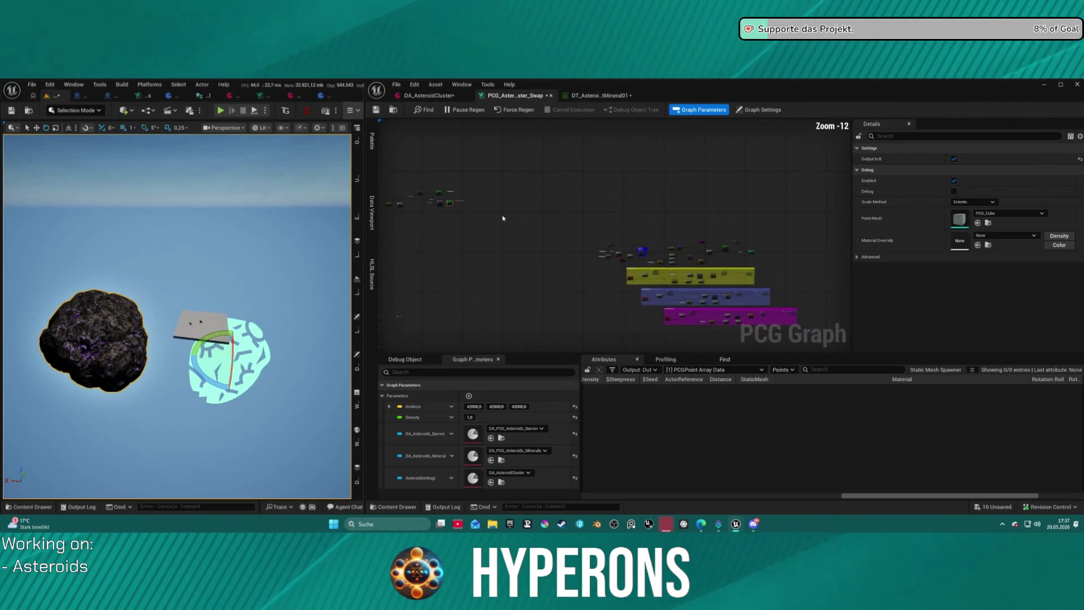
pyautogui.scroll(4, 786, 244)
# - Inspect the Static Mesh Spawner's output and display point data set [2]
pyautogui.scroll(1, 786, 244)
pyautogui.click(787, 244)
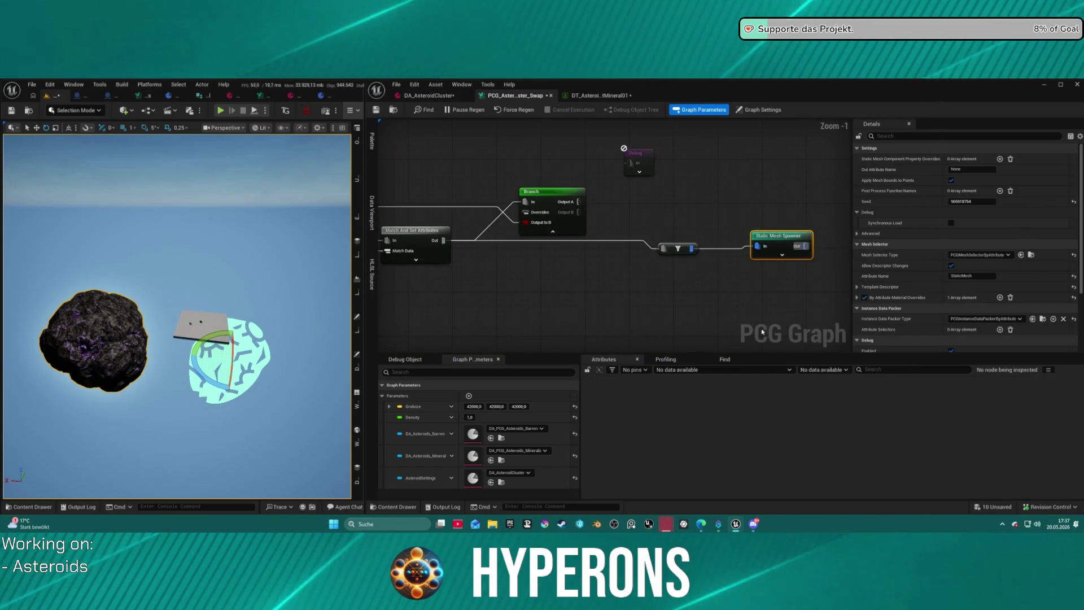
pyautogui.press('a')
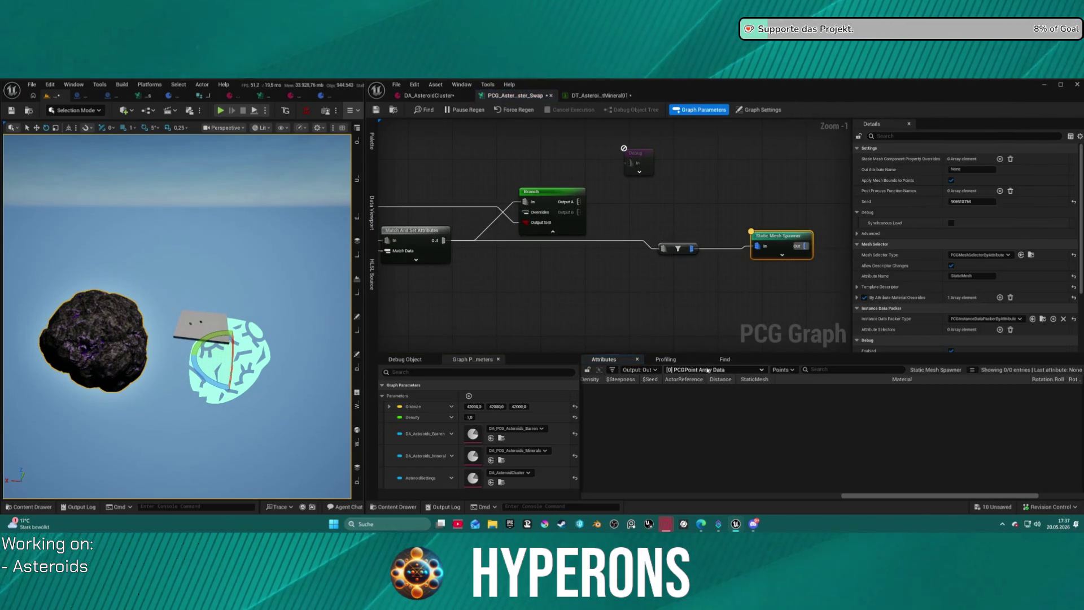
pyautogui.click(700, 370)
pyautogui.click(688, 389)
pyautogui.click(714, 370)
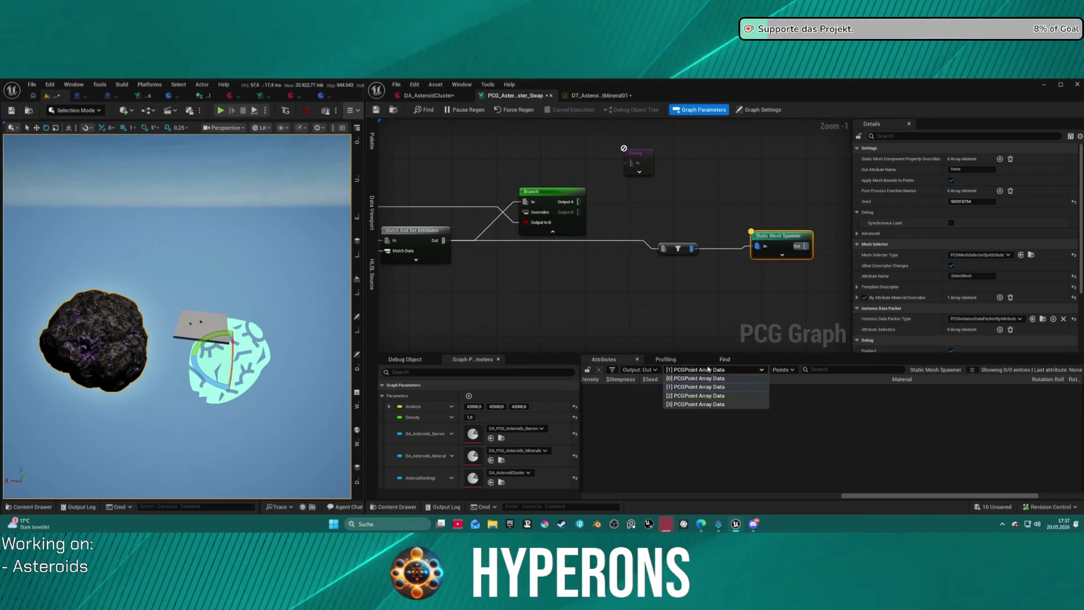
pyautogui.click(698, 396)
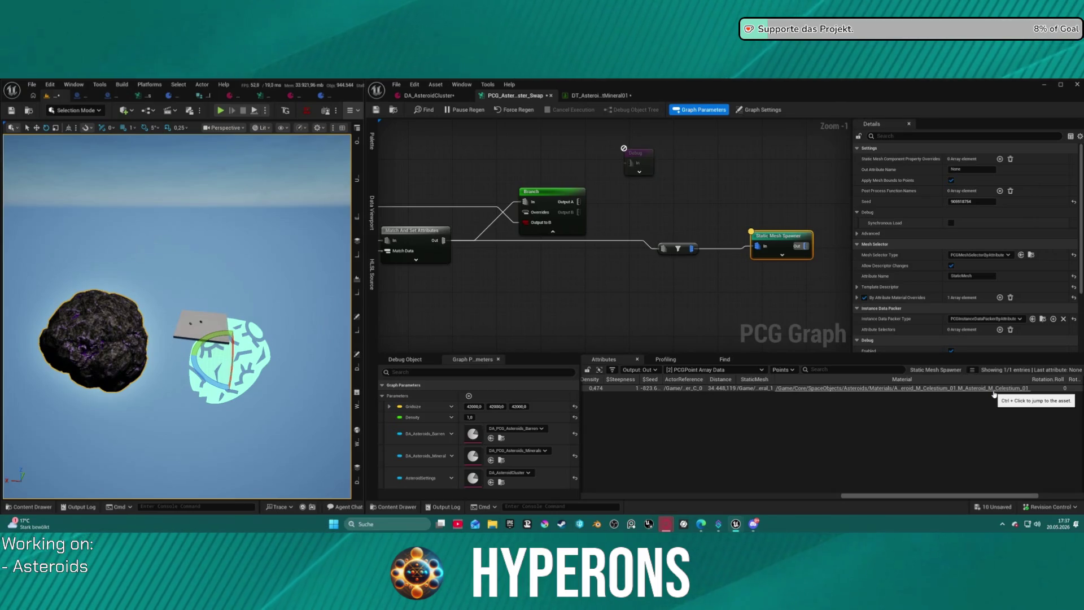
# - Show Add Attribute's 10-entry output and widen the Priority and Material columns
pyautogui.moveTo(396, 271); pyautogui.dragTo(742, 247)
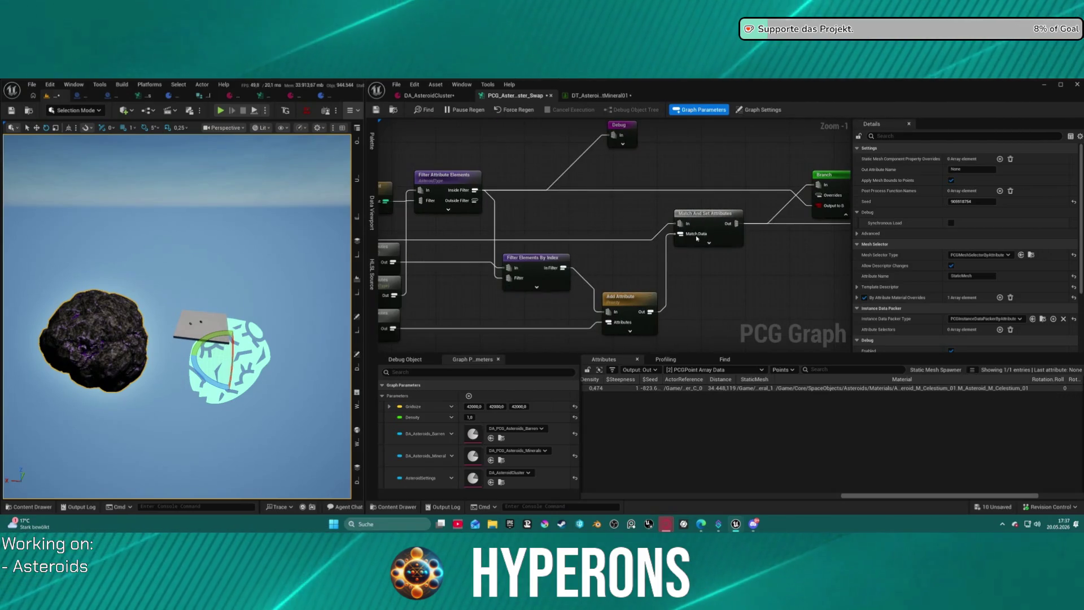
pyautogui.moveTo(573, 249); pyautogui.dragTo(605, 250)
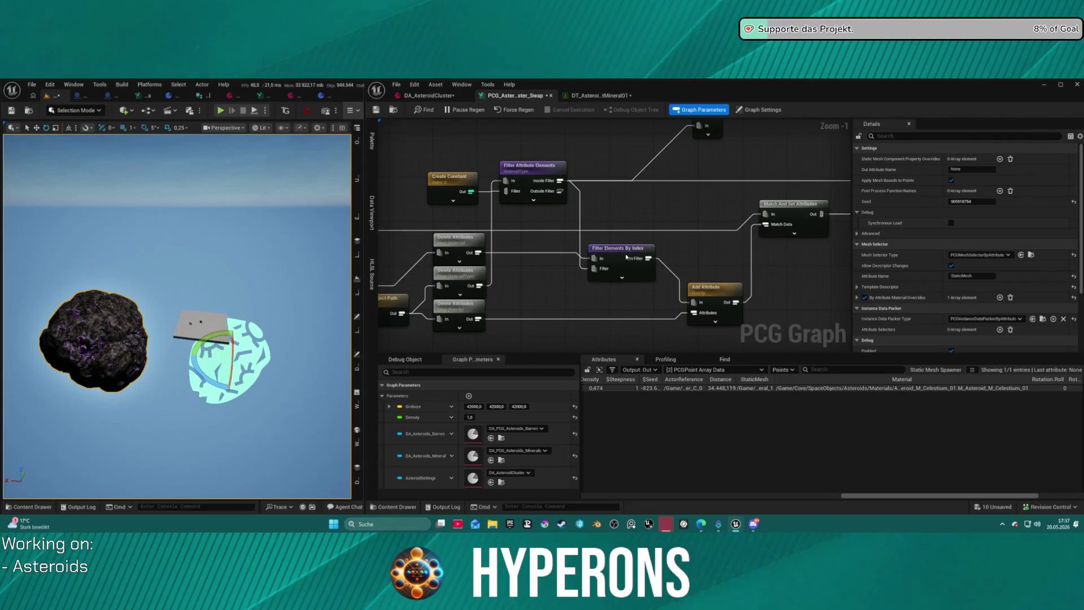
pyautogui.click(724, 289)
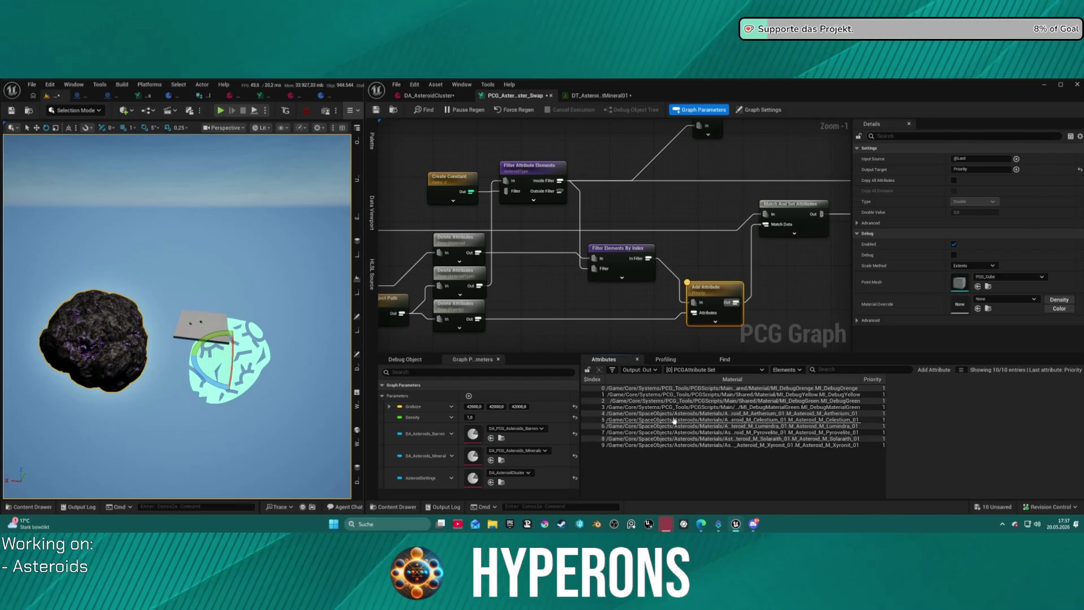
pyautogui.click(601, 246)
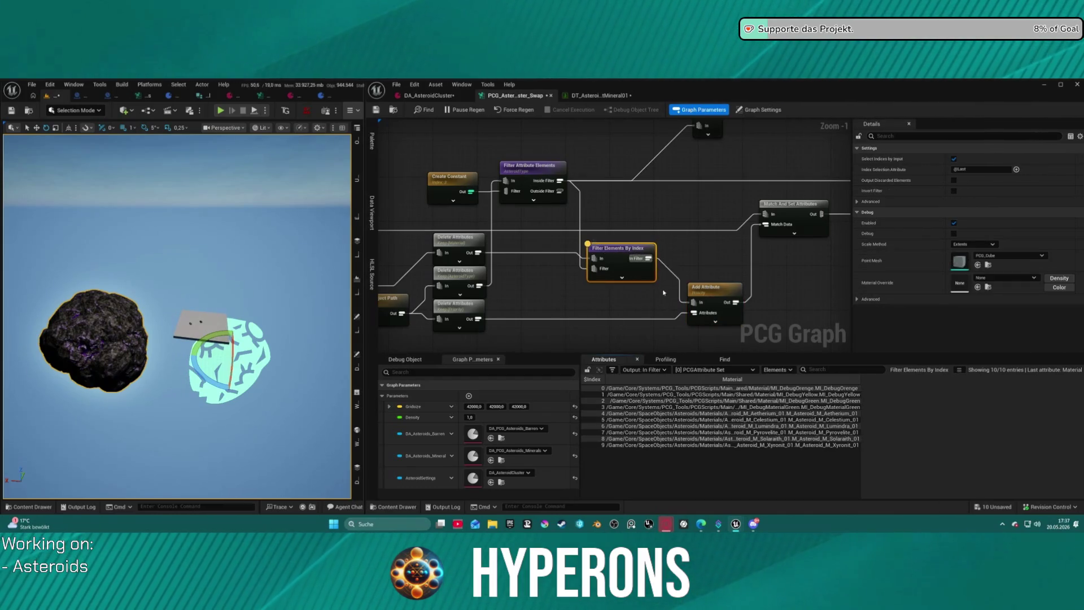
pyautogui.click(795, 213)
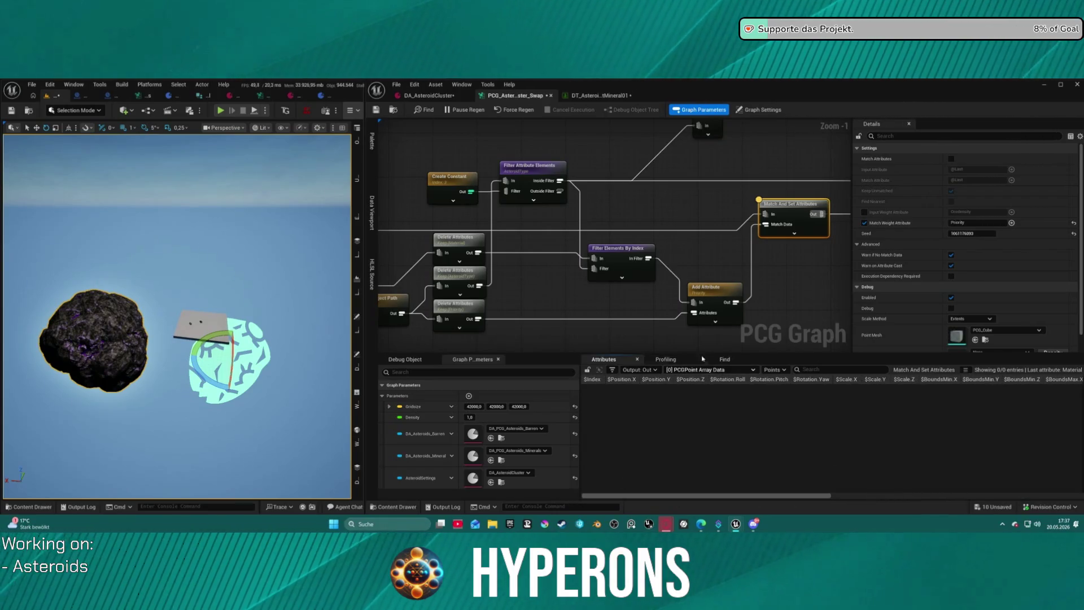
pyautogui.click(707, 317)
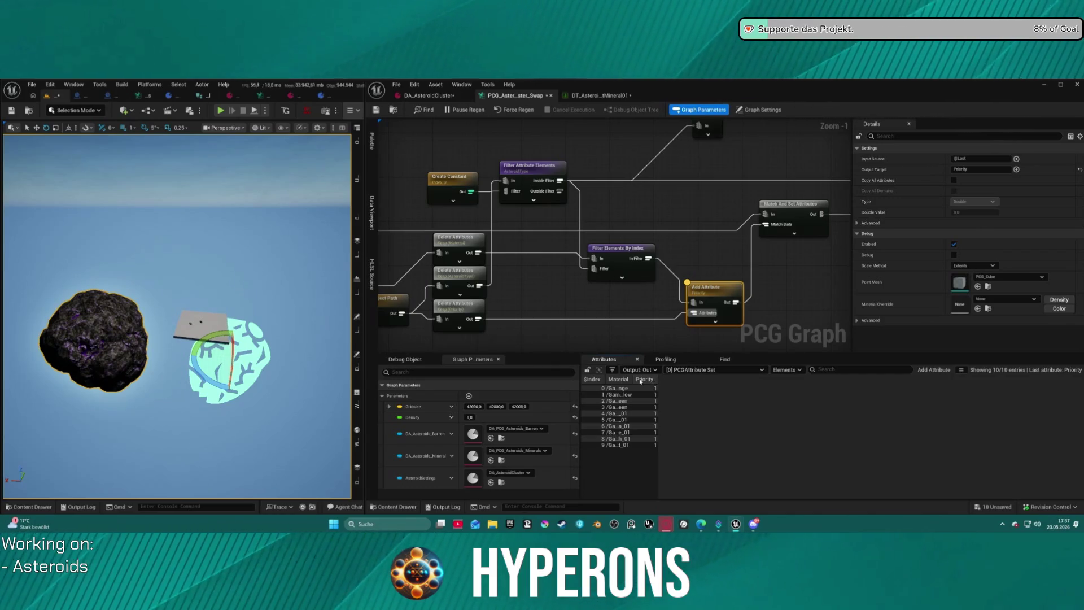
pyautogui.moveTo(656, 380); pyautogui.dragTo(813, 379)
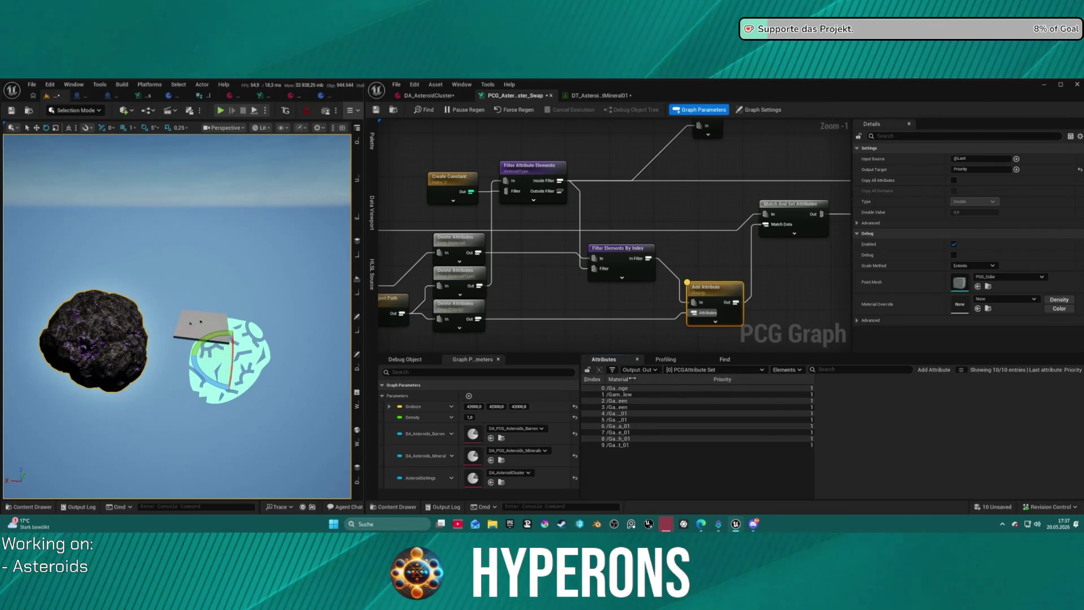
pyautogui.moveTo(633, 380)
pyautogui.mouseDown()
pyautogui.moveTo(937, 389)
pyautogui.moveTo(850, 385)
pyautogui.mouseUp()
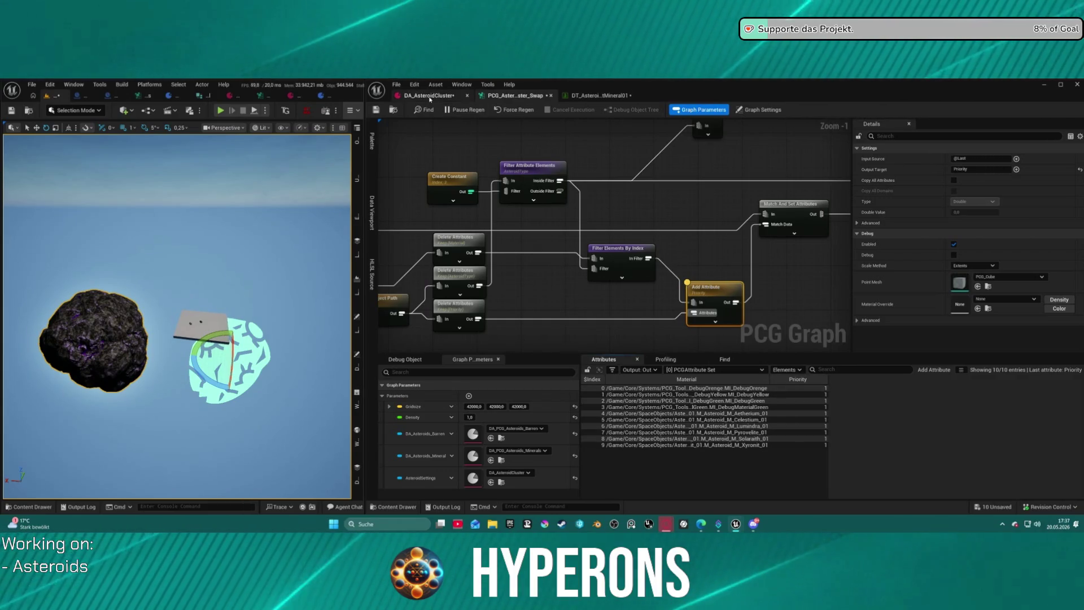
pyautogui.hotkey('ctrl', 'Tab')
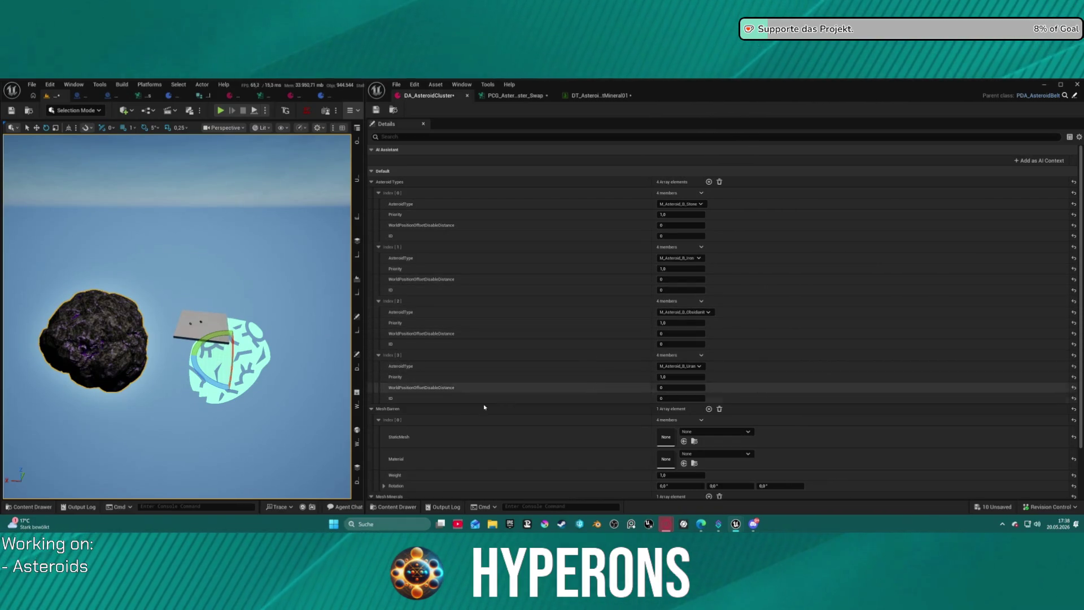
pyautogui.click(378, 420)
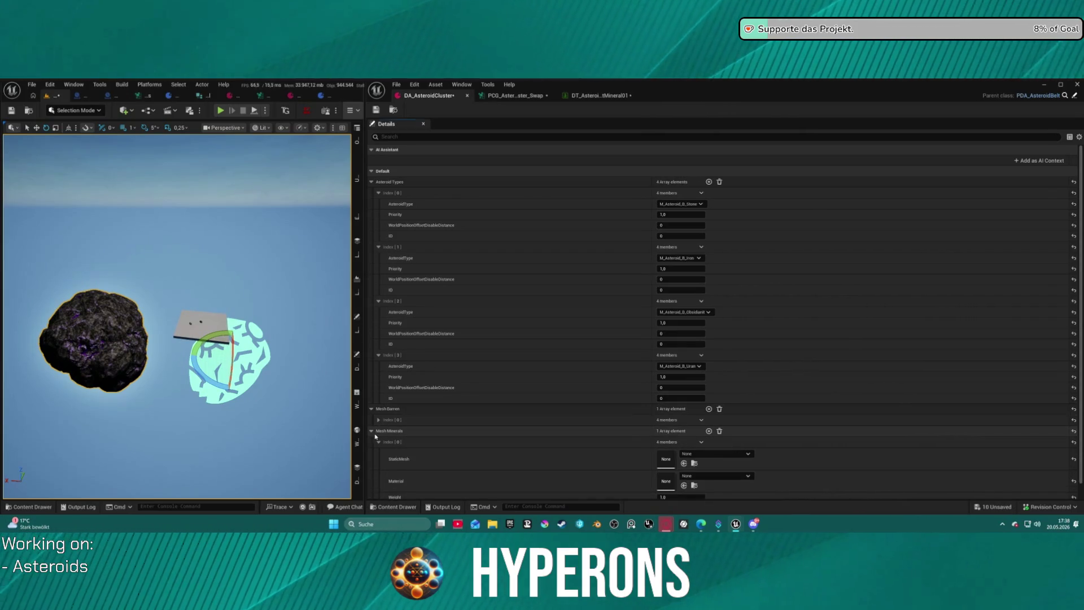
pyautogui.click(372, 431)
pyautogui.click(371, 431)
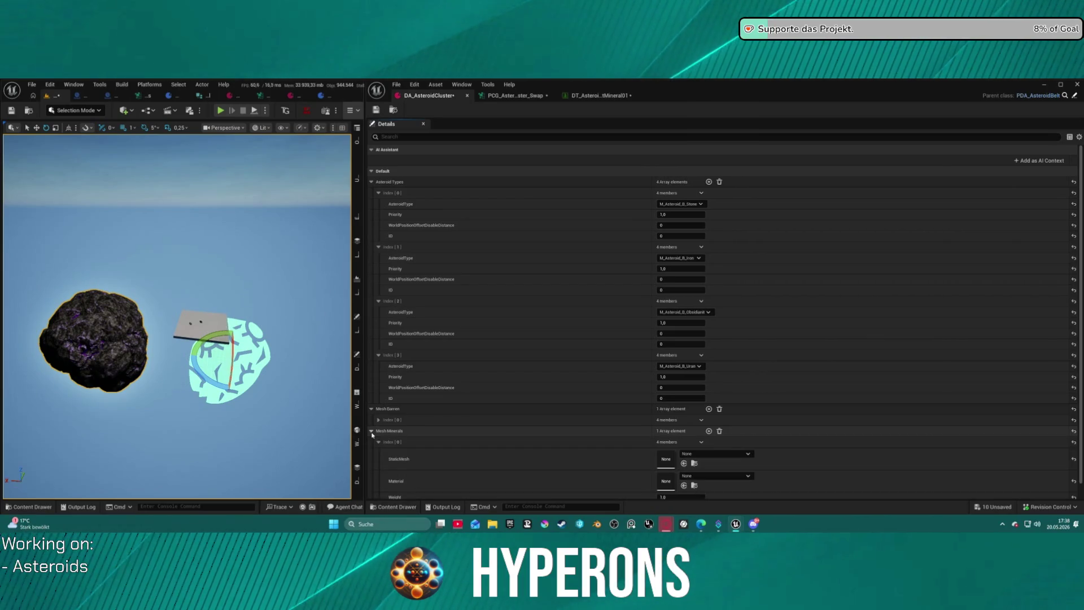
pyautogui.scroll(-1, 442, 430)
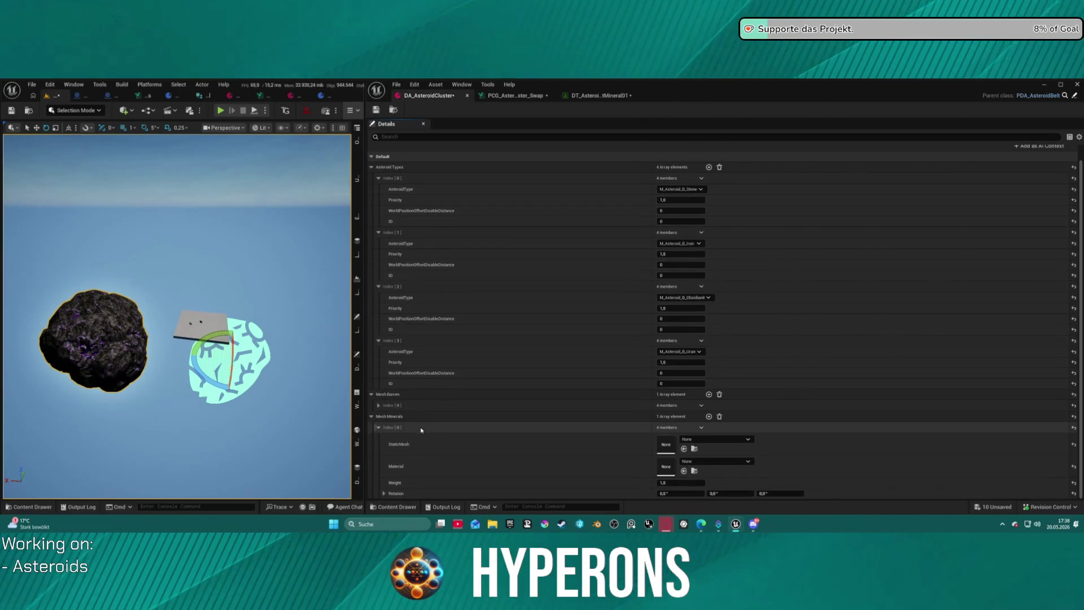
pyautogui.click(371, 396)
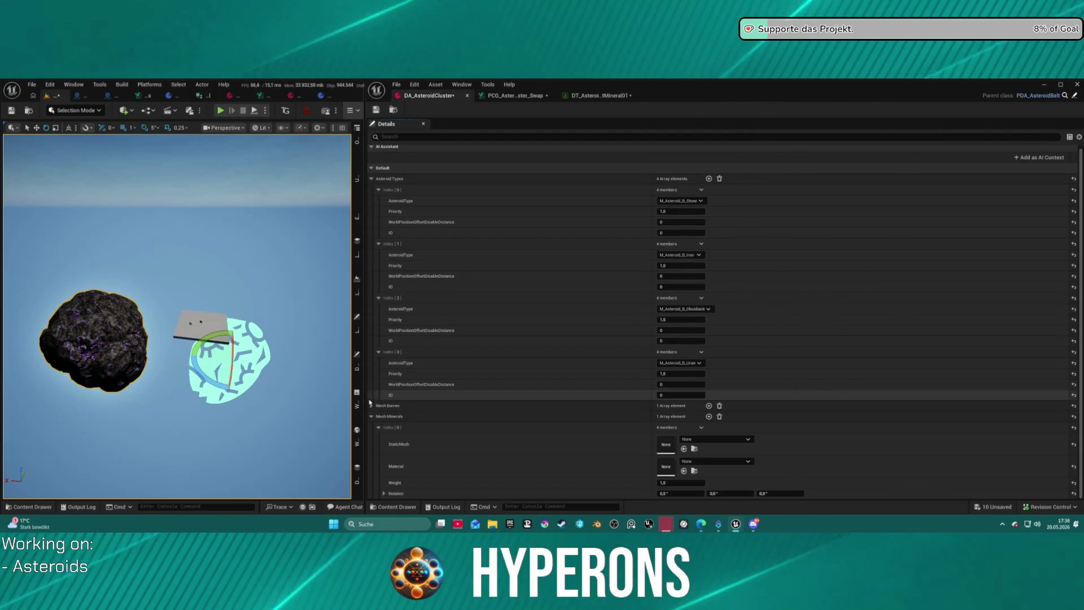
pyautogui.click(372, 420)
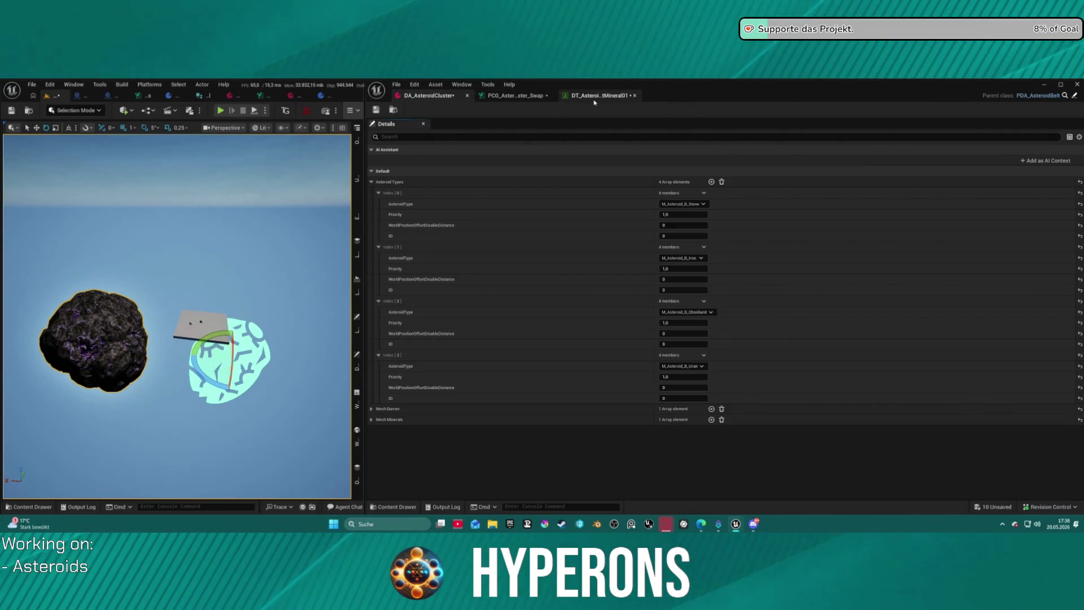
pyautogui.click(585, 95)
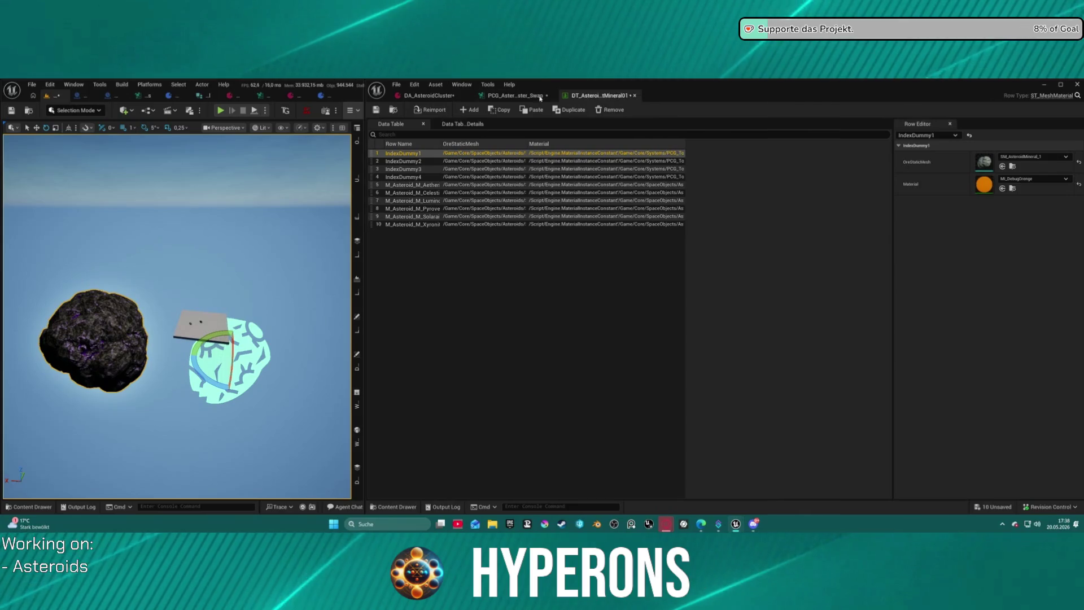
pyautogui.click(524, 97)
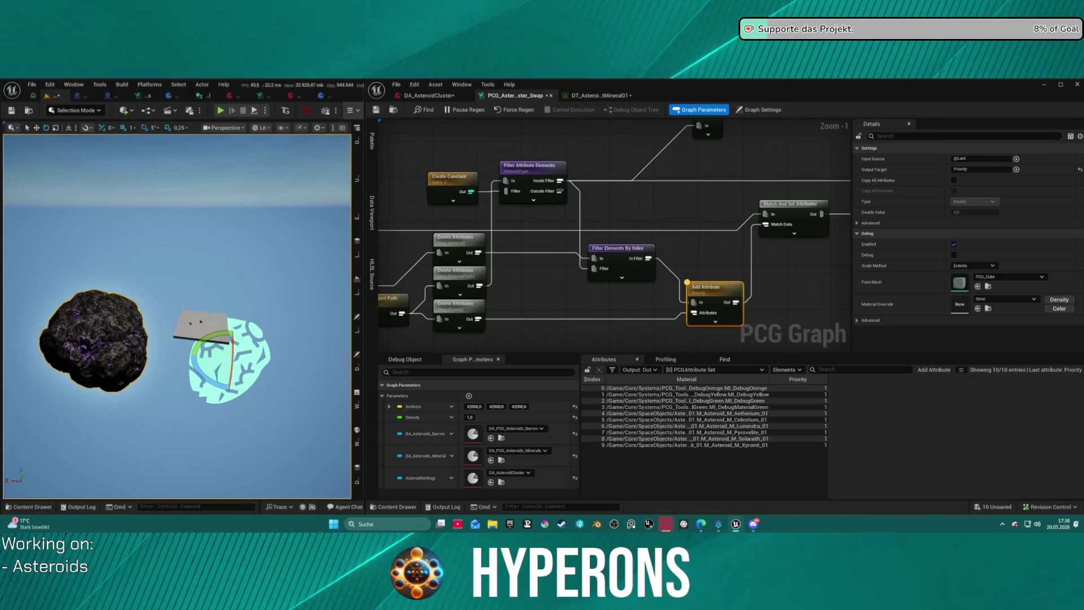
pyautogui.click(357, 361)
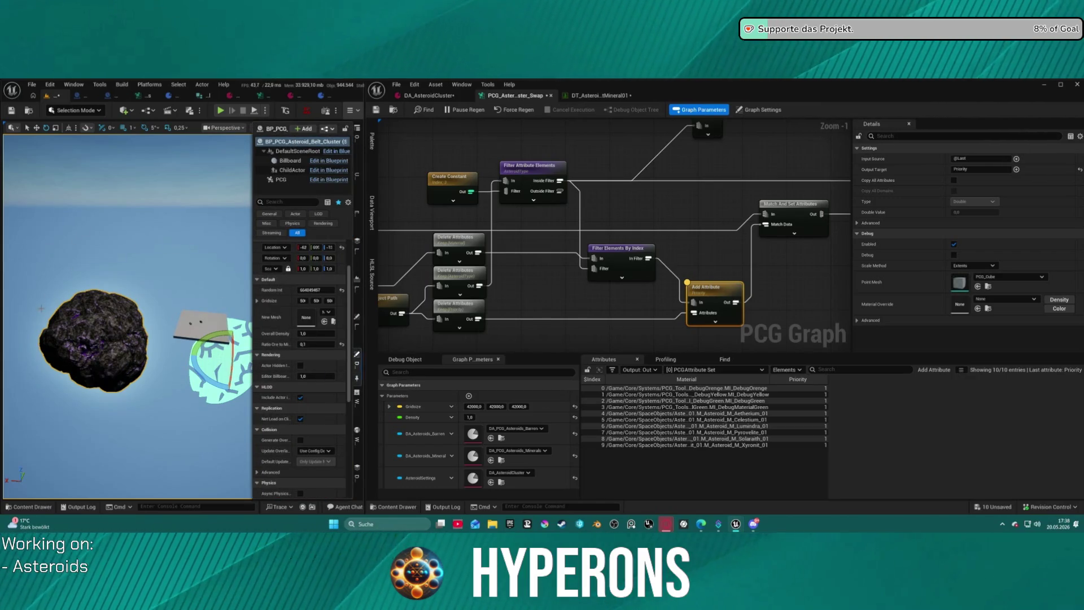
pyautogui.click(123, 325)
pyautogui.click(357, 368)
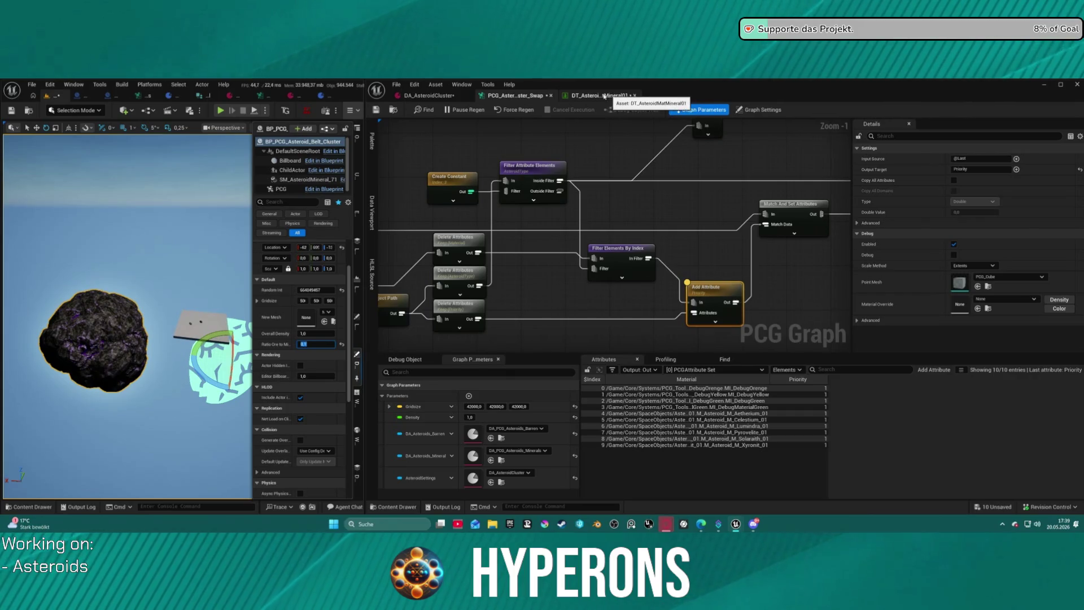
pyautogui.click(606, 97)
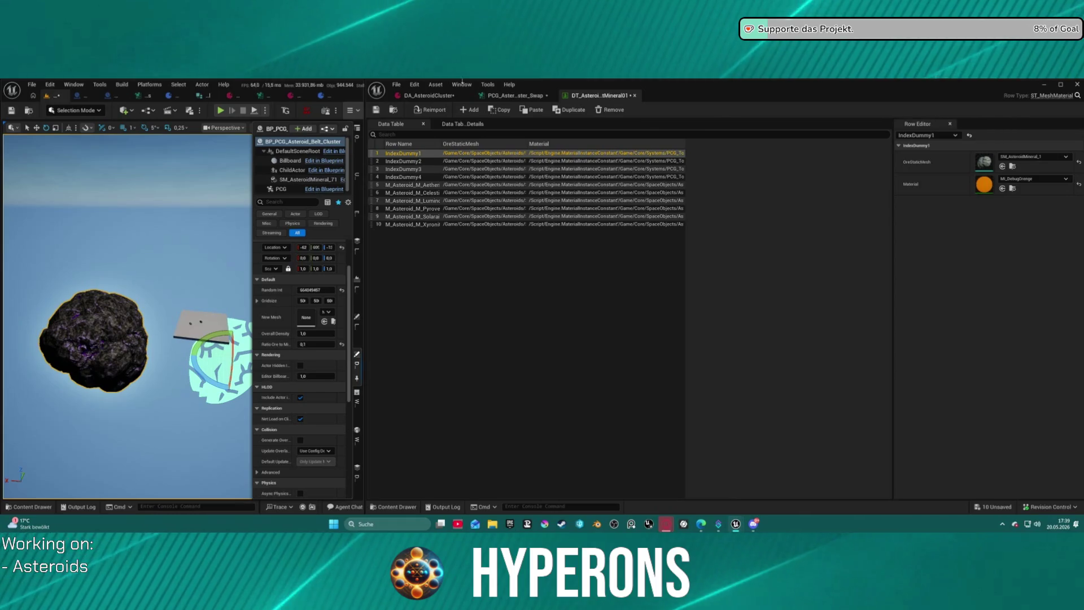
pyautogui.click(515, 96)
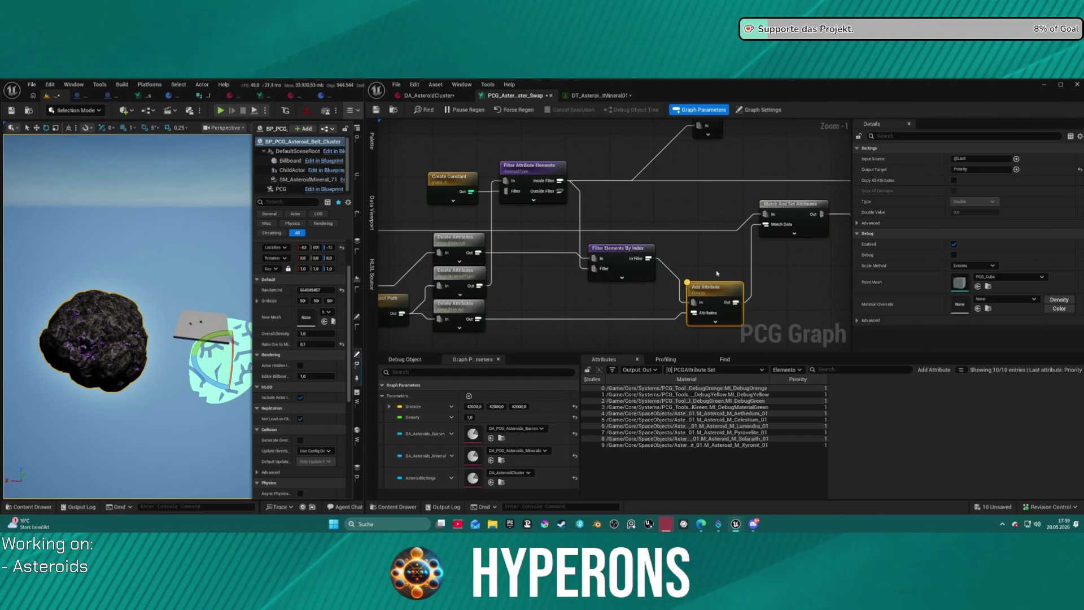
pyautogui.scroll(-1, 527, 206)
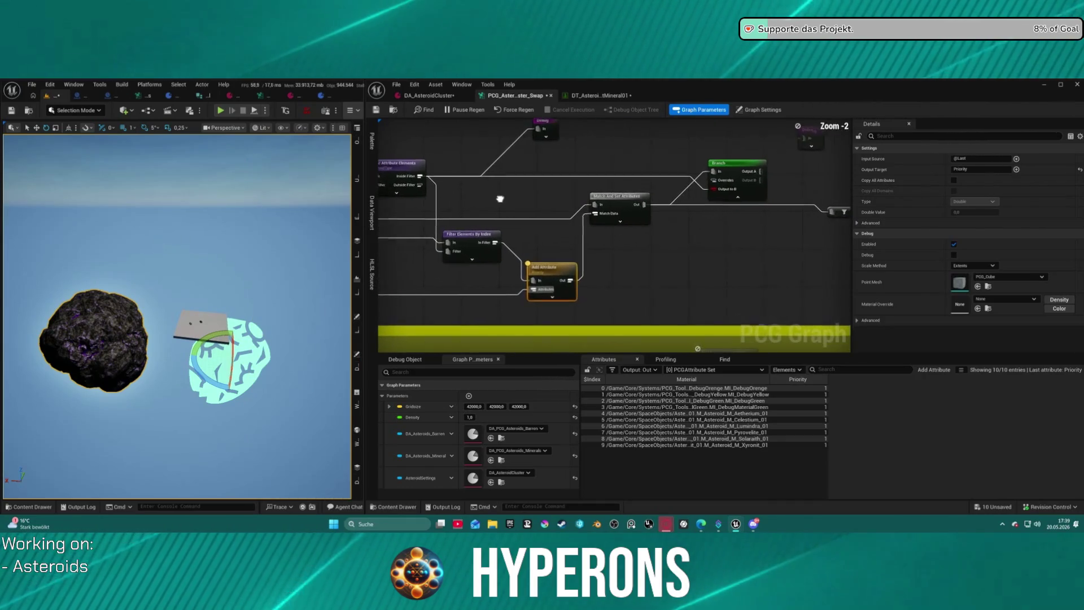
# - Move the Filter and Static Mesh Spawner nodes to the left
pyautogui.keyDown('ctrl'); pyautogui.click(536, 156); pyautogui.keyUp('ctrl')
pyautogui.keyDown('ctrl'); pyautogui.click(725, 197); pyautogui.keyUp('ctrl')
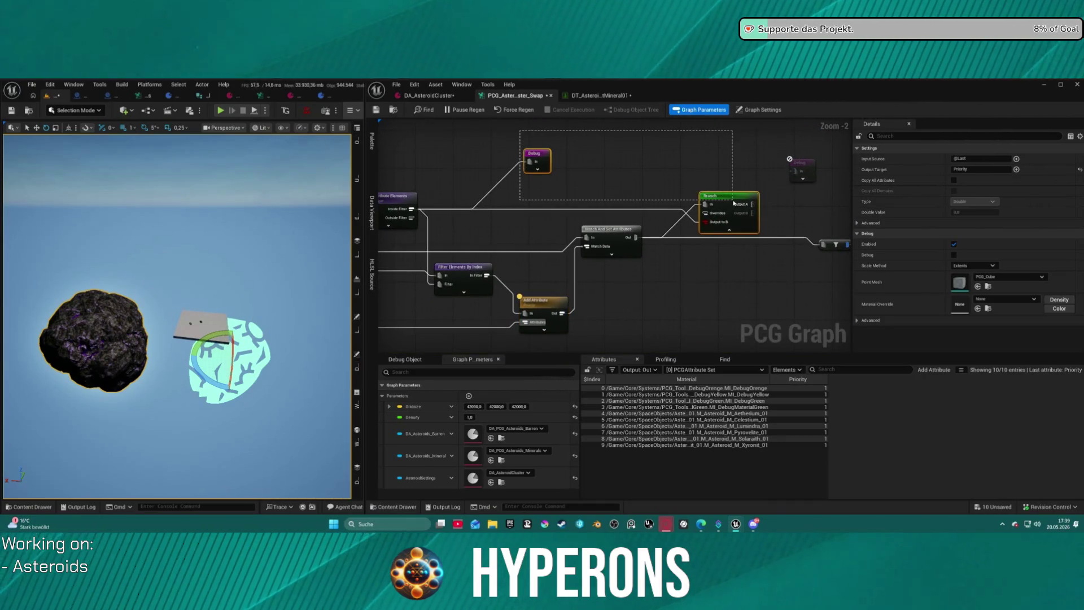
pyautogui.click(737, 182)
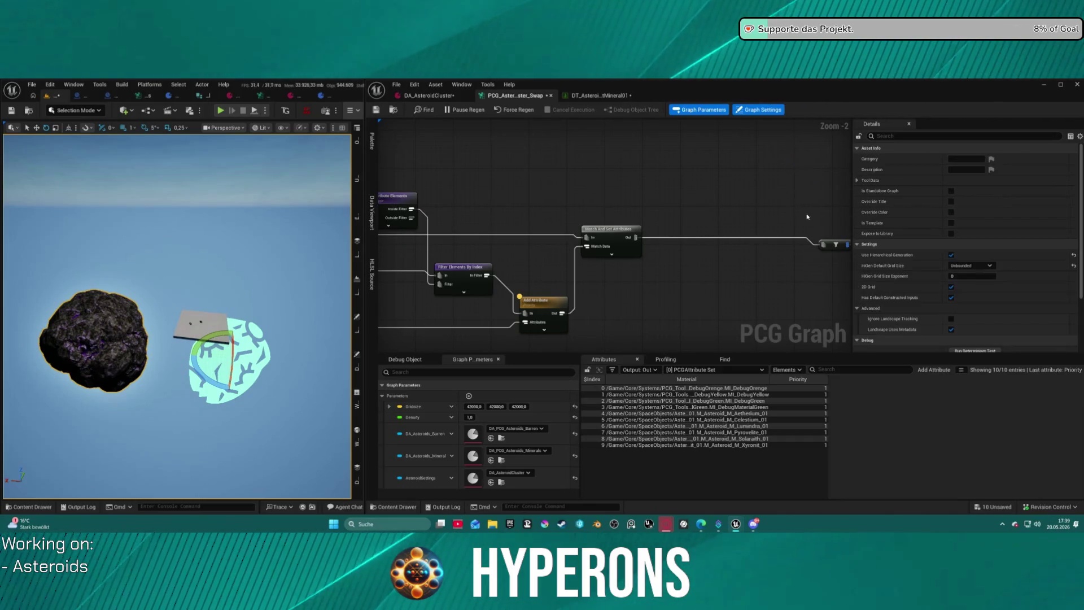
pyautogui.moveTo(594, 175); pyautogui.dragTo(725, 249)
pyautogui.moveTo(700, 210); pyautogui.dragTo(551, 200)
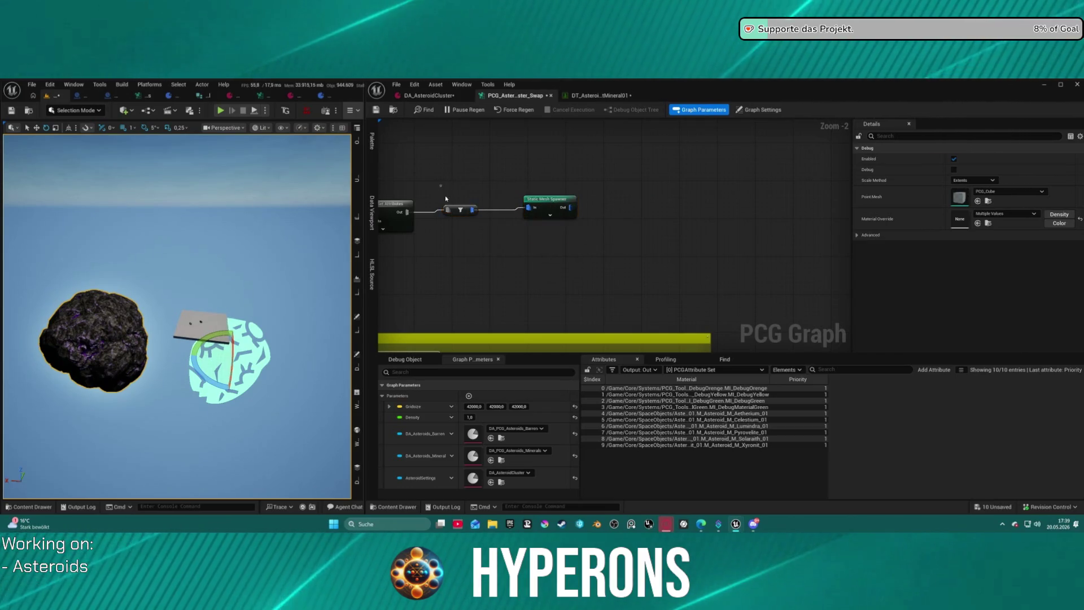
# - Zoom out to the Asteroid Minerals 1 comment block and inspect its Asteroid Settings node
pyautogui.scroll(-3, 564, 231)
pyautogui.scroll(-2, 564, 231)
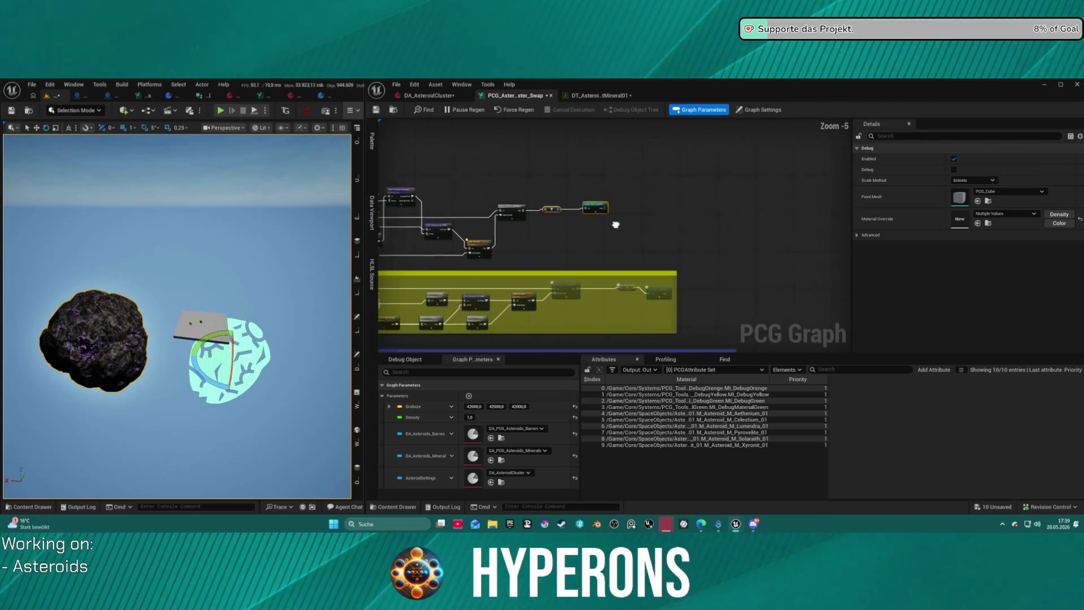
pyautogui.scroll(2, 655, 262)
pyautogui.scroll(2, 655, 264)
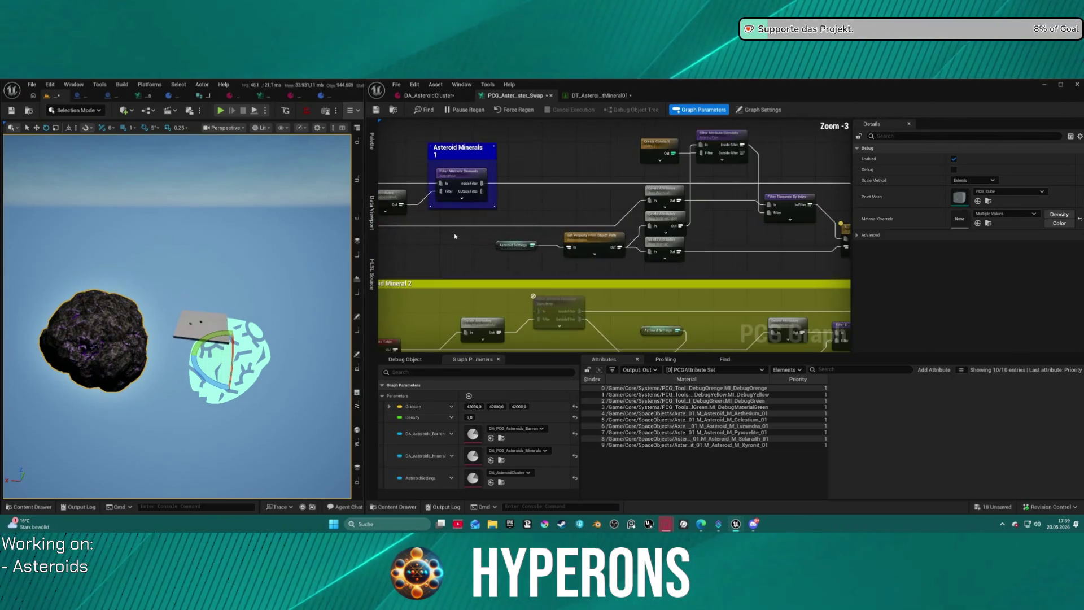
pyautogui.moveTo(654, 207)
pyautogui.mouseDown()
pyautogui.moveTo(546, 152)
pyautogui.moveTo(559, 267)
pyautogui.moveTo(452, 285)
pyautogui.moveTo(581, 236)
pyautogui.mouseUp()
pyautogui.scroll(-3, 582, 236)
pyautogui.scroll(2, 454, 213)
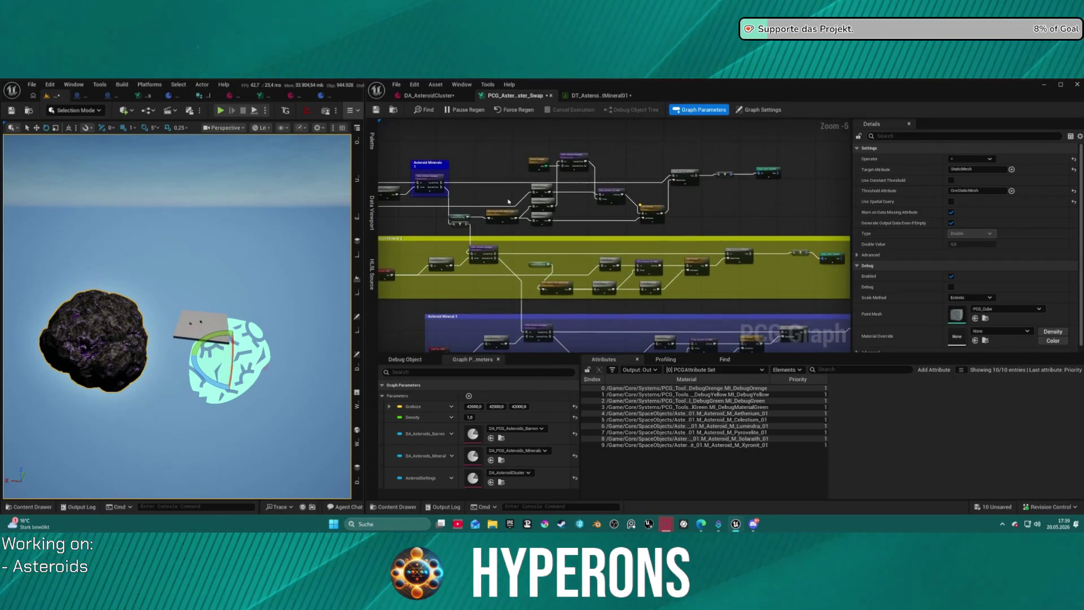
pyautogui.scroll(1, 454, 213)
pyautogui.click(494, 192)
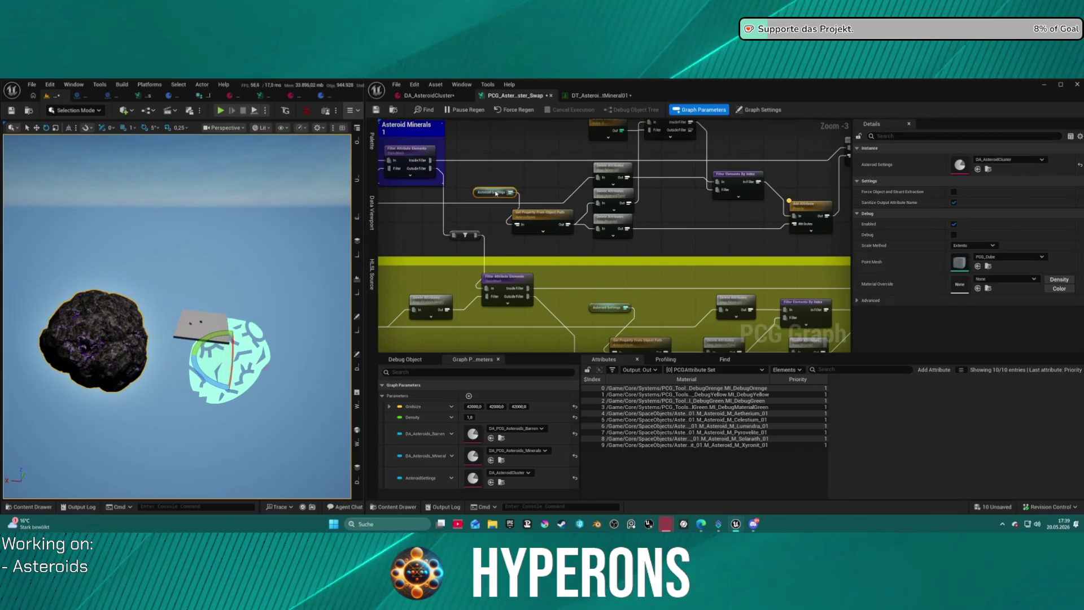
# - Rearrange the Mineral 2 nodes: Add Attribute, Asteroid Settings, Filter Attributes and both Delete Attributes
pyautogui.click(603, 197)
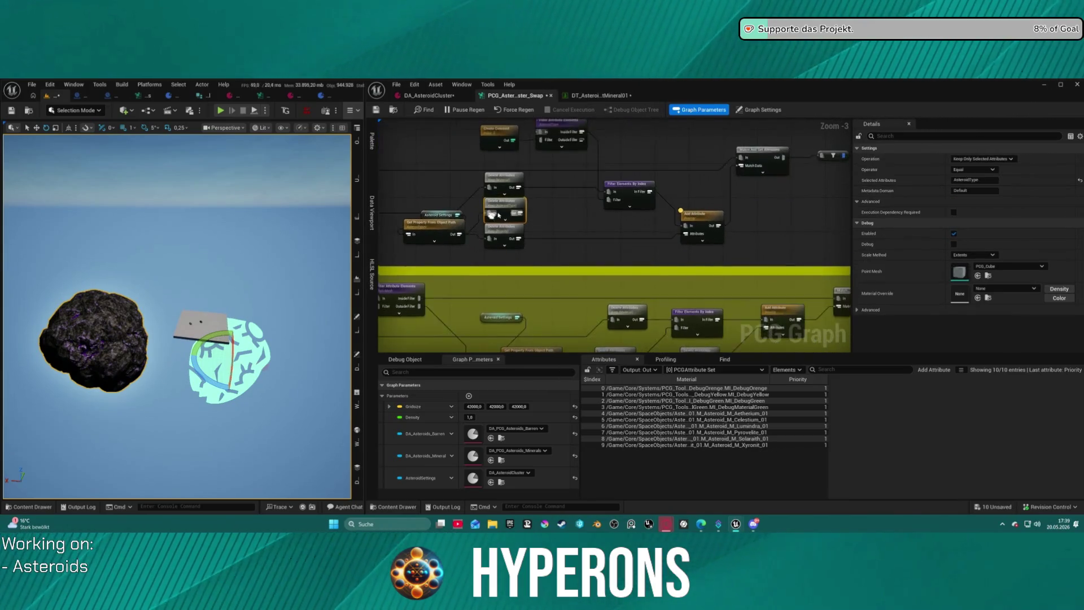
pyautogui.scroll(-3, 587, 192)
pyautogui.scroll(2, 585, 195)
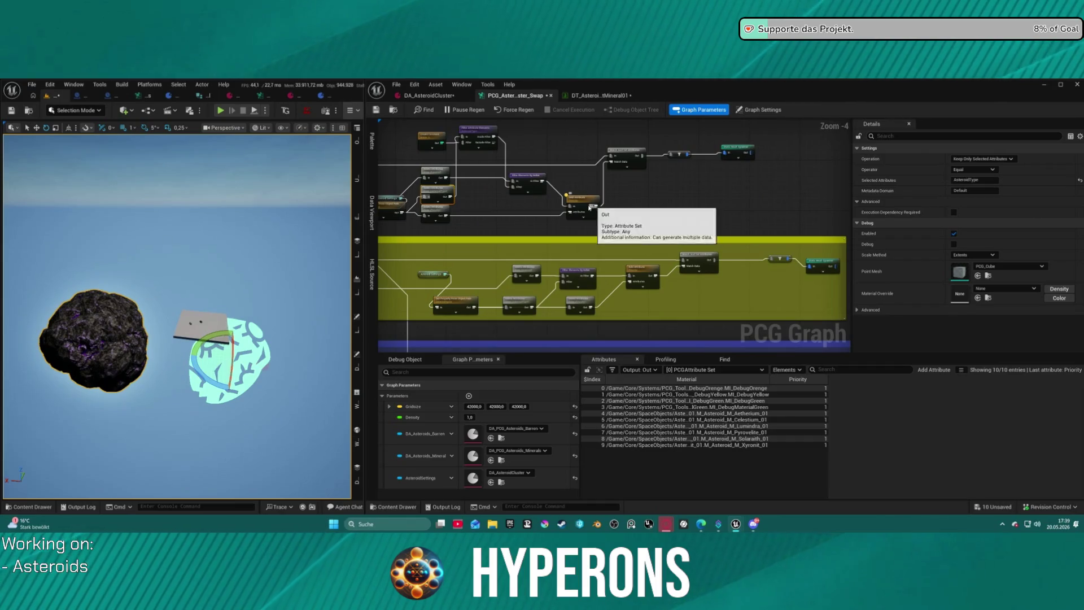
pyautogui.click(581, 208)
pyautogui.moveTo(580, 208)
pyautogui.mouseDown()
pyautogui.moveTo(621, 150)
pyautogui.moveTo(598, 149)
pyautogui.moveTo(583, 179)
pyautogui.mouseUp()
pyautogui.moveTo(522, 200); pyautogui.dragTo(483, 198)
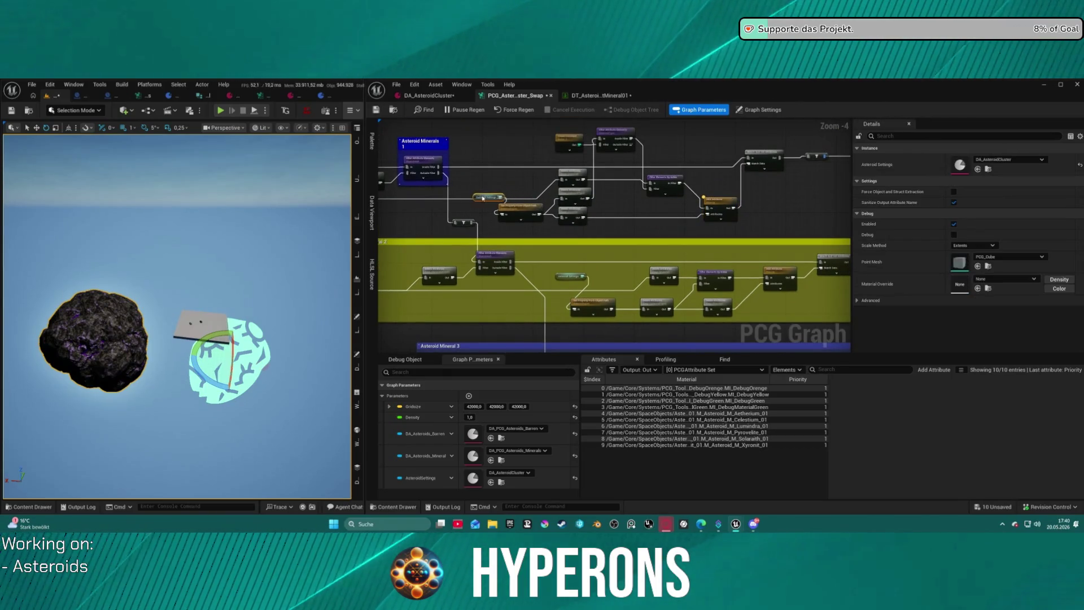
pyautogui.moveTo(564, 201); pyautogui.dragTo(520, 168)
pyautogui.scroll(1, 586, 234)
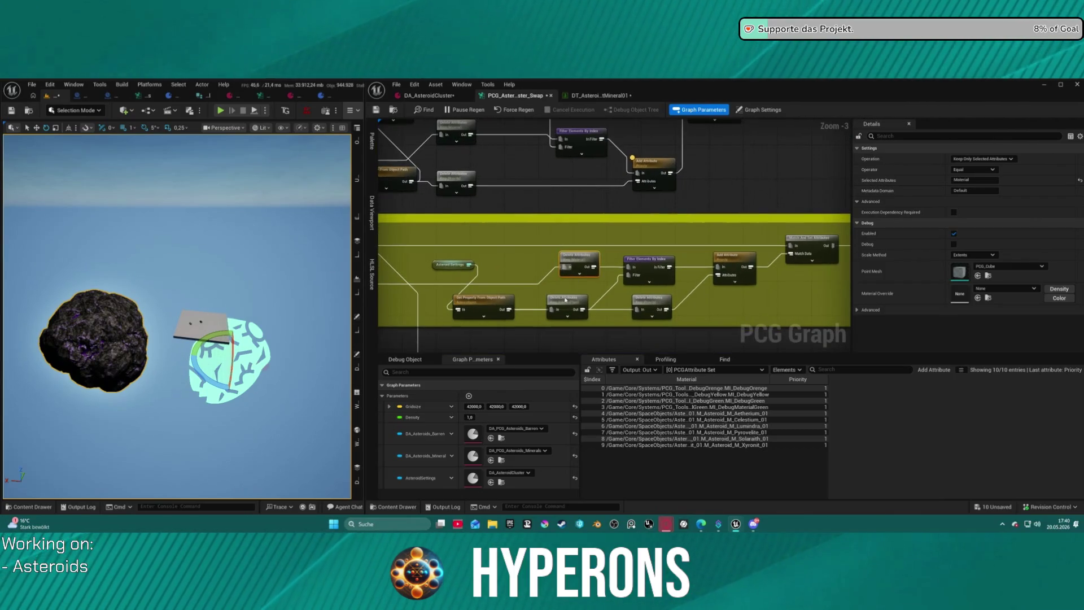
pyautogui.moveTo(568, 313)
pyautogui.mouseDown()
pyautogui.moveTo(542, 275)
pyautogui.moveTo(589, 296)
pyautogui.mouseUp()
pyautogui.moveTo(614, 259); pyautogui.dragTo(456, 277)
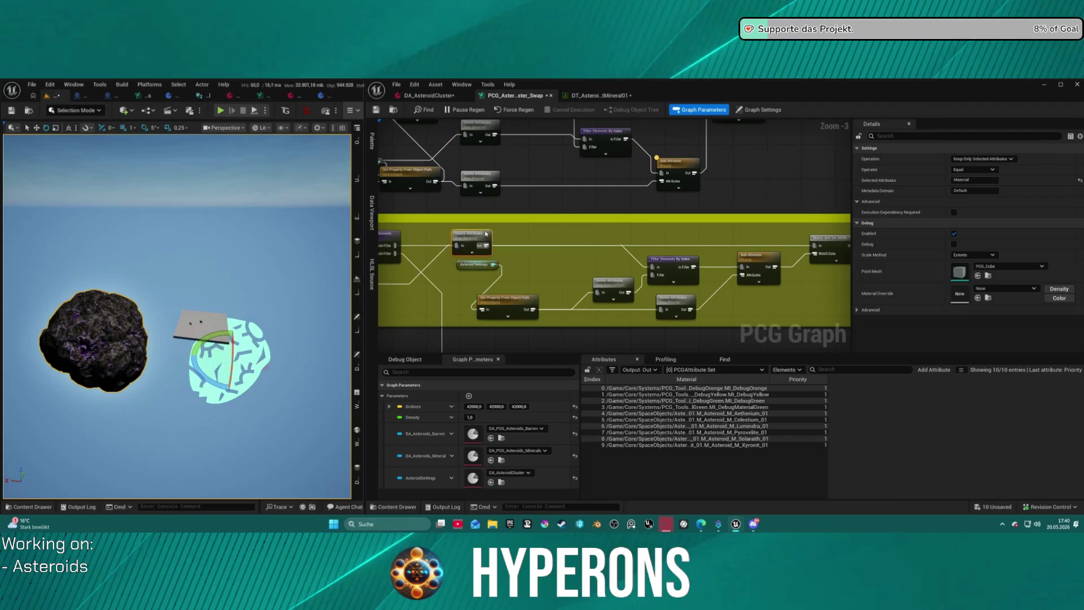
pyautogui.scroll(-3, 593, 253)
pyautogui.scroll(3, 593, 253)
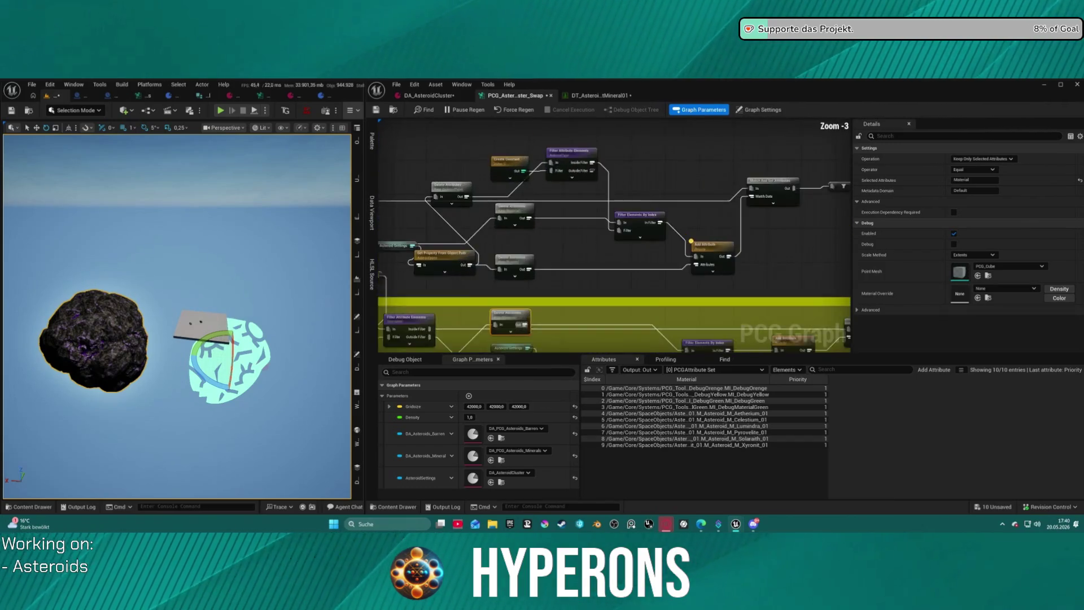
pyautogui.moveTo(542, 249)
pyautogui.mouseDown()
pyautogui.moveTo(605, 247)
pyautogui.moveTo(607, 213)
pyautogui.mouseUp()
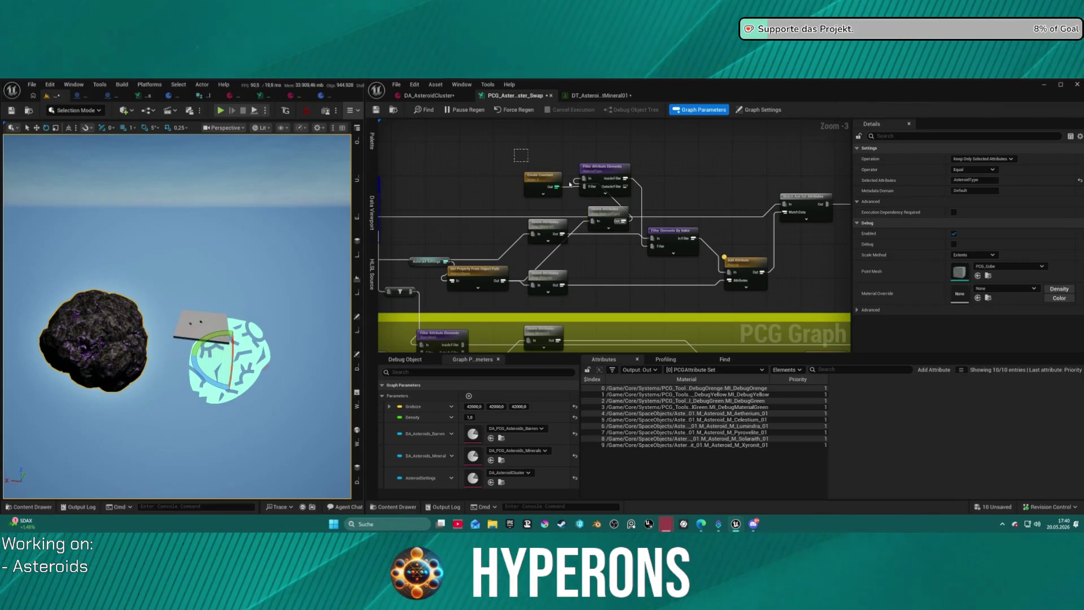
# - Paste the AsteroidType Create Constant and Filter Attribute Elements nodes and wire Delete Attributes Out into them
pyautogui.moveTo(529, 162); pyautogui.dragTo(633, 198)
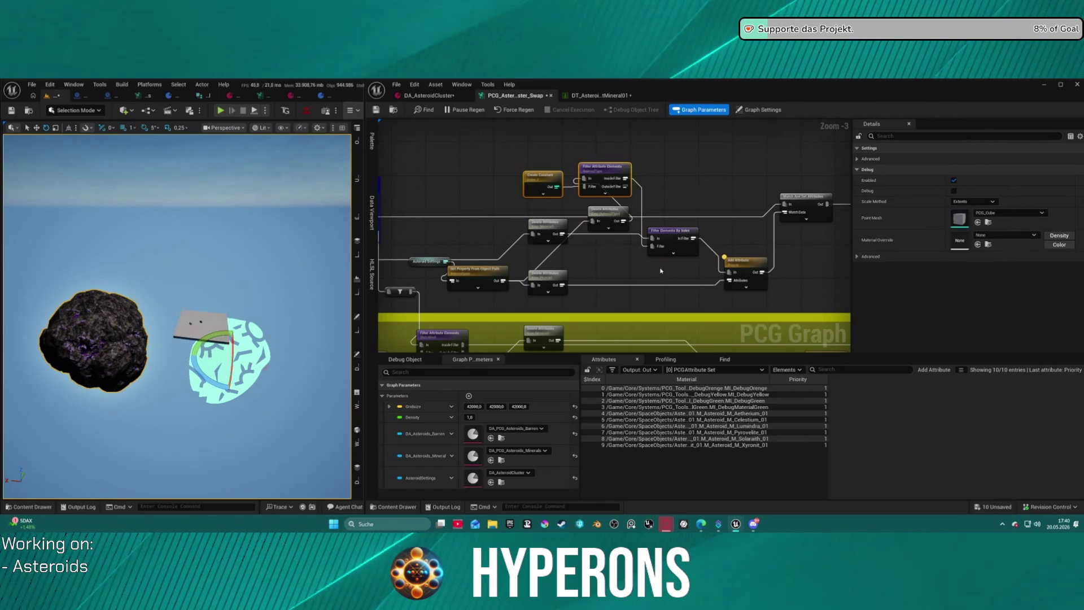
pyautogui.click(537, 246)
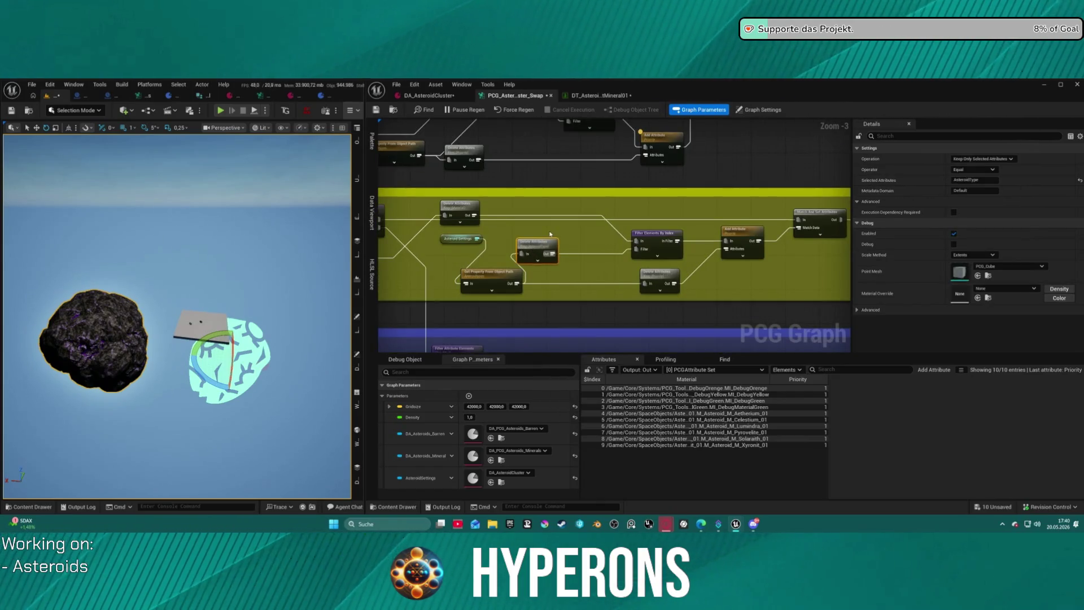
pyautogui.hotkey('ctrl', 'v')
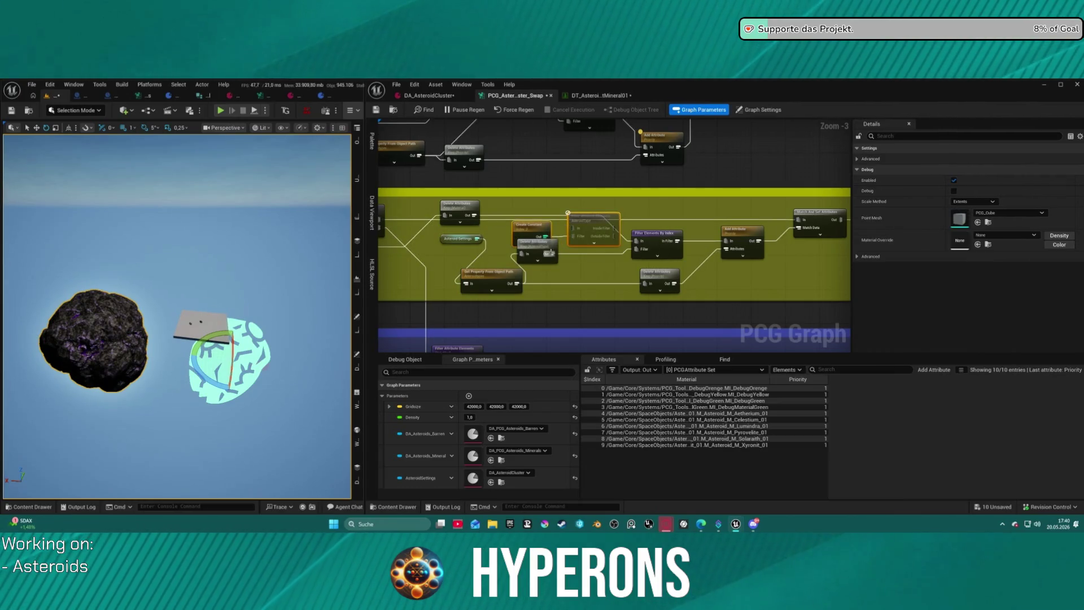
pyautogui.click(551, 253)
pyautogui.moveTo(570, 230); pyautogui.dragTo(572, 229)
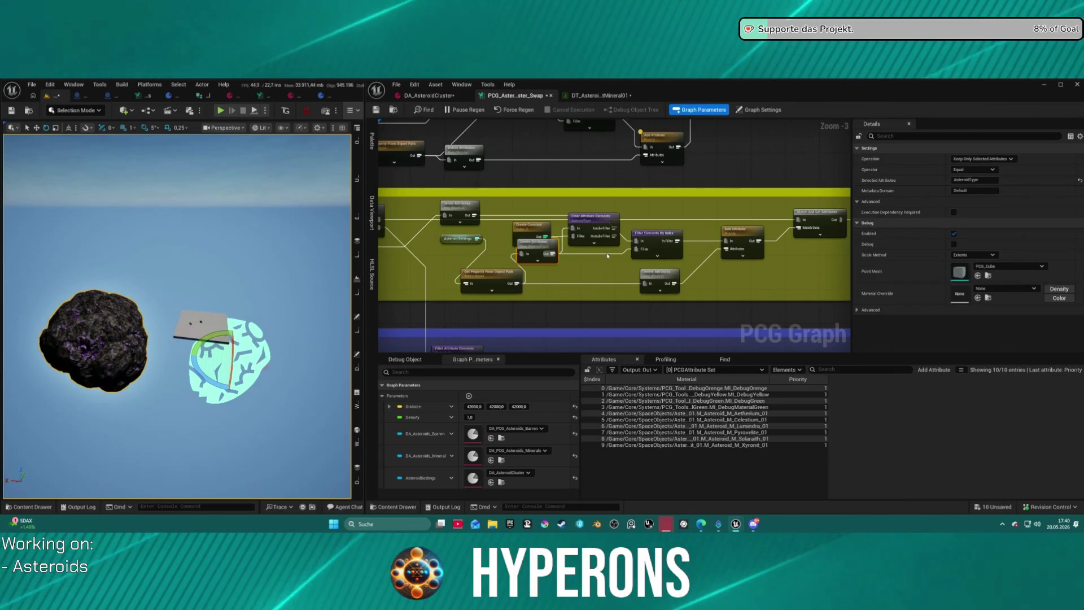
pyautogui.click(639, 248)
pyautogui.hotkey('ctrl', 'z')
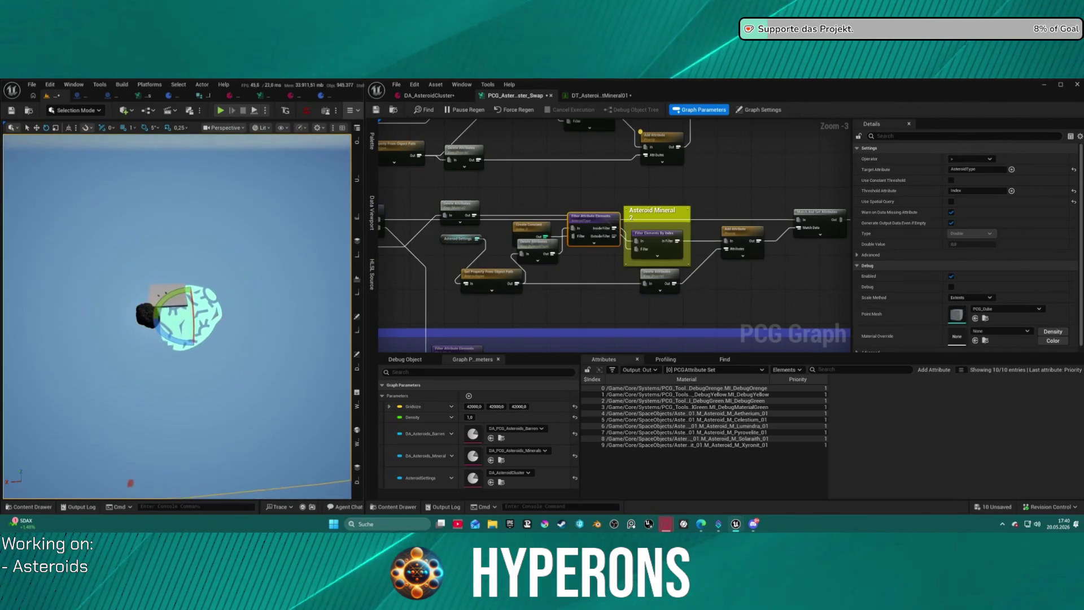
pyautogui.scroll(-5, 177, 316)
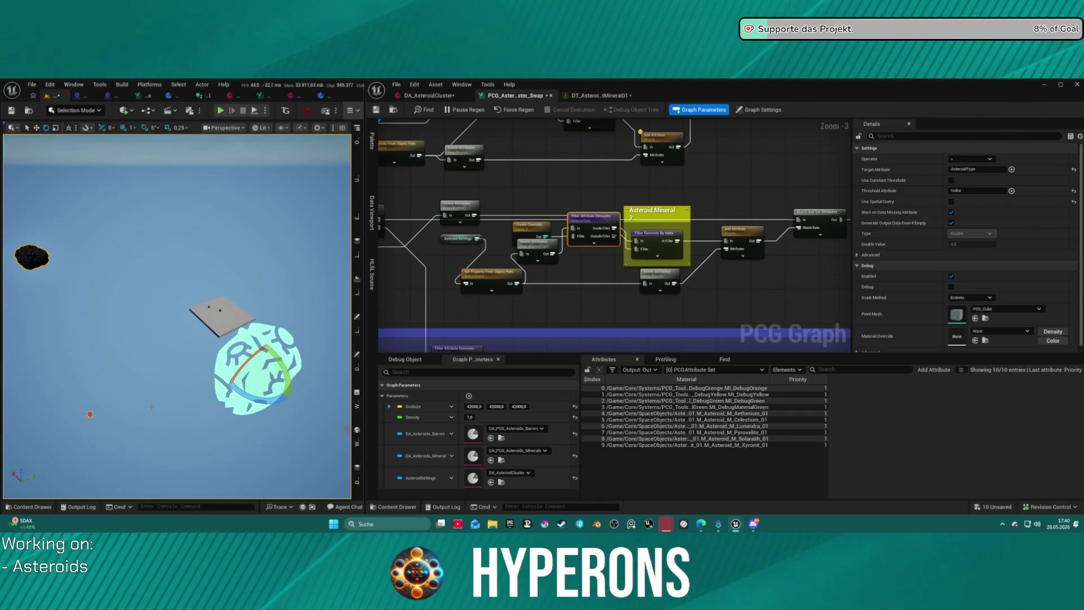
pyautogui.scroll(-5, 151, 406)
pyautogui.scroll(-5, 176, 316)
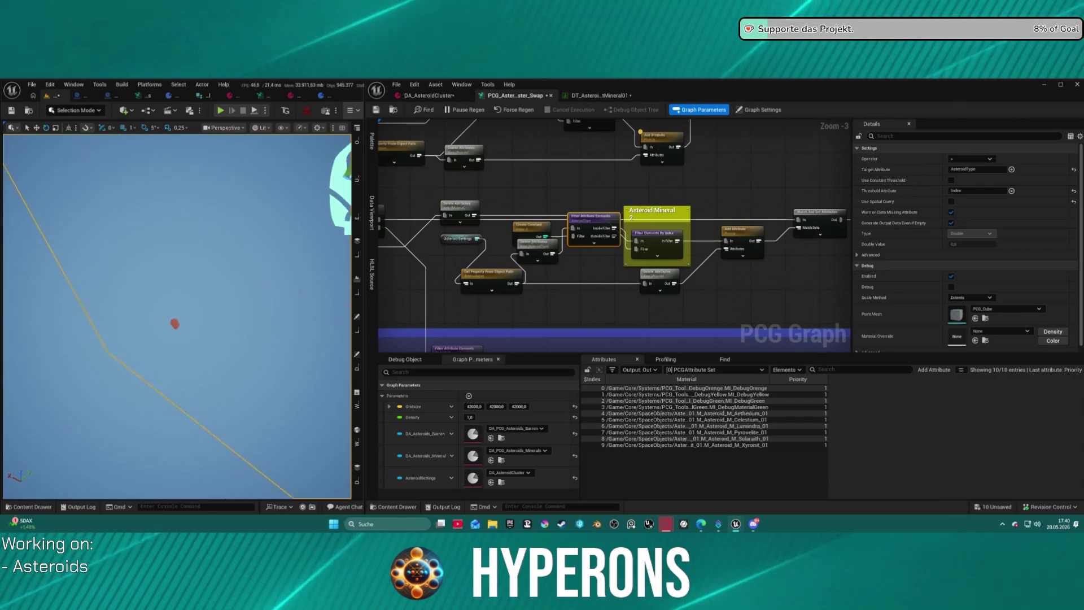
pyautogui.scroll(-5, 177, 316)
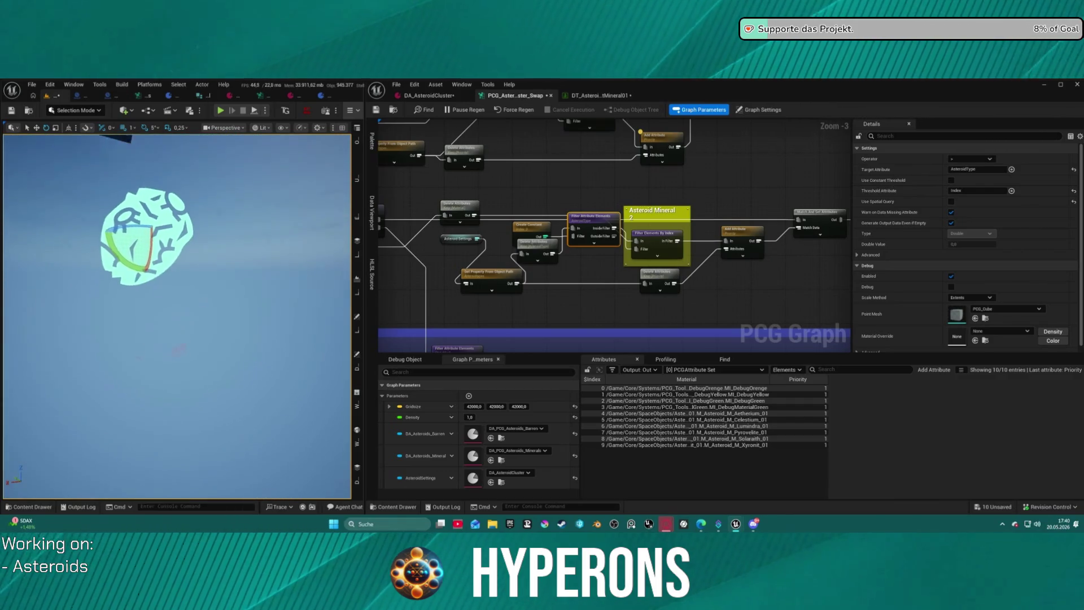
pyautogui.scroll(-2, 177, 316)
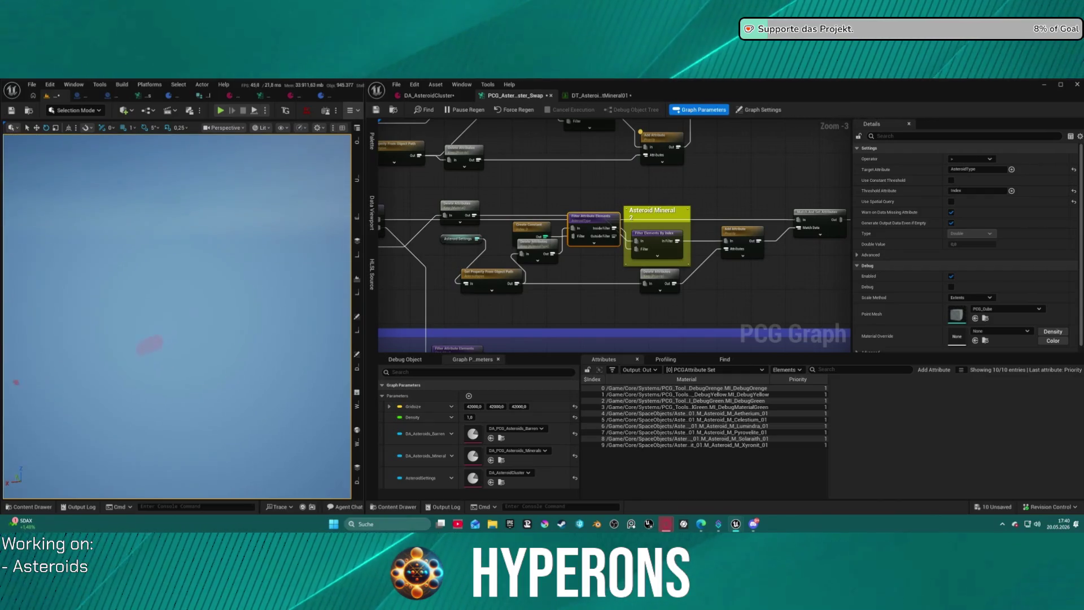
pyautogui.scroll(-5, 177, 316)
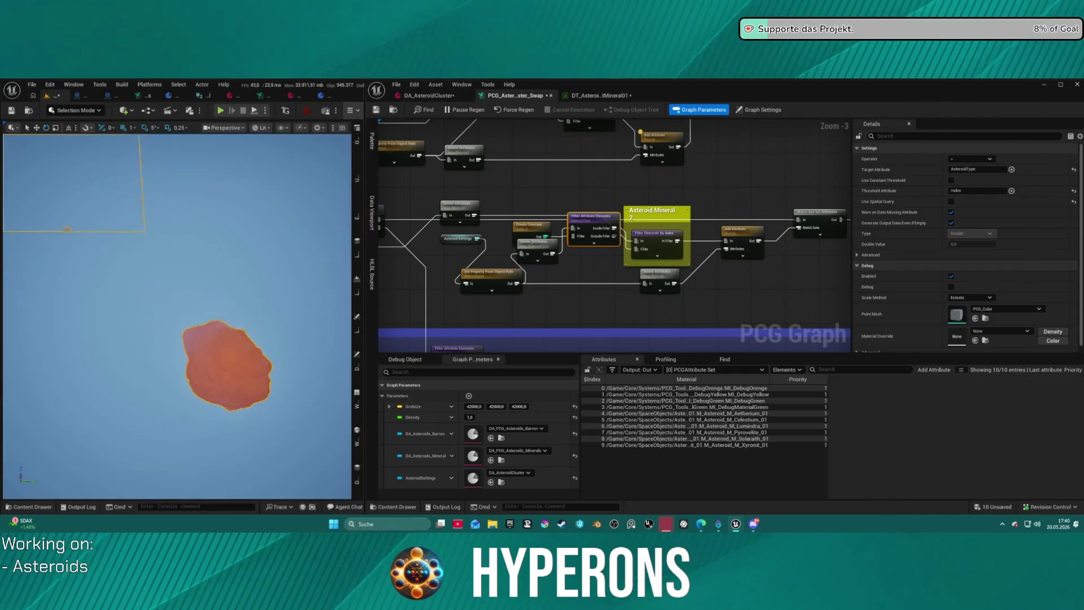
pyautogui.scroll(-6, 177, 316)
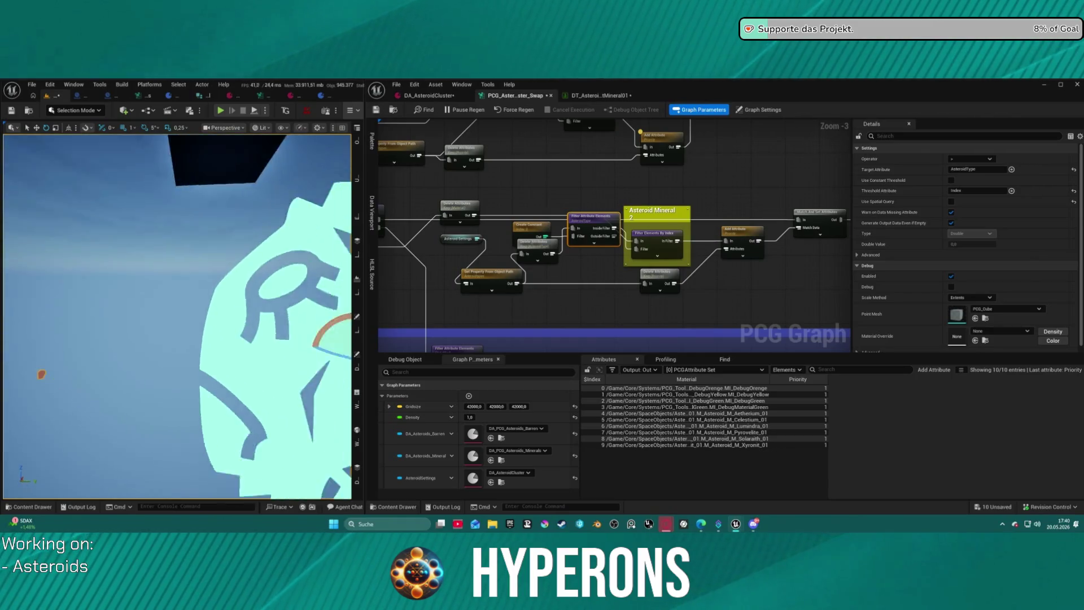
pyautogui.moveTo(630, 200)
pyautogui.mouseDown()
pyautogui.moveTo(610, 288)
pyautogui.moveTo(531, 231)
pyautogui.moveTo(436, 249)
pyautogui.moveTo(513, 213)
pyautogui.moveTo(687, 191)
pyautogui.moveTo(672, 192)
pyautogui.moveTo(662, 152)
pyautogui.moveTo(673, 167)
pyautogui.moveTo(847, 234)
pyautogui.mouseUp()
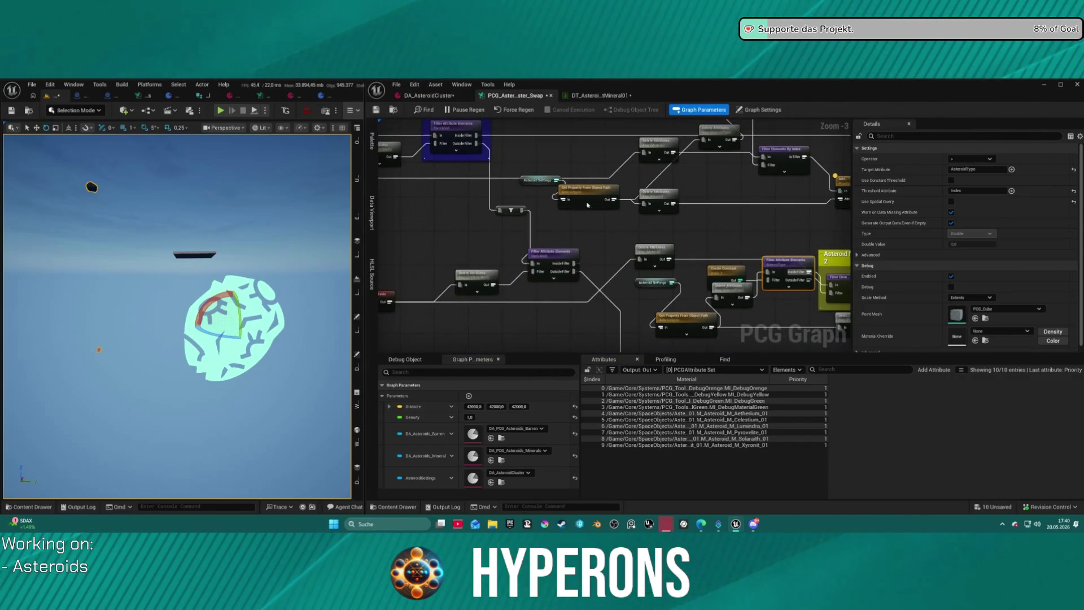
# - Bring the purple Asteroid Mineral 3 comment into view and undo the recent graph edits
pyautogui.moveTo(728, 334)
pyautogui.mouseDown()
pyautogui.moveTo(603, 212)
pyautogui.moveTo(546, 248)
pyautogui.moveTo(515, 235)
pyautogui.moveTo(232, 264)
pyautogui.moveTo(351, 170)
pyautogui.moveTo(391, 164)
pyautogui.moveTo(258, 251)
pyautogui.mouseUp()
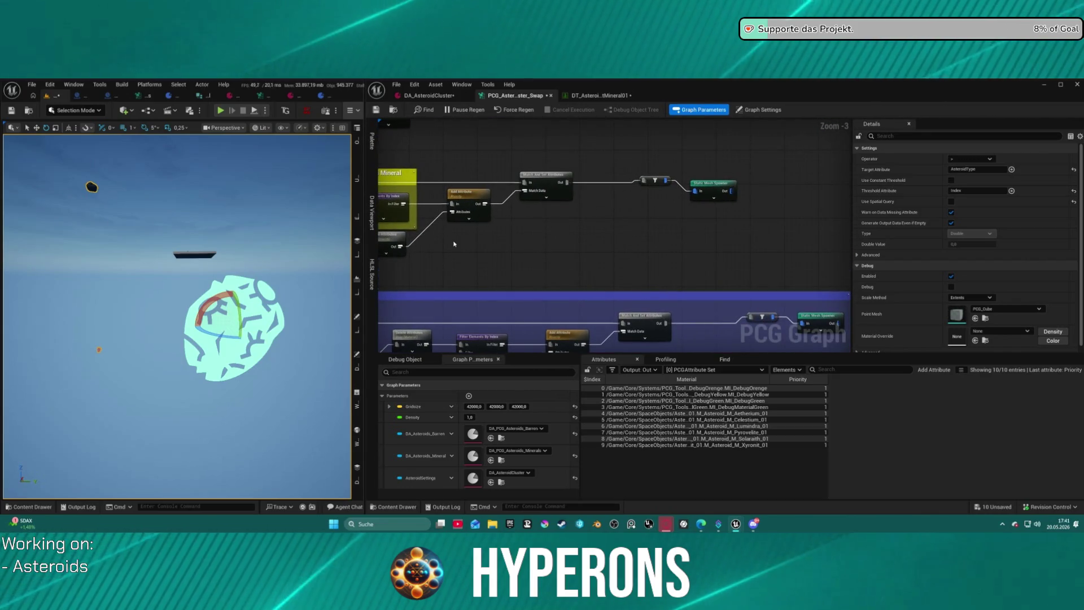
pyautogui.moveTo(454, 244); pyautogui.dragTo(624, 151)
pyautogui.click(653, 172)
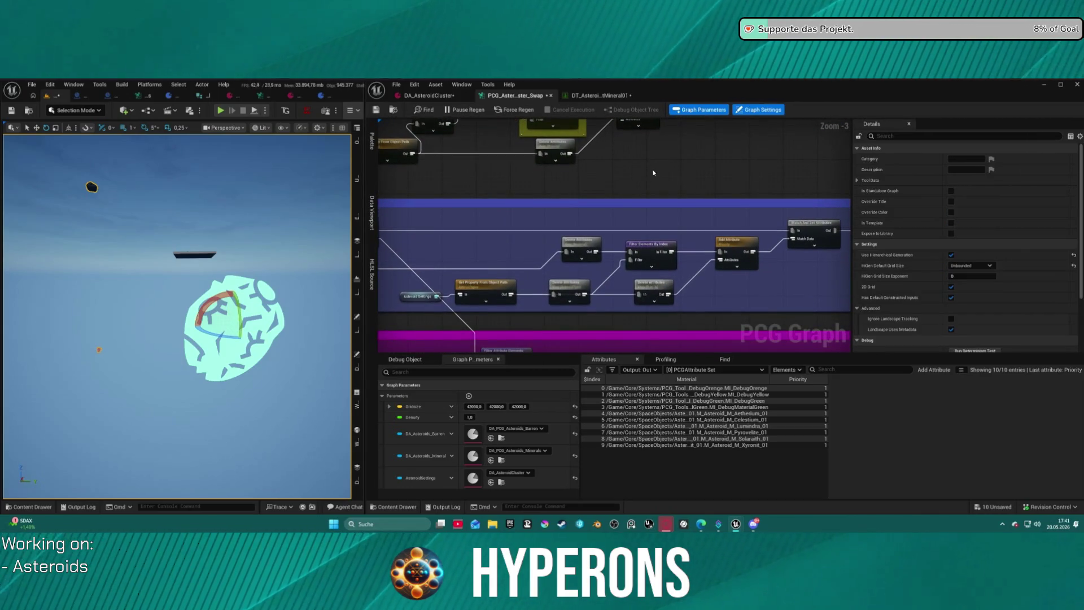
pyautogui.hotkey('ctrl', 'z')
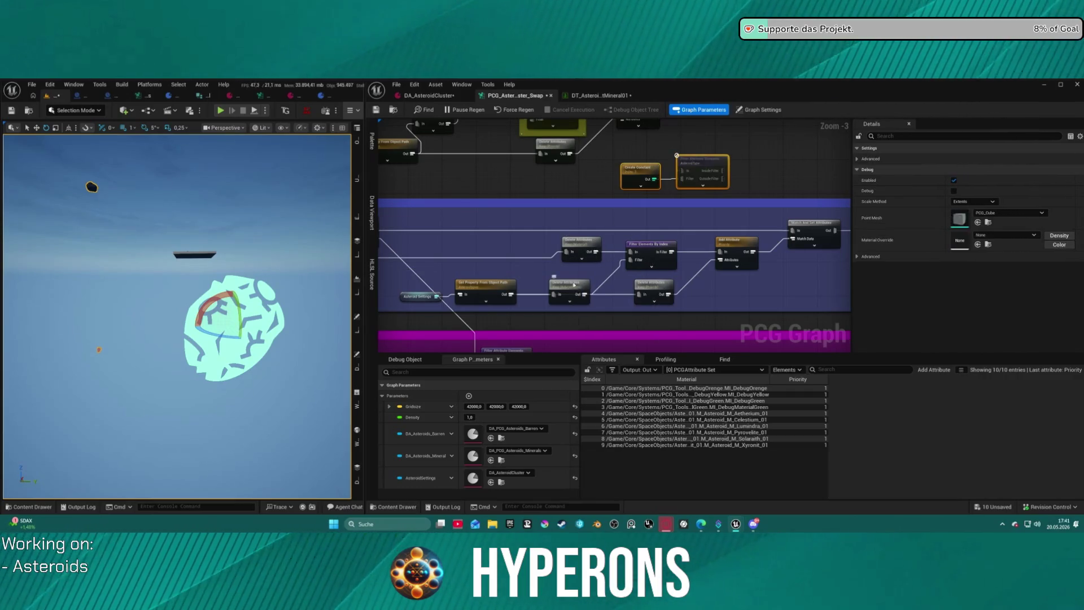
pyautogui.hotkey('ctrl', 'z')
pyautogui.hotkey('ctrl', 'z')
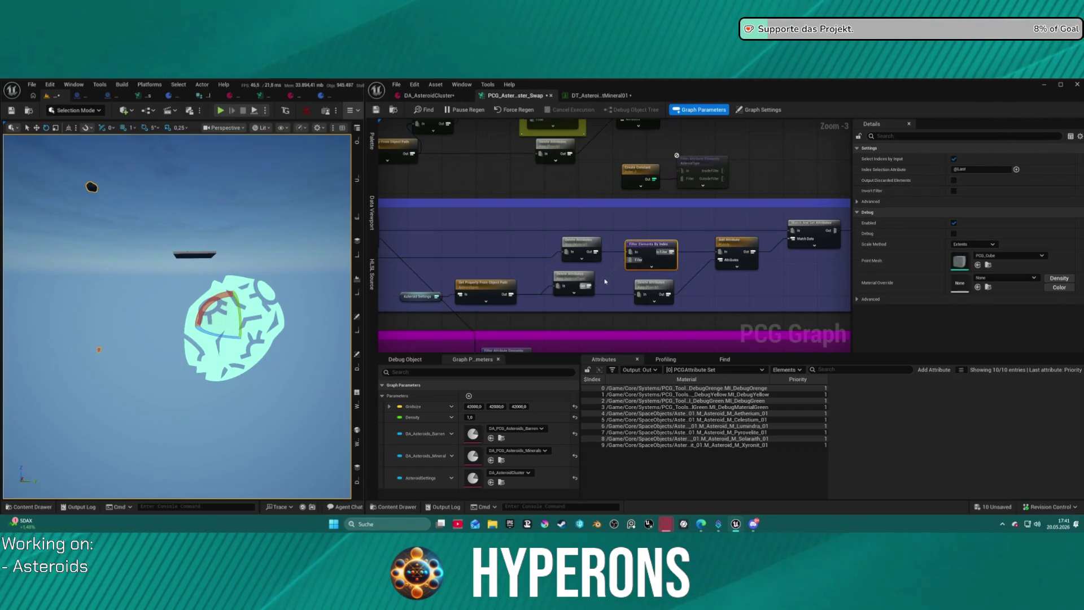
pyautogui.hotkey('ctrl', 'z')
pyautogui.hotkey('ctrl', 'z')
# - Wire Delete Attributes into Filter Attribute Elements in Mineral 3 and 4, restoring the resized comment
pyautogui.moveTo(587, 285); pyautogui.dragTo(613, 267)
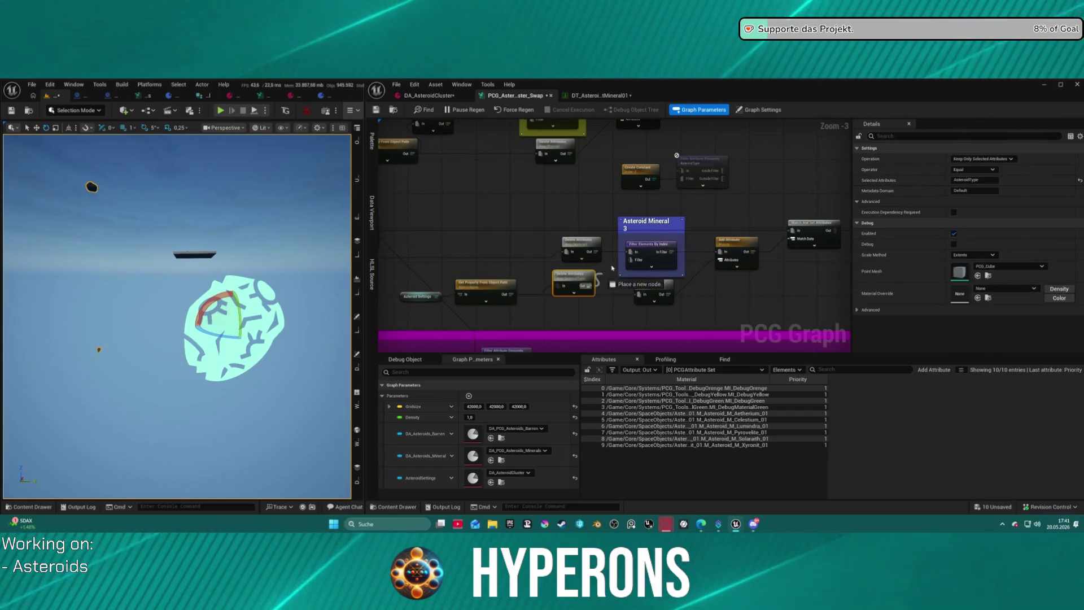
pyautogui.moveTo(725, 170)
pyautogui.mouseDown()
pyautogui.moveTo(646, 232)
pyautogui.moveTo(671, 263)
pyautogui.mouseUp()
pyautogui.hotkey('ctrl', 'z')
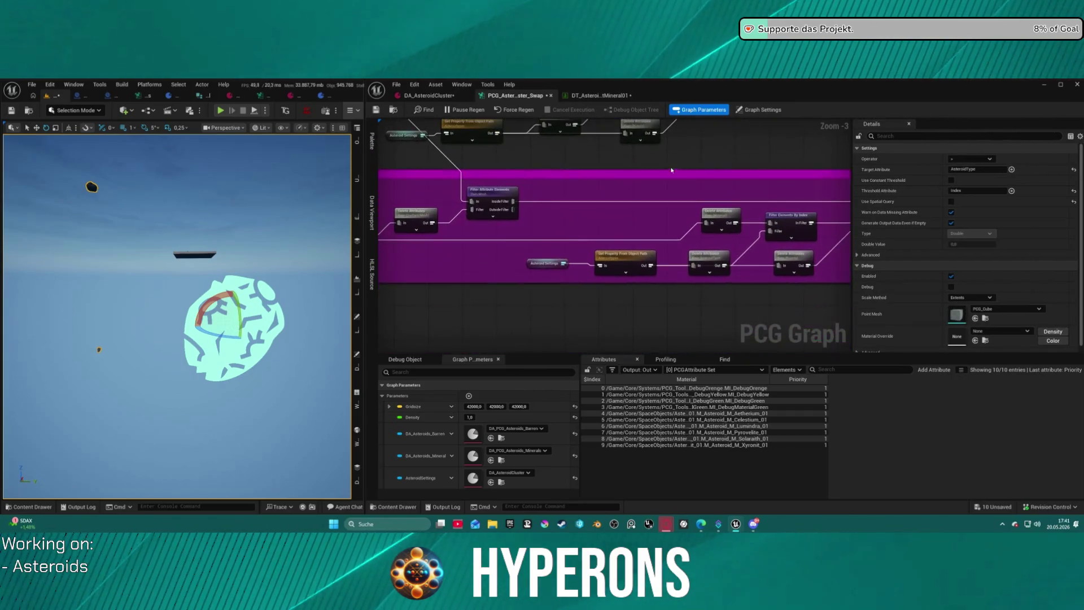
pyautogui.keyDown('ctrl'); pyautogui.click(629, 176); pyautogui.keyUp('ctrl')
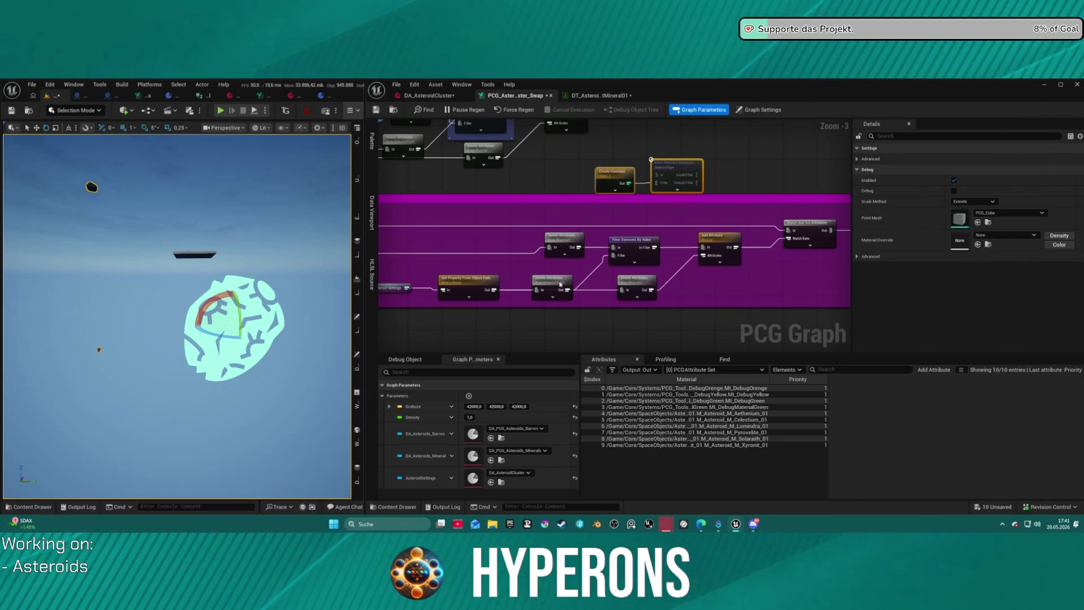
pyautogui.moveTo(561, 285)
pyautogui.mouseDown()
pyautogui.moveTo(547, 276)
pyautogui.moveTo(655, 174)
pyautogui.moveTo(614, 257)
pyautogui.mouseUp()
pyautogui.click(634, 259)
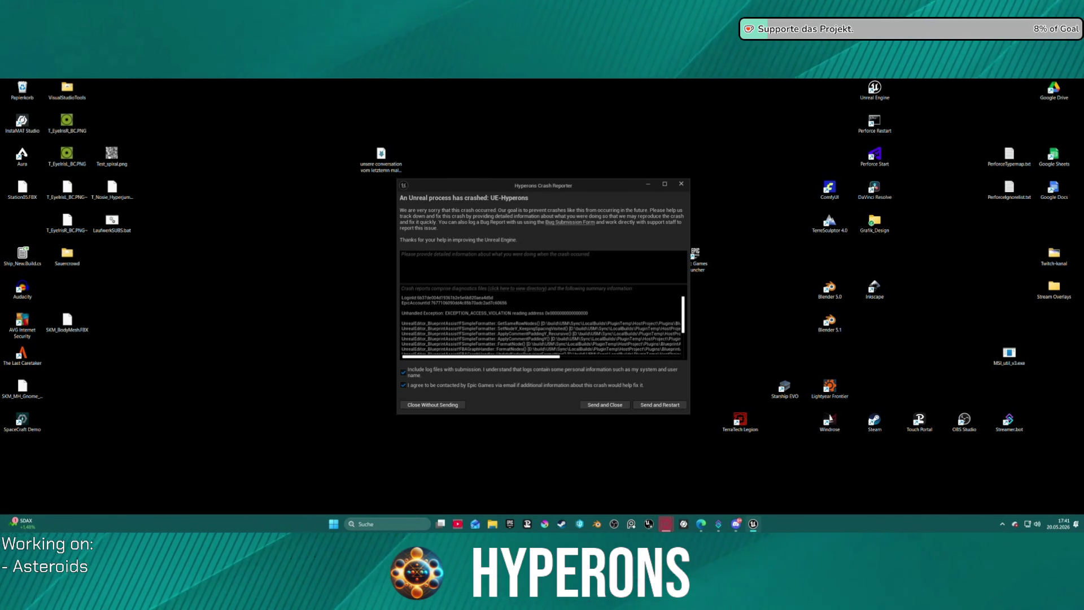
# - Choose Send and Restart in the Crash Reporter to relaunch Unreal Editor
pyautogui.click(664, 408)
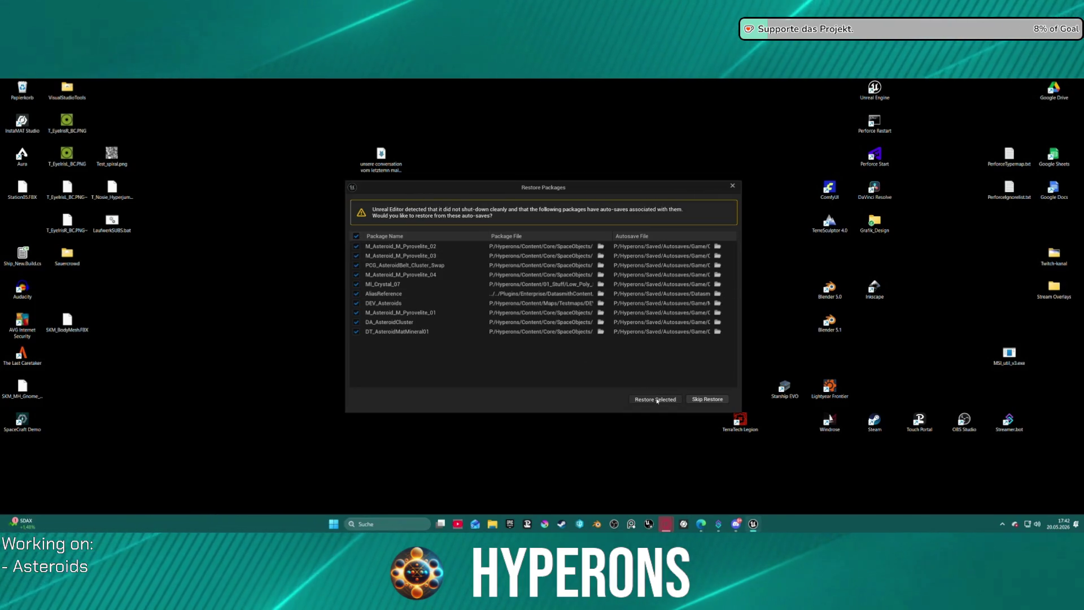
# - Restore all ten selected auto-saved asteroid packages
pyautogui.click(655, 400)
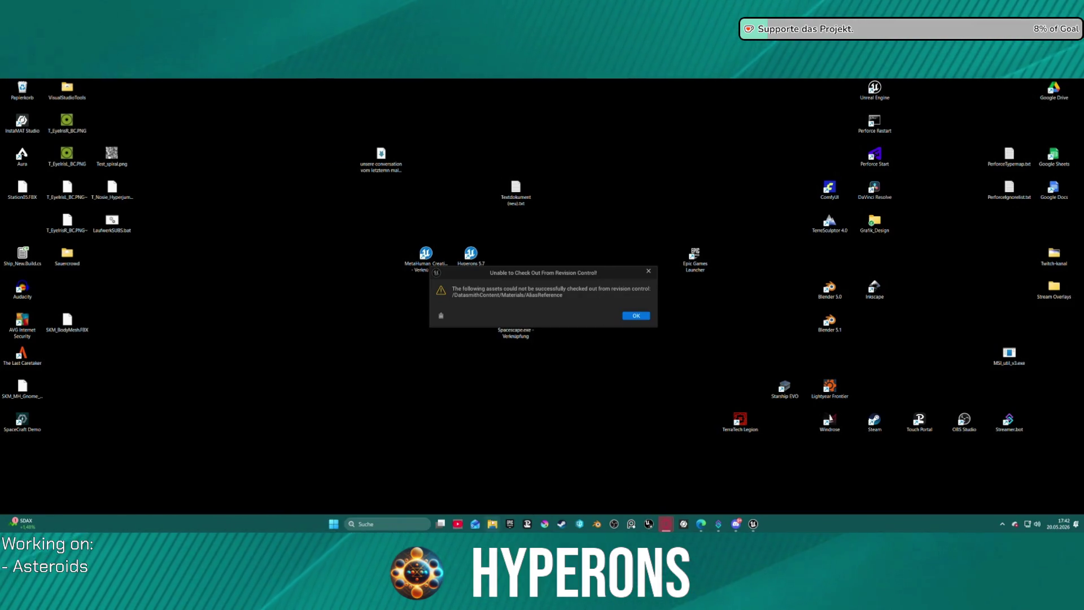
# - Acknowledge the Unable to Check Out From Revision Control warning so the project finishes reloading
pyautogui.click(635, 316)
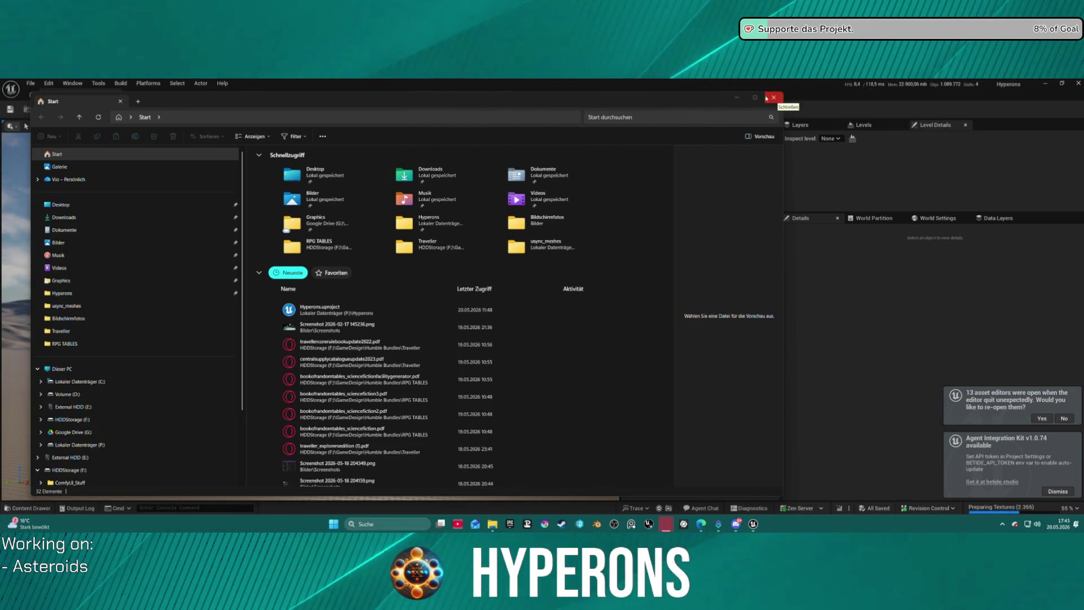
# - Close the File Explorer window to reveal the Untitled level with its landscape and sky
pyautogui.click(767, 99)
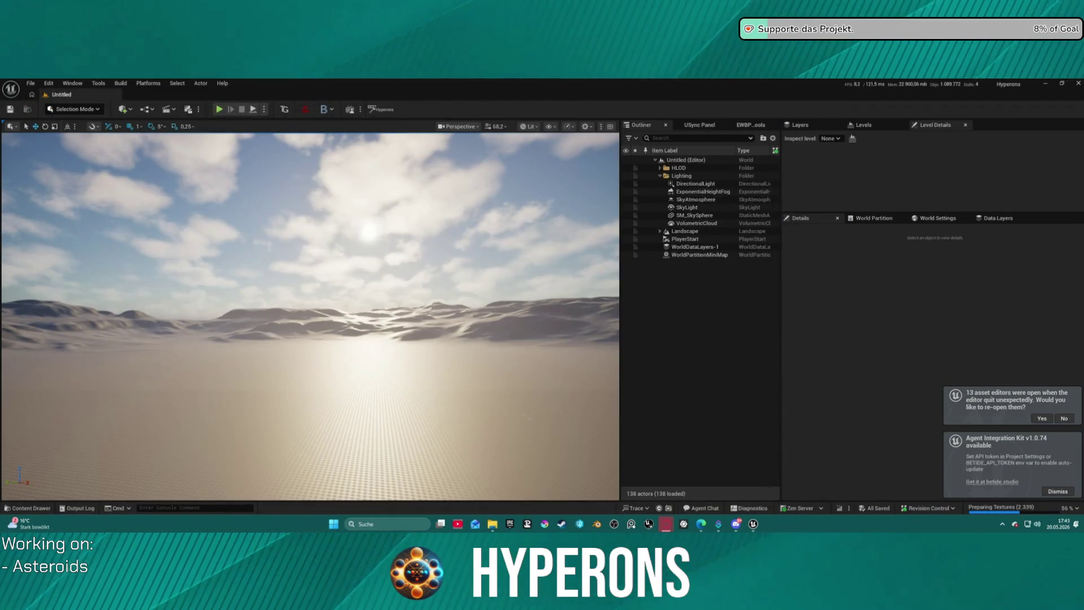